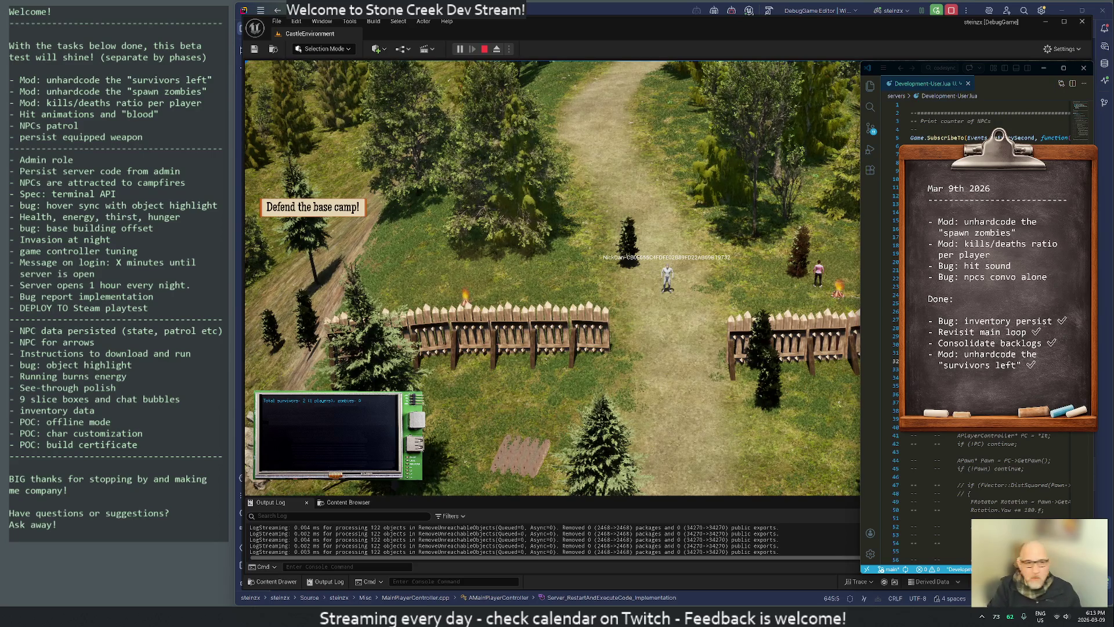
# Widen the VS Code window over the game view and look through the commented ZombieRespawn spawn code.
pyautogui.click(860, 222)
pyautogui.moveTo(861, 223); pyautogui.dragTo(596, 222)
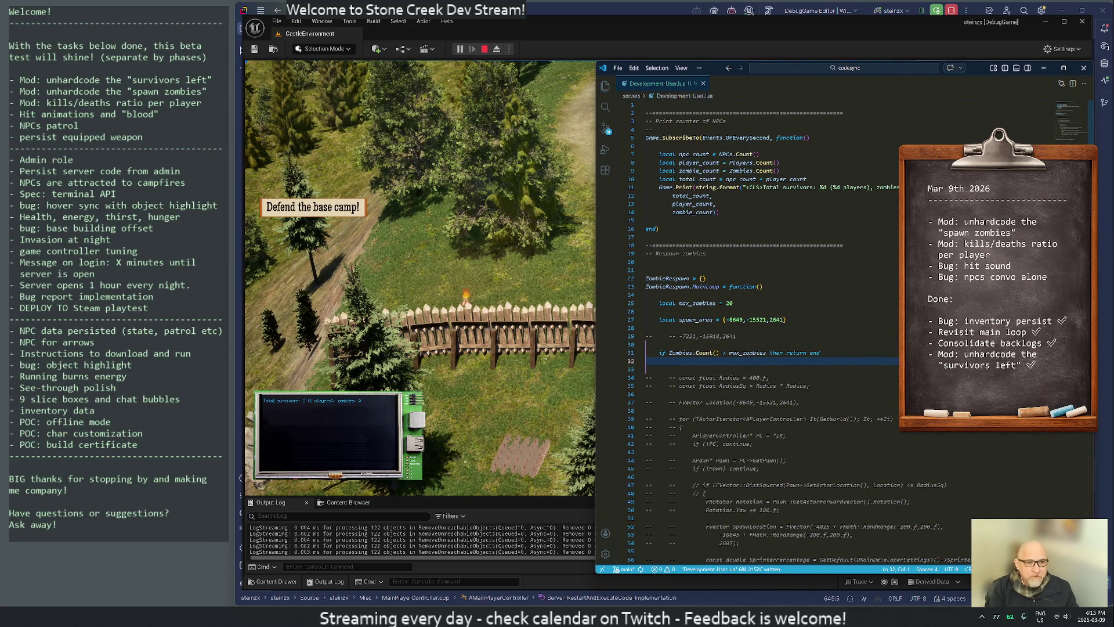
pyautogui.press('Down')
pyautogui.press('Down')
pyautogui.press('Down')
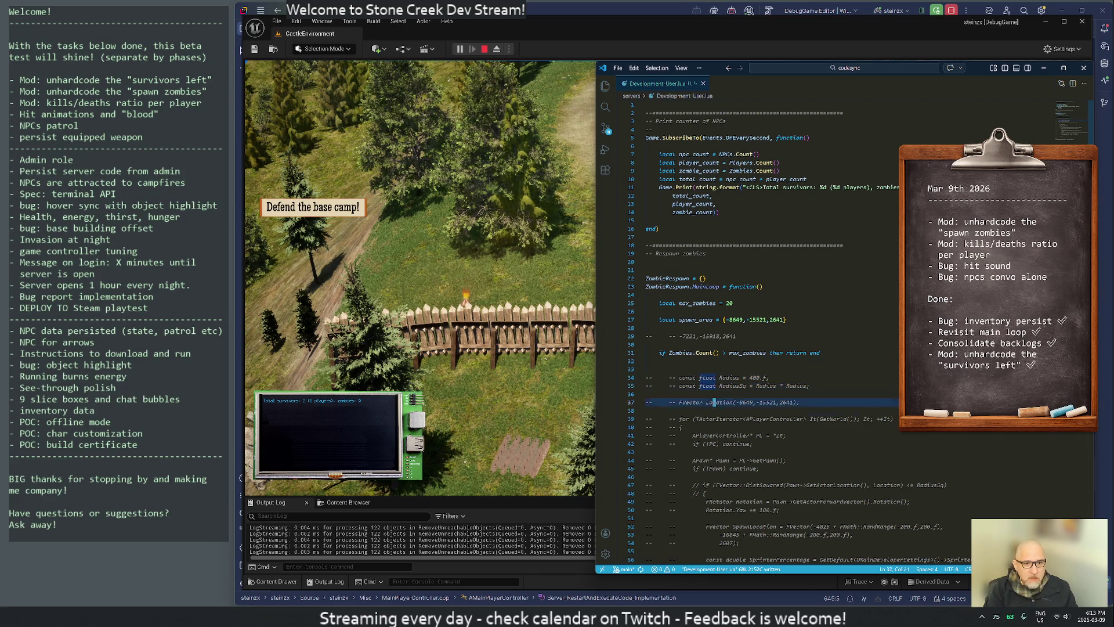
pyautogui.press('G')
pyautogui.press('Up')
pyautogui.press('Up')
pyautogui.press('Up')
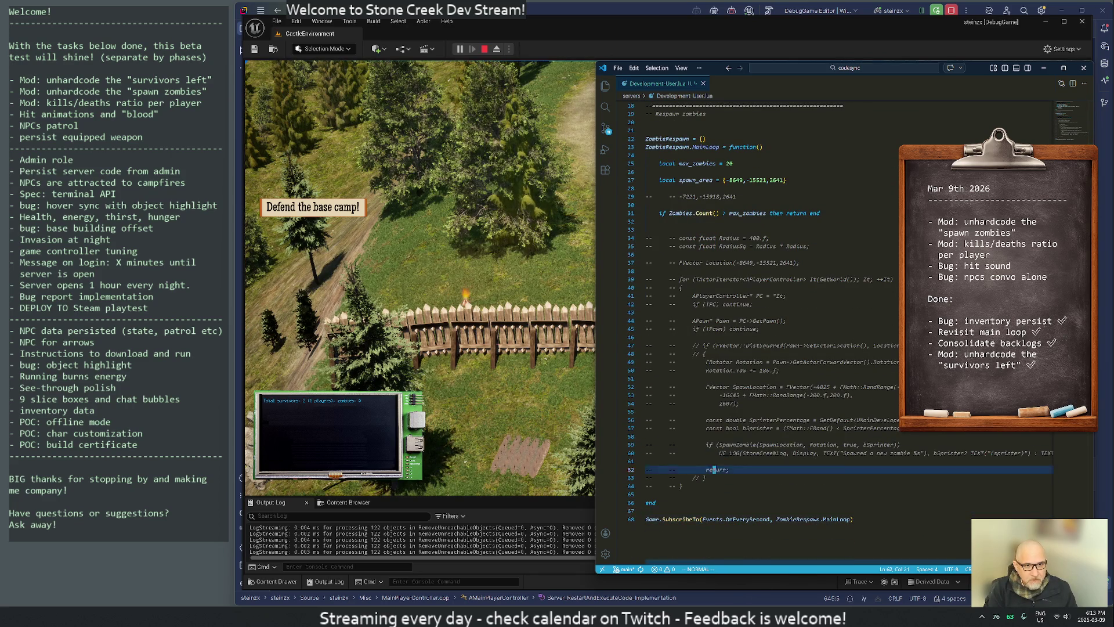
pyautogui.press('Up')
pyautogui.press('Up')
pyautogui.press('Up')
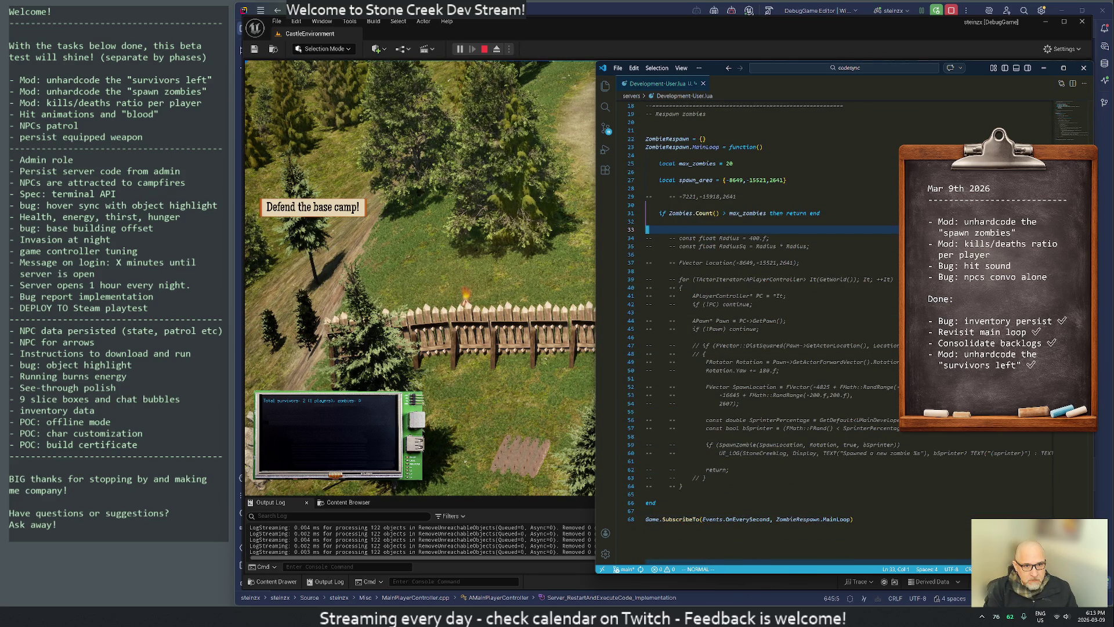
pyautogui.press('Down')
pyautogui.press('Down')
pyautogui.press('Down')
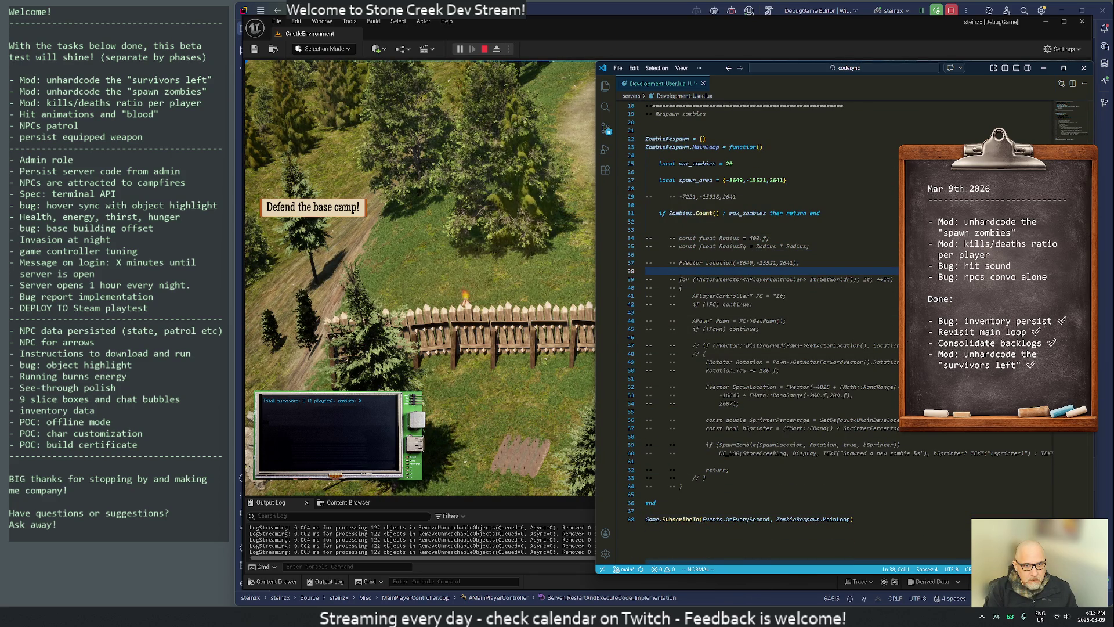
pyautogui.press('Down')
pyautogui.press('Down')
pyautogui.press('Down')
pyautogui.press('Down')
pyautogui.press('Down')
pyautogui.press('Down')
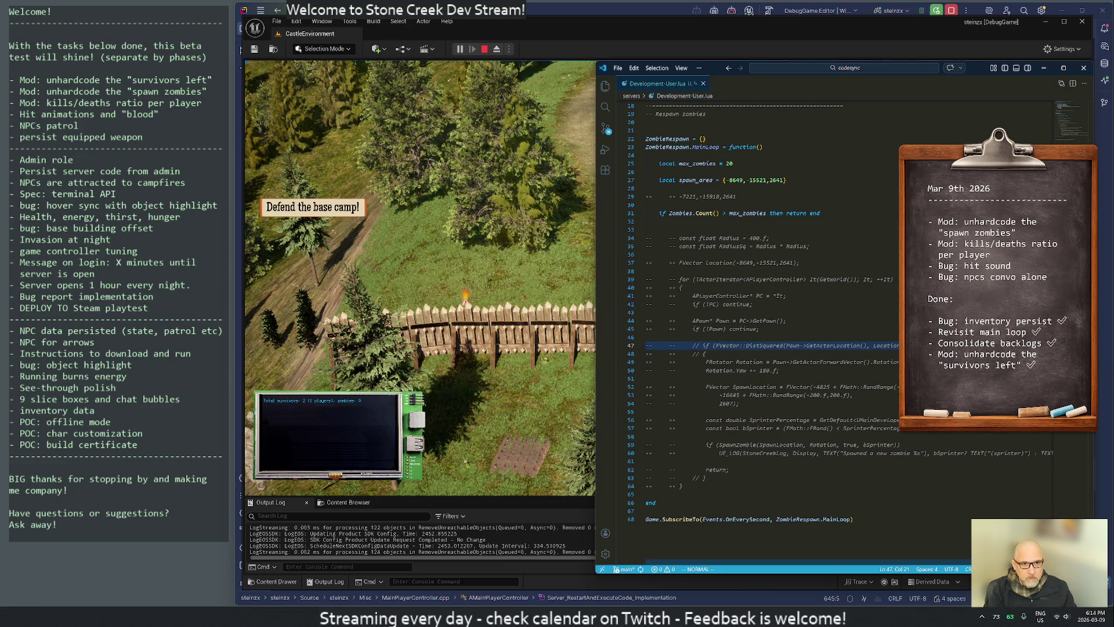
# Replace the 20 in max_zombies with 3.
pyautogui.press('k')
pyautogui.press('k')
pyautogui.press('k')
pyautogui.press('k')
pyautogui.press('k')
pyautogui.press('k')
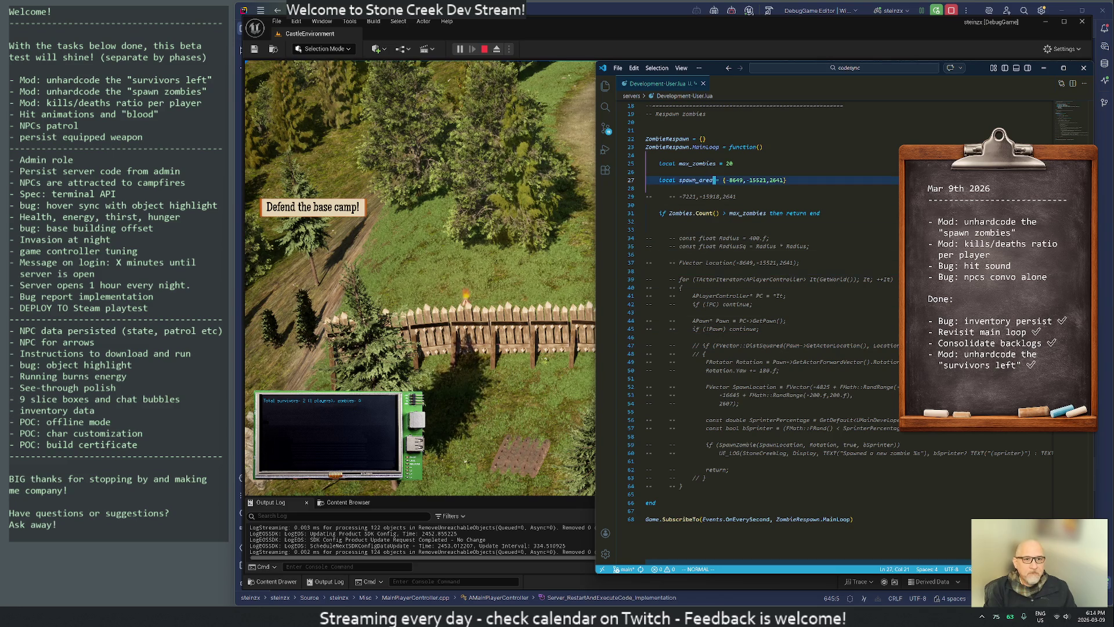
pyautogui.press('l')
pyautogui.press('l')
pyautogui.press('l')
pyautogui.press('x')
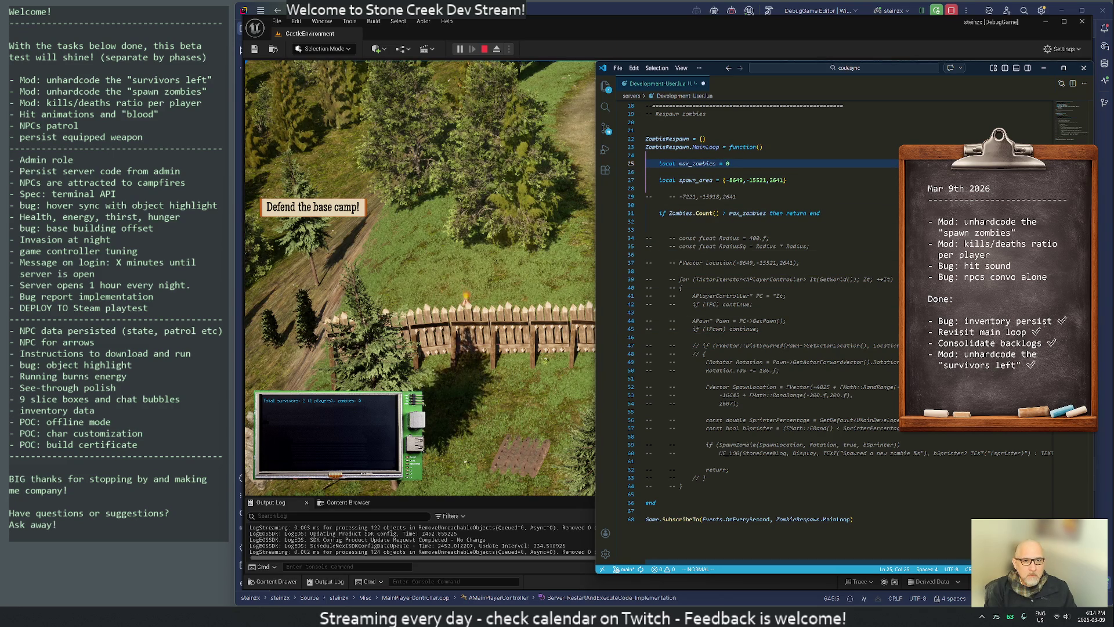
pyautogui.write('r3j')
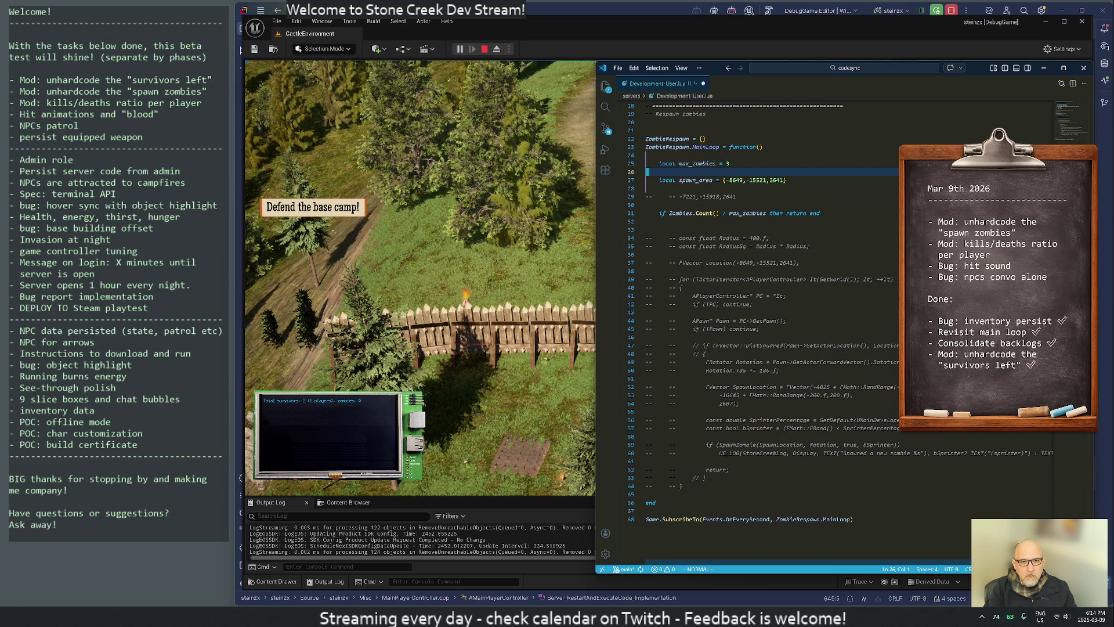
# Try renaming the OnEverySecond event, undo it, and move back up to the count check.
pyautogui.press('j')
pyautogui.press('j')
pyautogui.press('j')
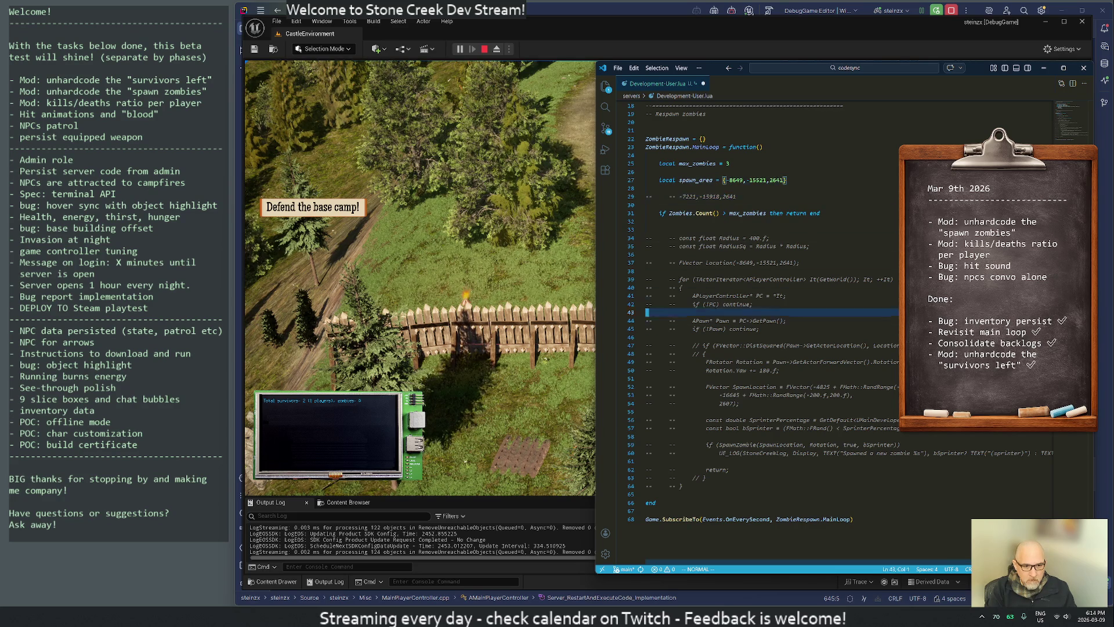
pyautogui.press('j')
pyautogui.press('j')
pyautogui.press('w')
pyautogui.press('w')
pyautogui.press('w')
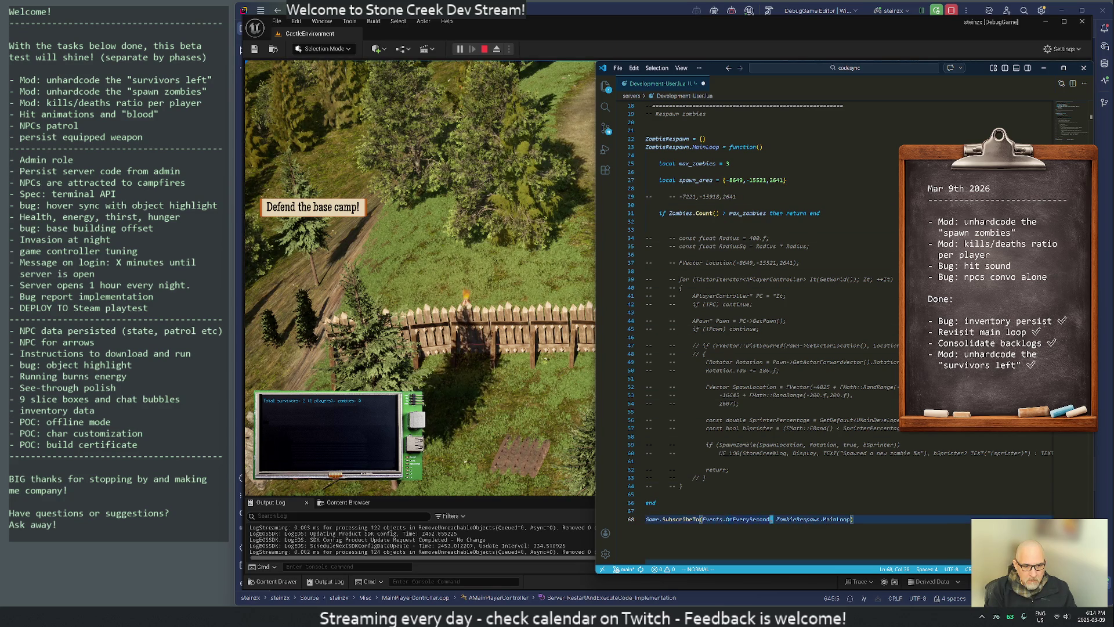
pyautogui.write('FS')
pyautogui.write('cw')
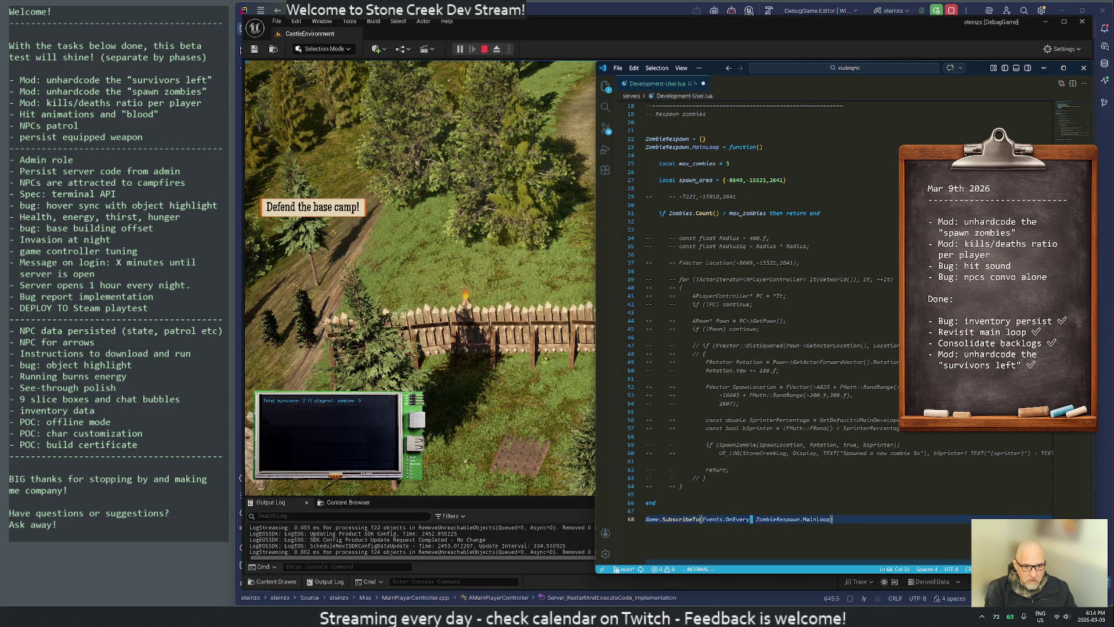
pyautogui.write('Minu')
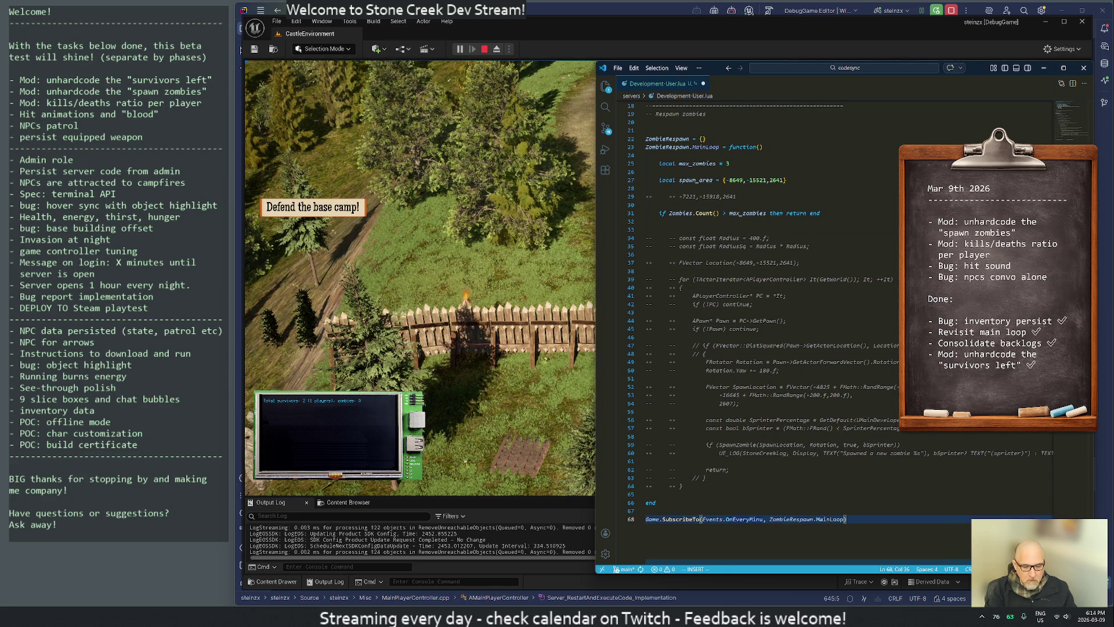
pyautogui.press('Escape')
pyautogui.press('u')
pyautogui.press('k')
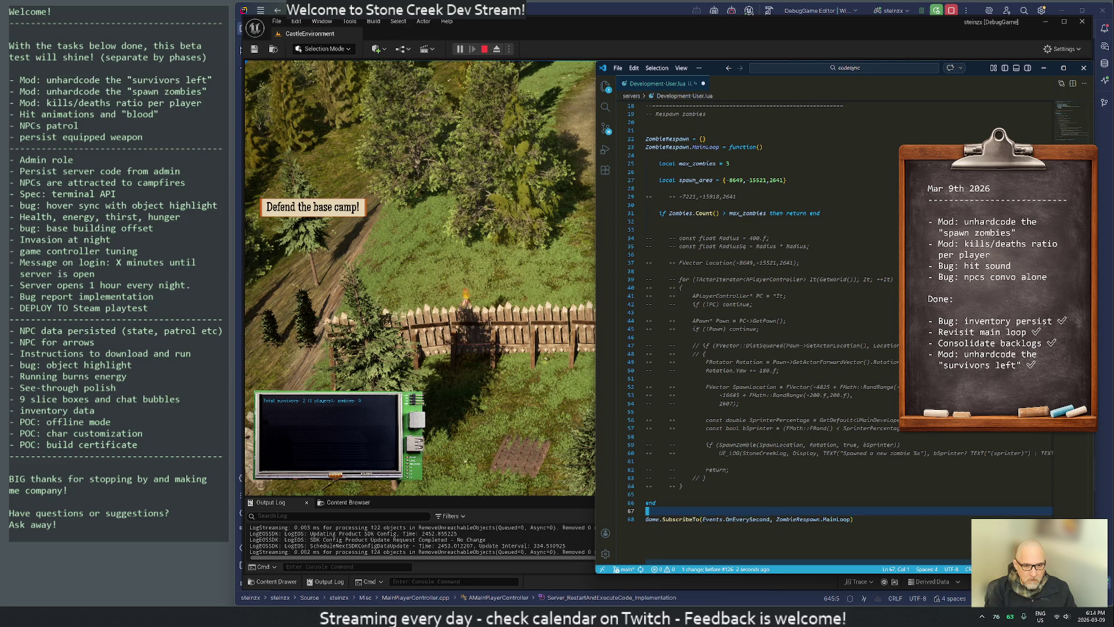
pyautogui.press('k')
pyautogui.press('k')
pyautogui.press('k')
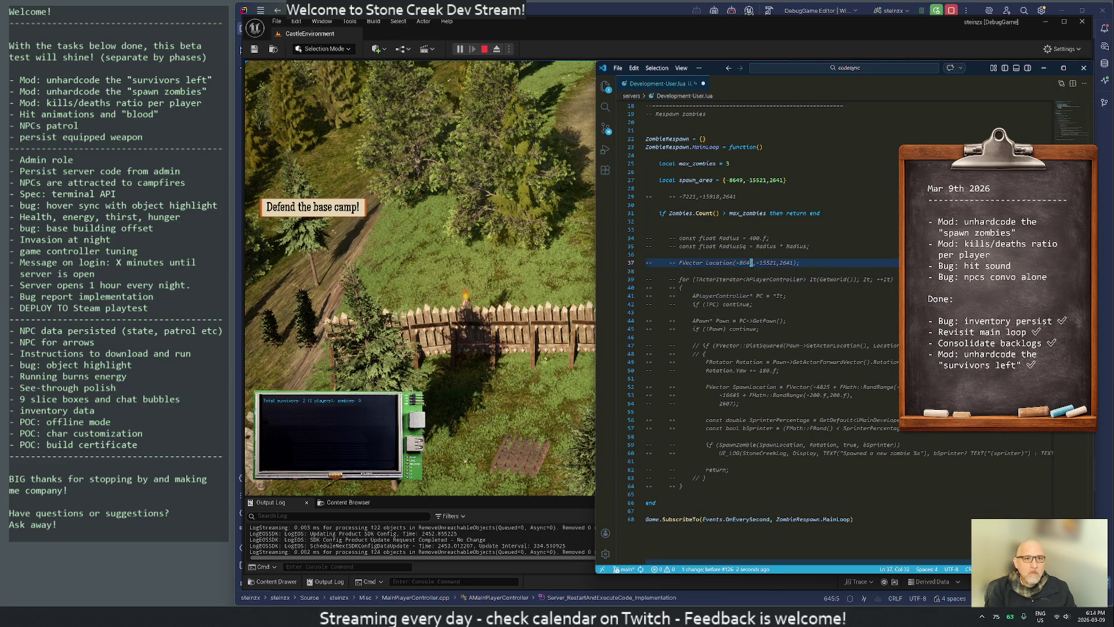
pyautogui.press('k')
pyautogui.press('k')
pyautogui.press('k')
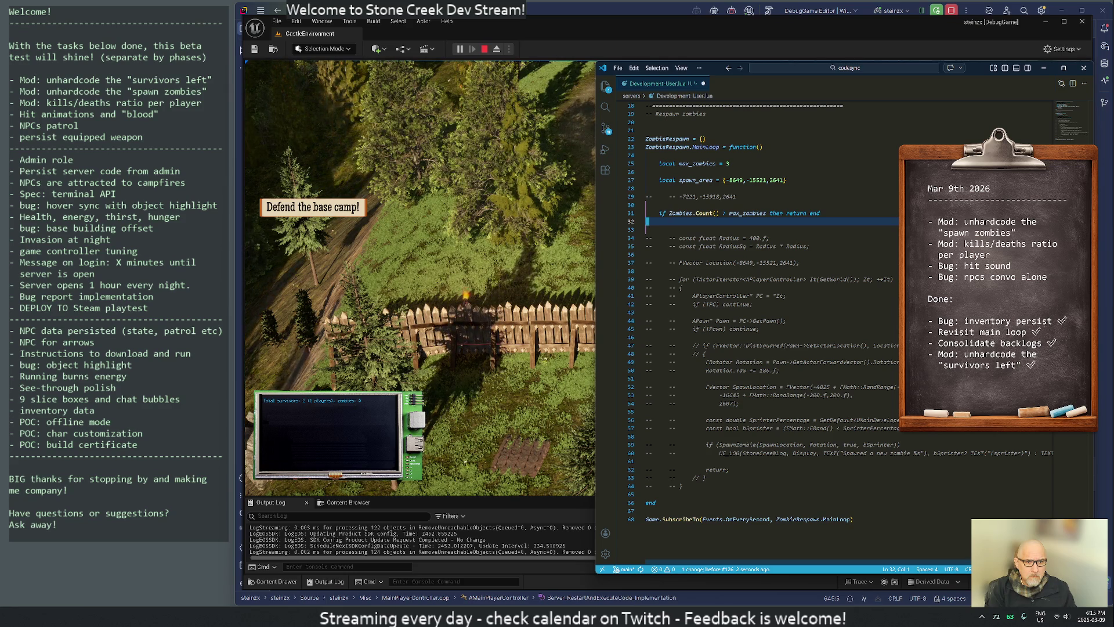
# Change the max_zombies value to 10.
pyautogui.press('Up')
pyautogui.press('Up')
pyautogui.press('Up')
pyautogui.press('Up')
pyautogui.press('A')
pyautogui.press('BackSpace')
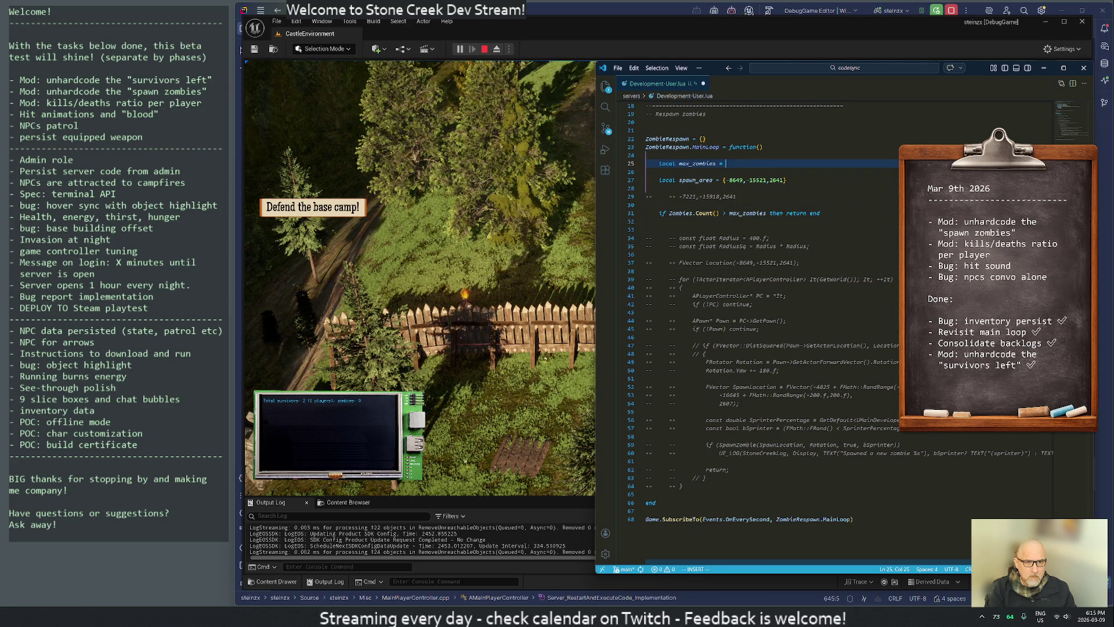
pyautogui.write('10')
pyautogui.press('Escape')
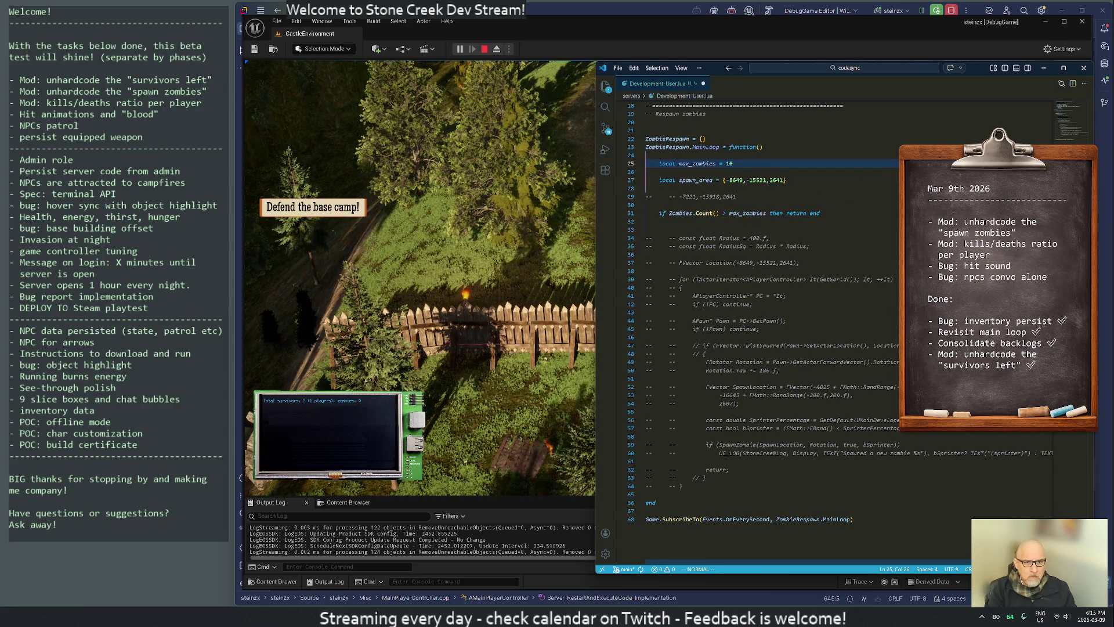
pyautogui.press('Down')
pyautogui.press('Down')
pyautogui.press('Down')
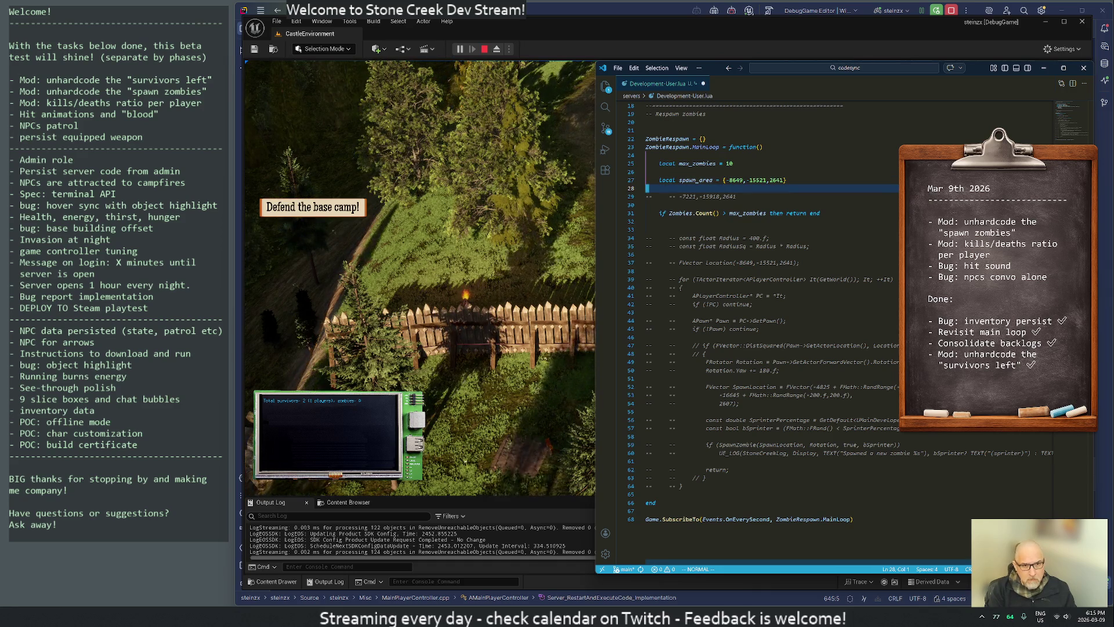
# Add a Zombies.Create() call below the count check and break the spawn_area table onto a new line.
pyautogui.click(730, 213)
pyautogui.click(646, 221)
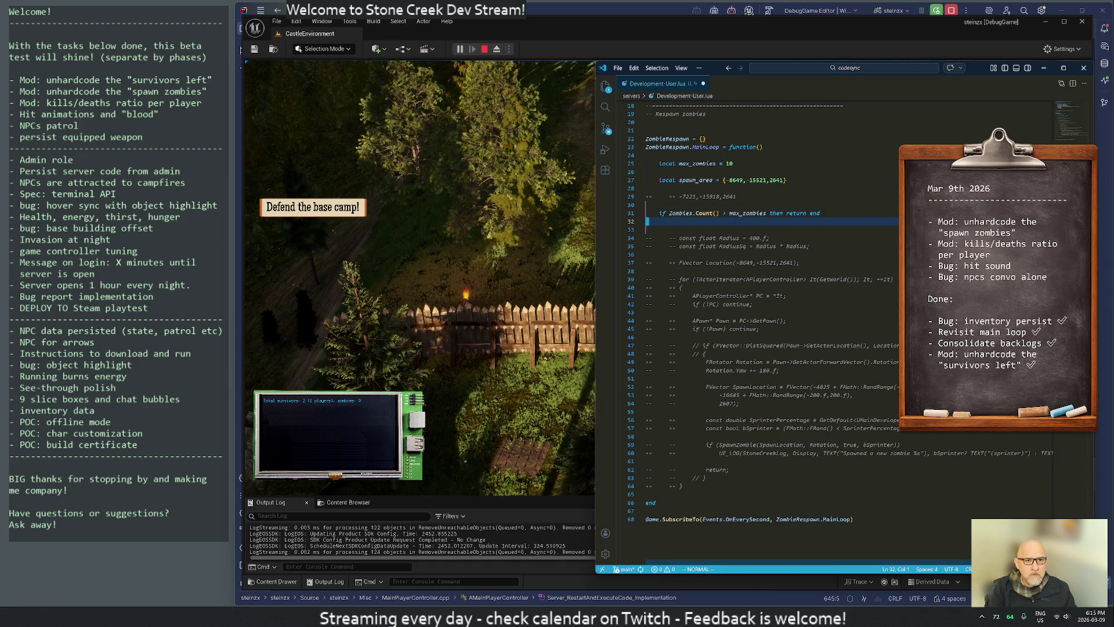
pyautogui.write('oZombies')
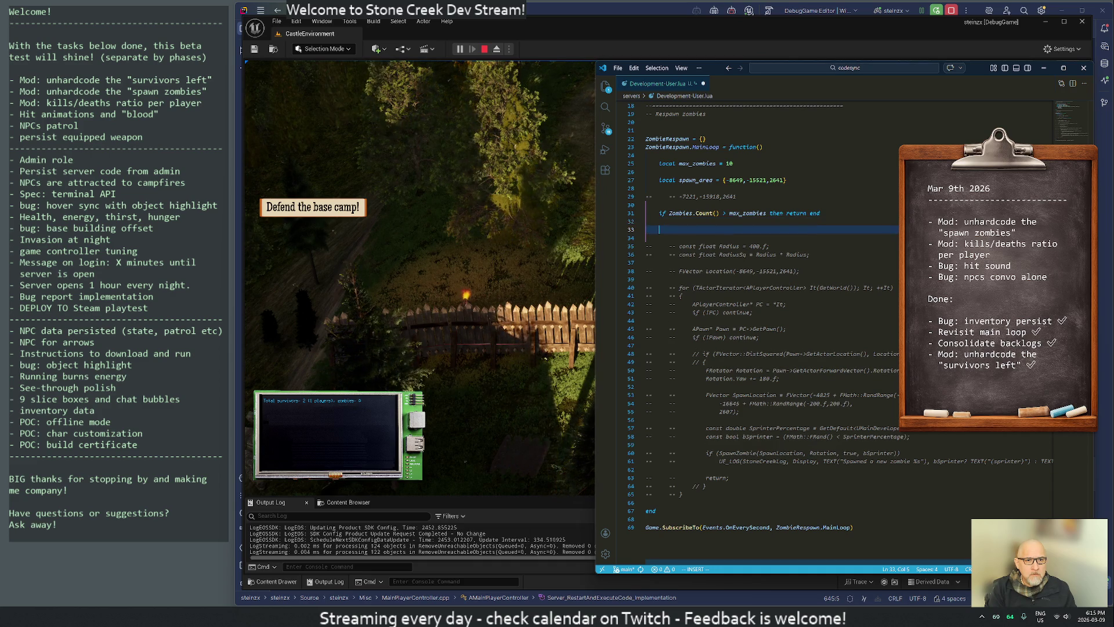
pyautogui.write('.')
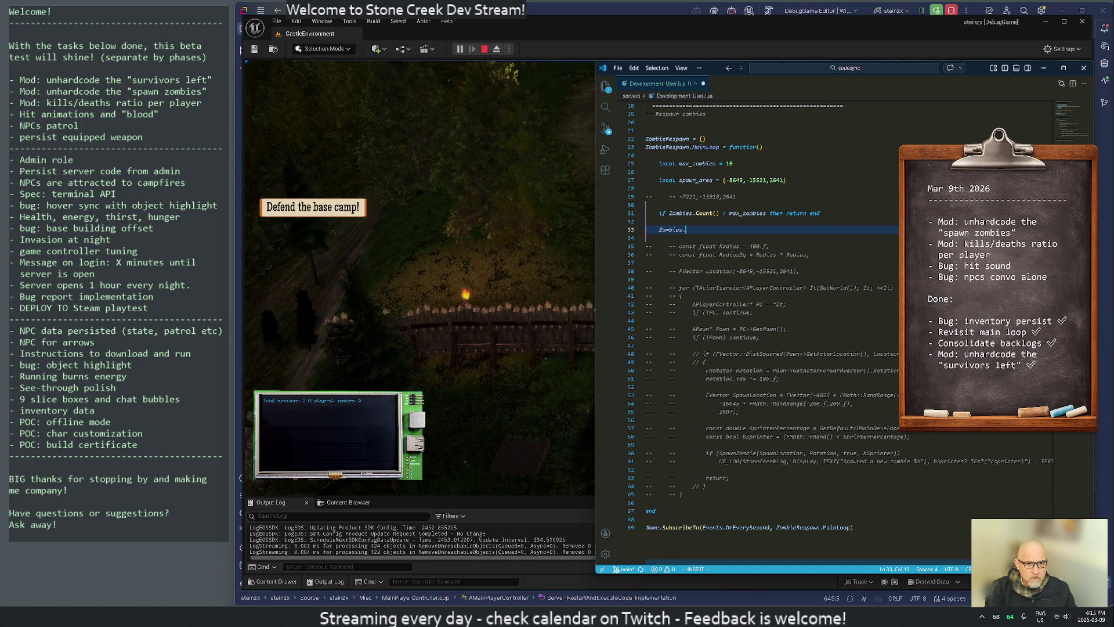
pyautogui.write('C')
pyautogui.write('reate(-')
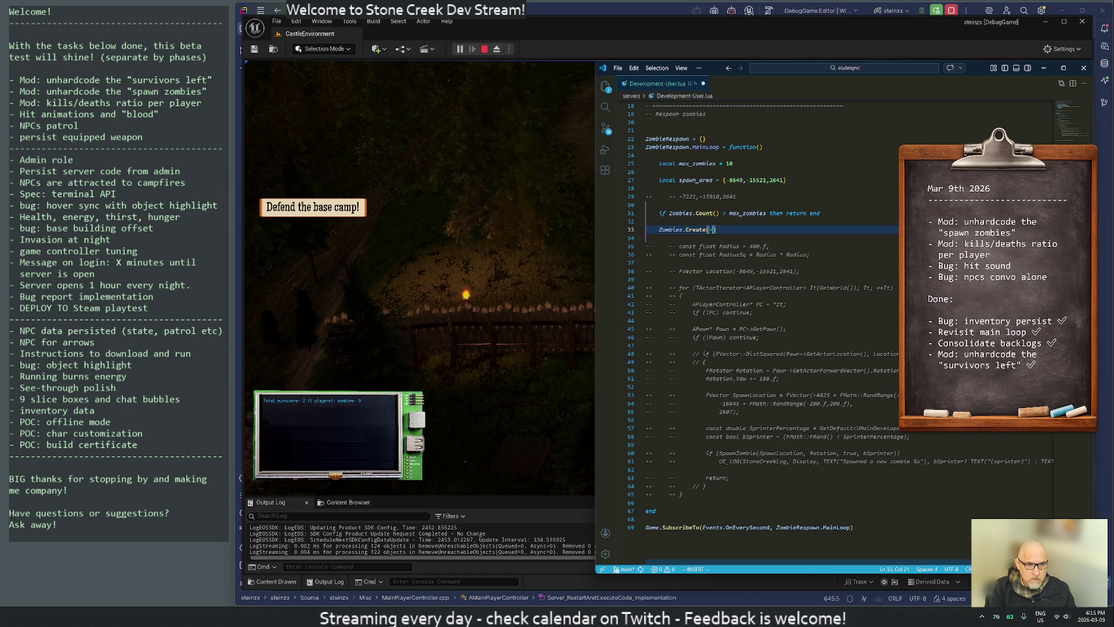
pyautogui.press('k')
pyautogui.press('k')
pyautogui.press('k')
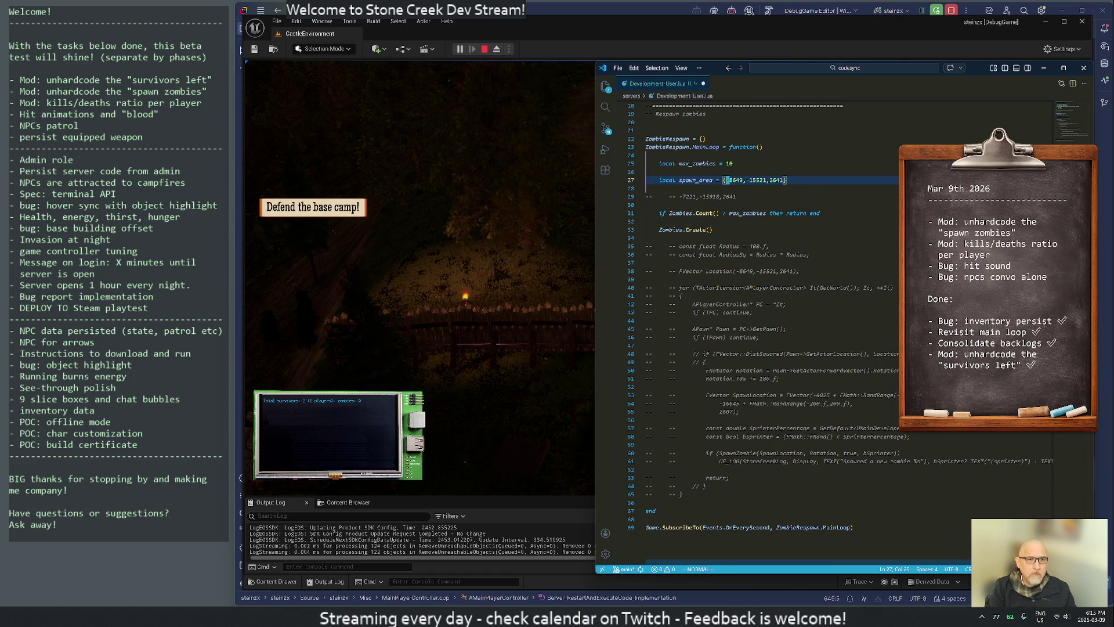
pyautogui.press('i')
pyautogui.press('Return')
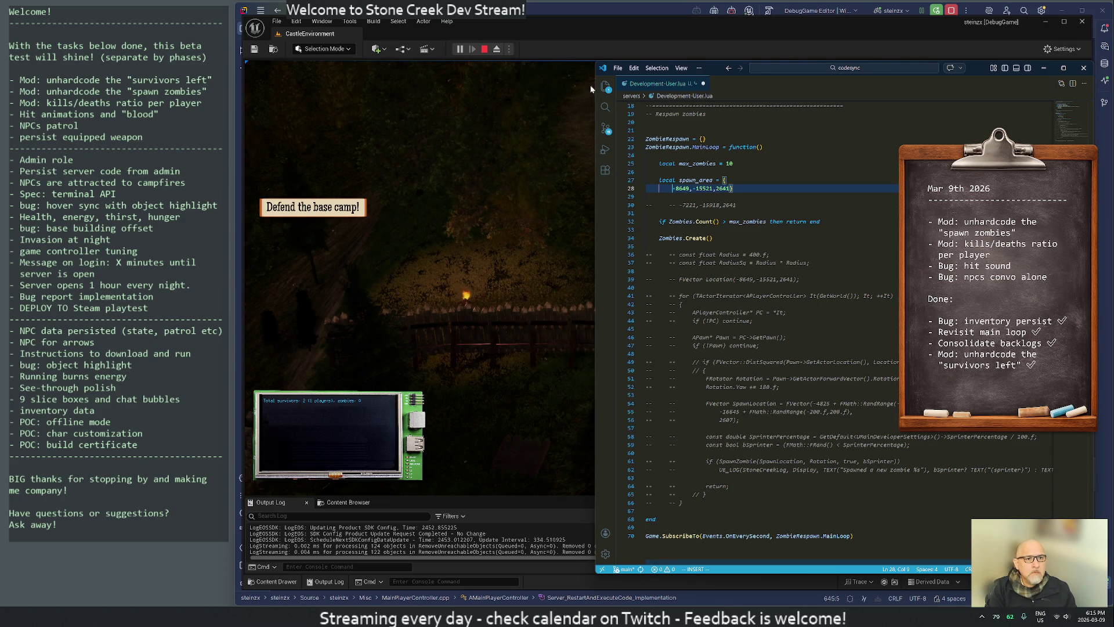
# Browse the arrow-wood and axe files in the project tree, then close the axe preview.
pyautogui.click(606, 87)
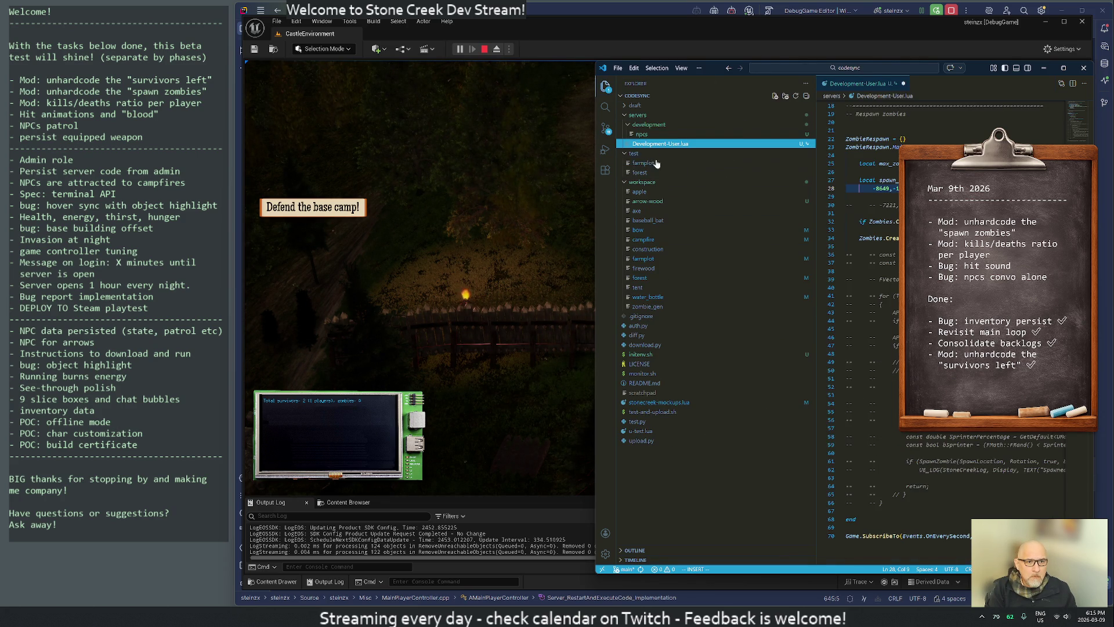
pyautogui.click(649, 202)
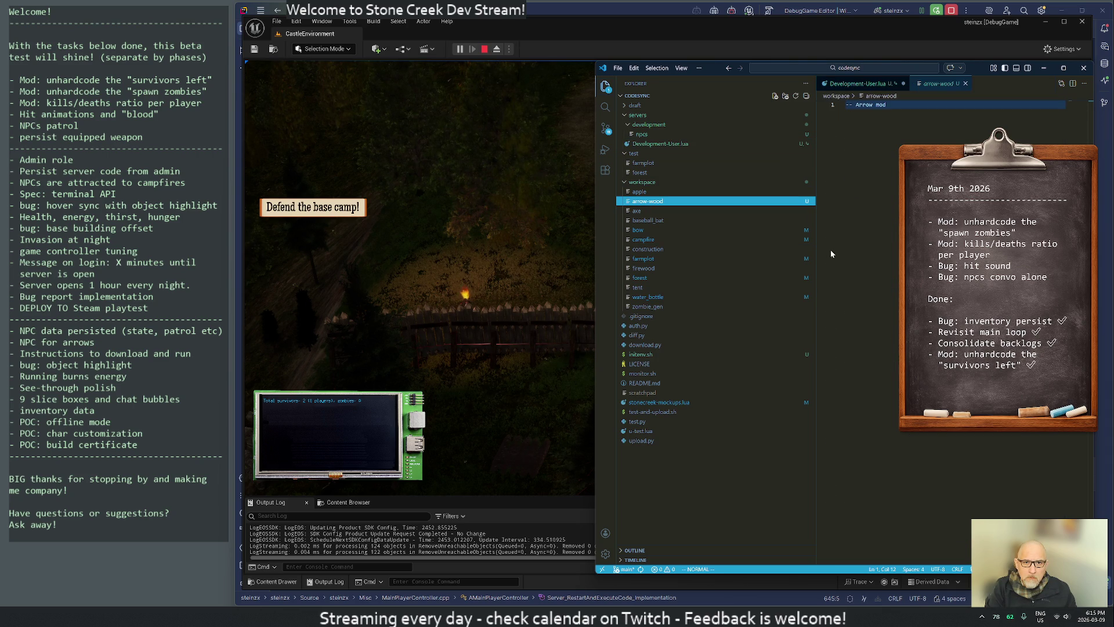
pyautogui.click(637, 212)
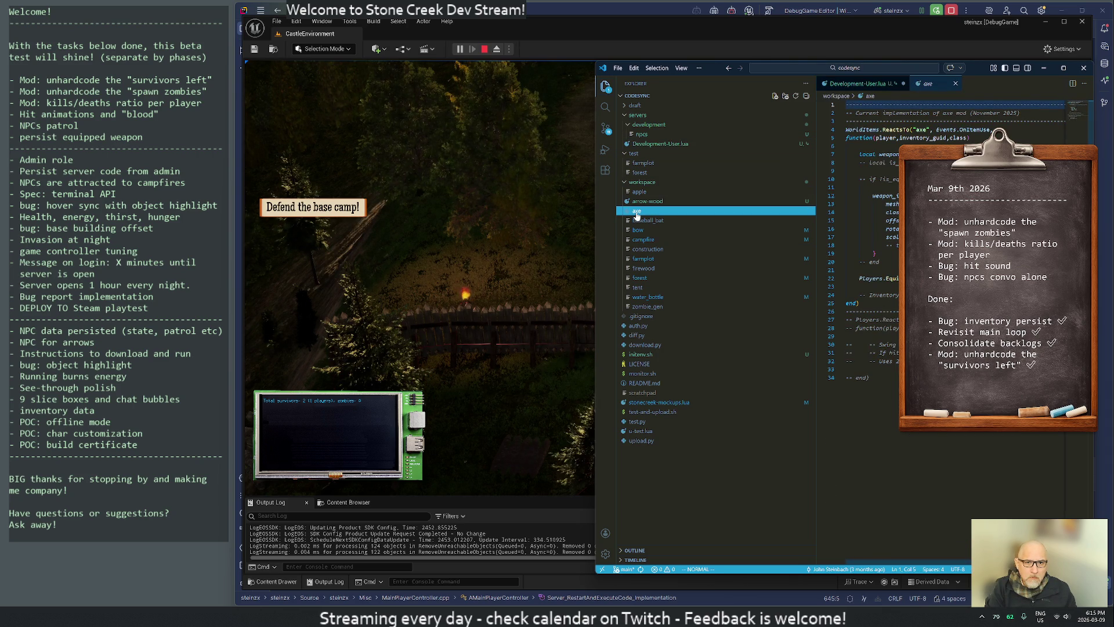
pyautogui.middleClick(940, 86)
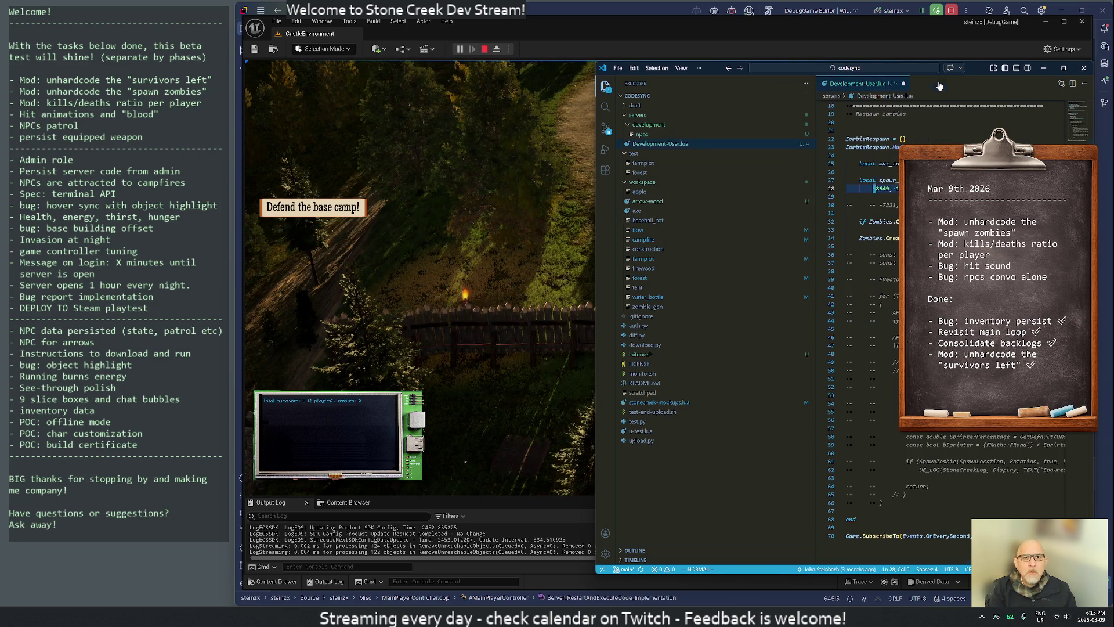
# Label the spawn_area coordinates x =, y = and z = on separate lines, closing the table with a brace.
pyautogui.press('i')
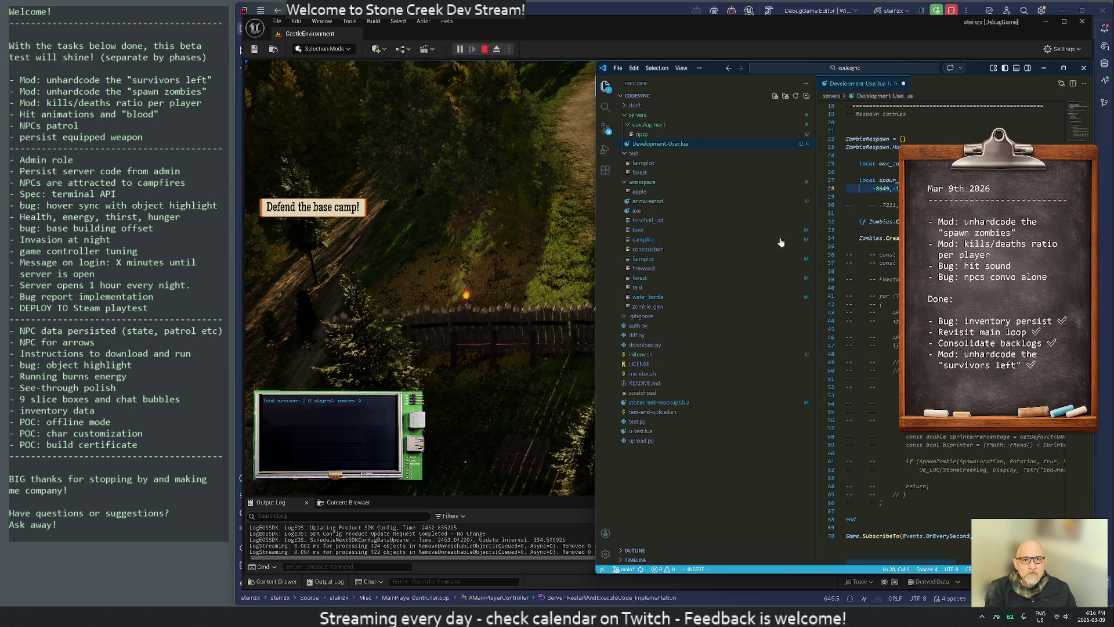
pyautogui.write('x =')
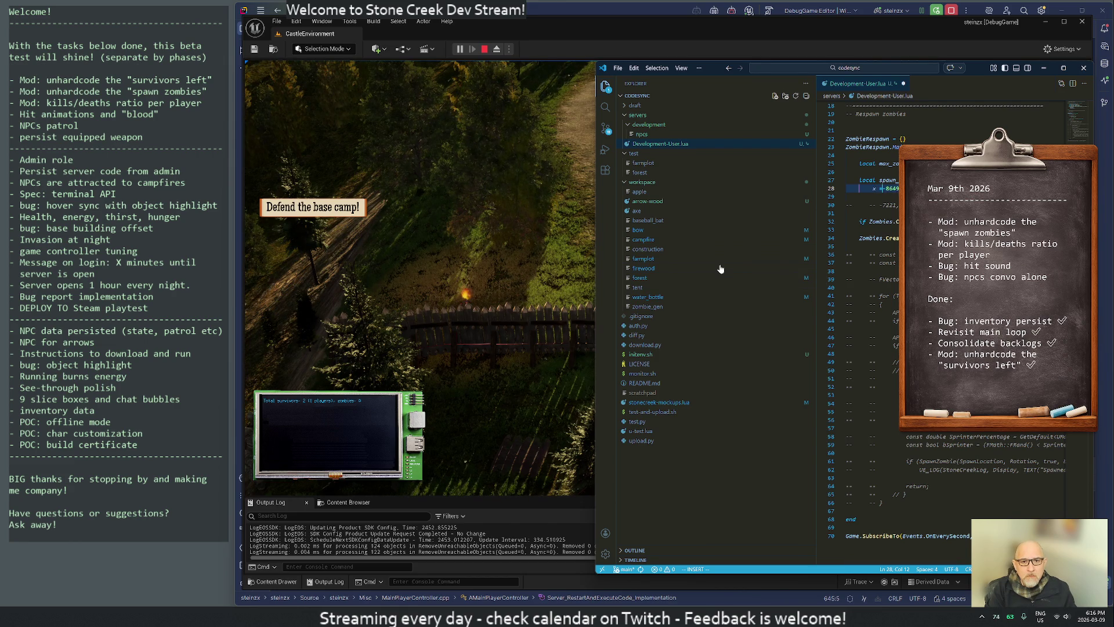
pyautogui.press('Escape')
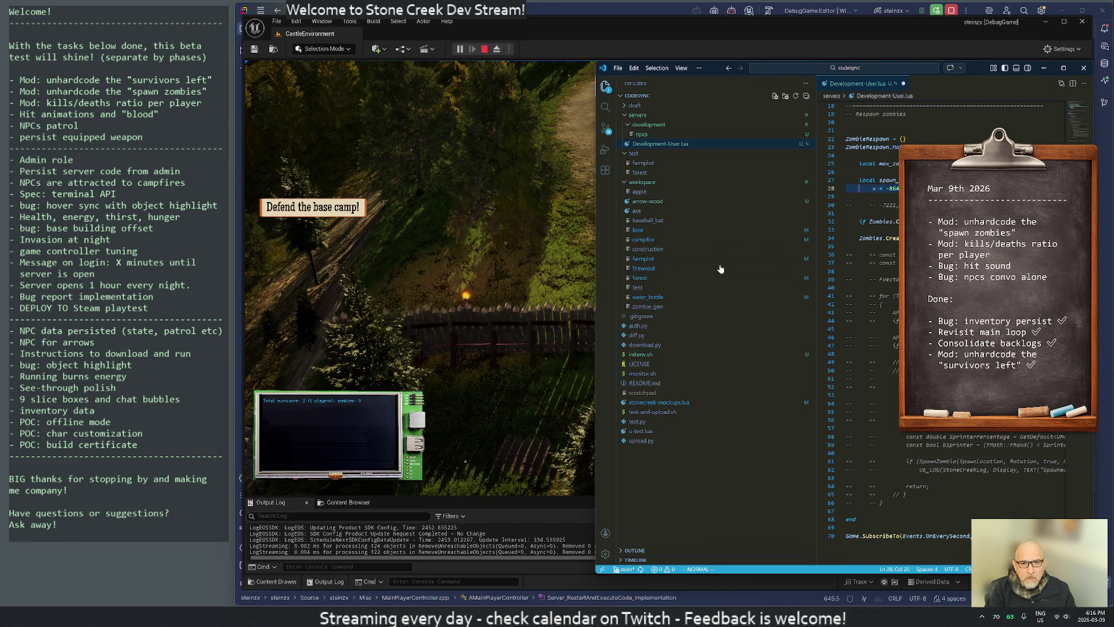
pyautogui.write('oy = -155')
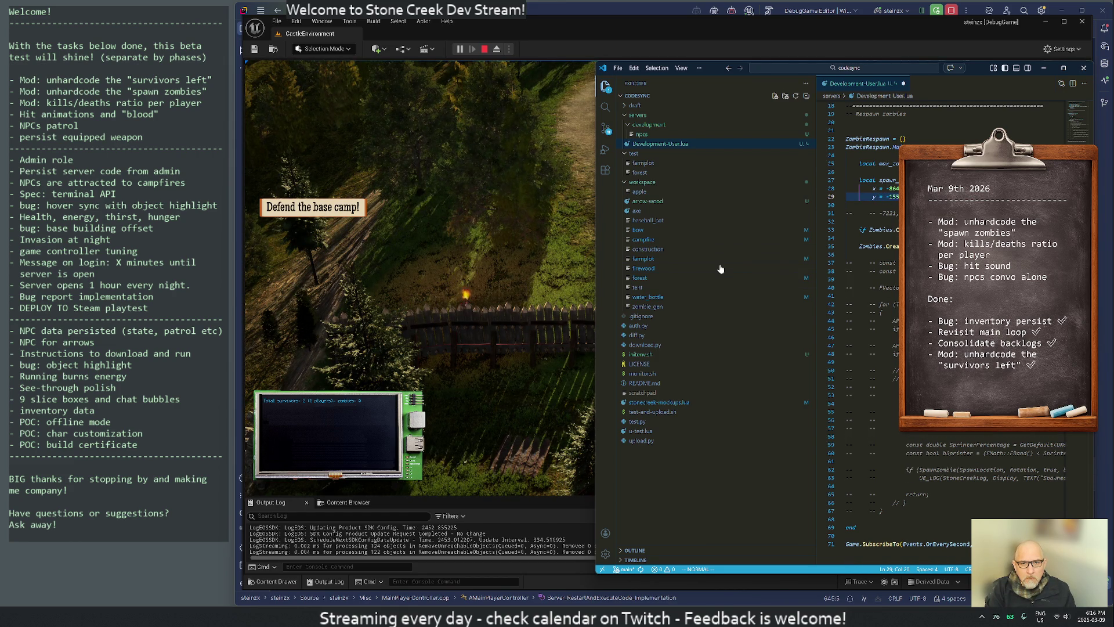
pyautogui.press('Return')
pyautogui.write('z = 2641')
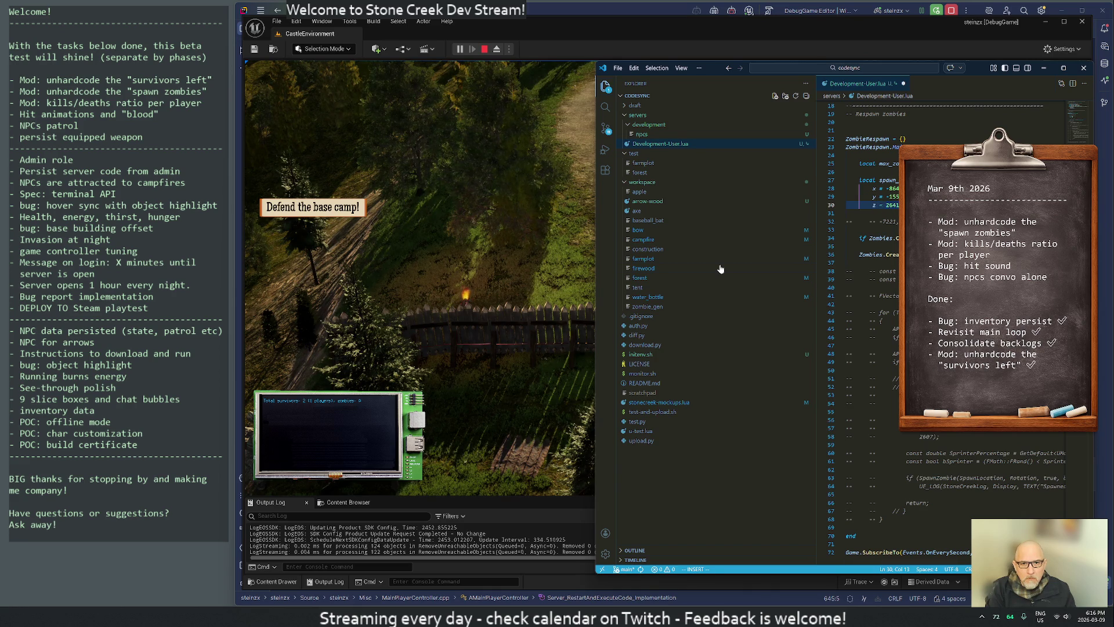
pyautogui.press('Escape')
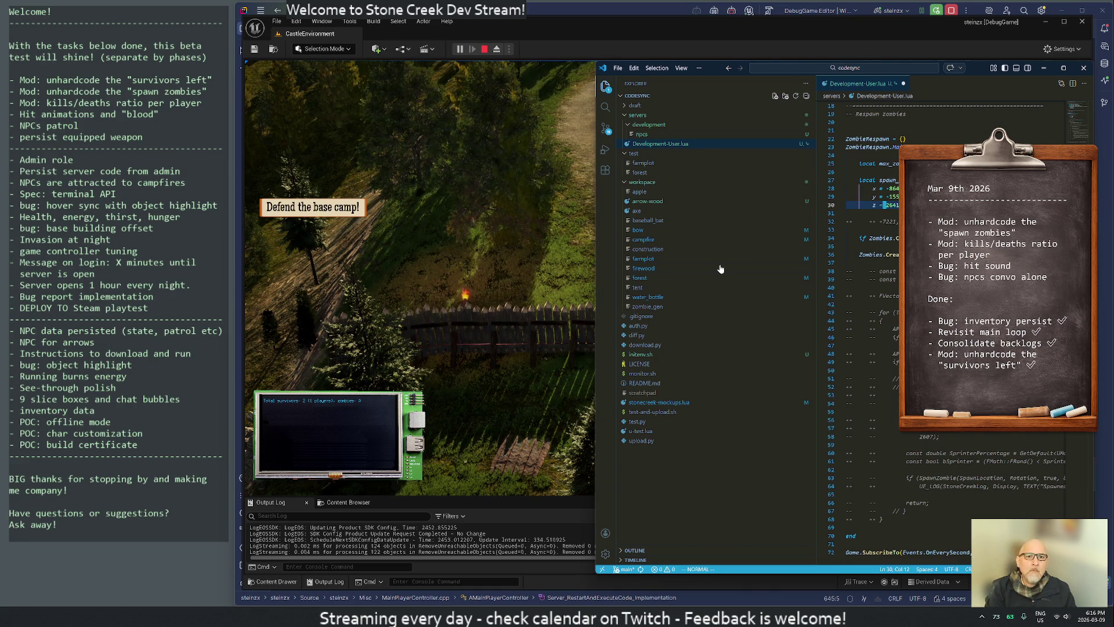
pyautogui.write('o}')
pyautogui.press('Escape')
pyautogui.press('j')
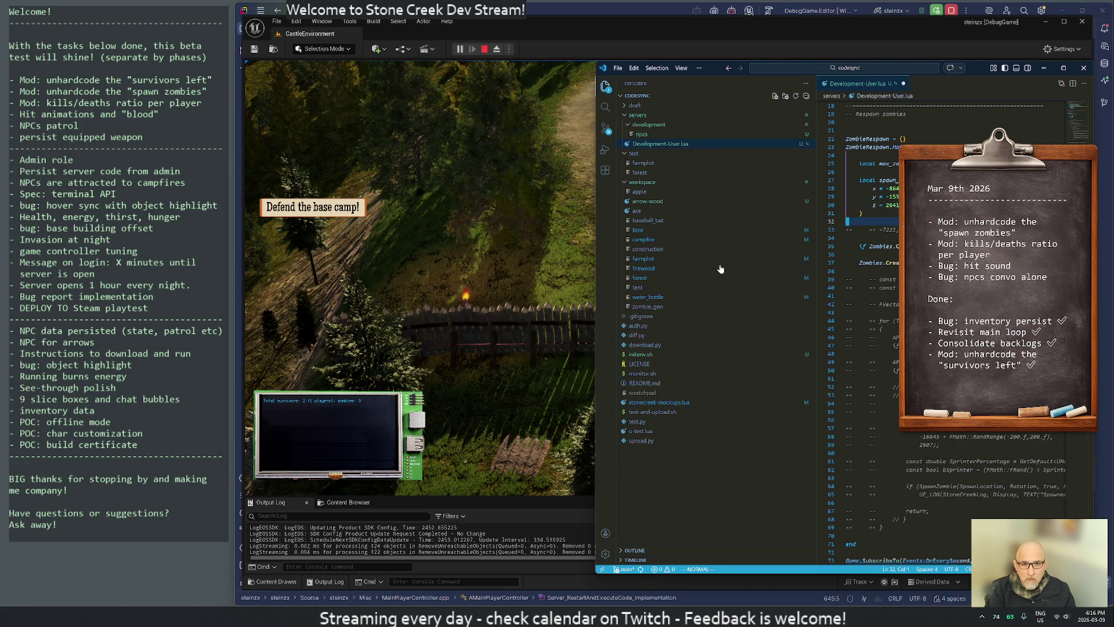
# Pass spawn_area.x, spawn_area.y, spawn_area.z and 0 as arguments to Zombies.Create().
pyautogui.press('j')
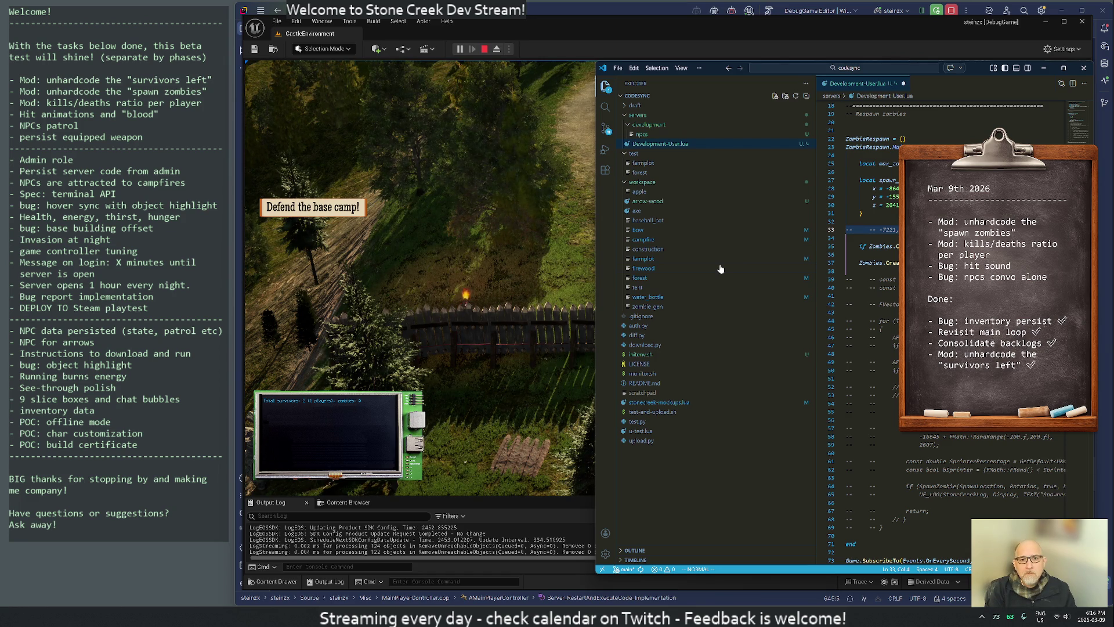
pyautogui.press('j')
pyautogui.press('j')
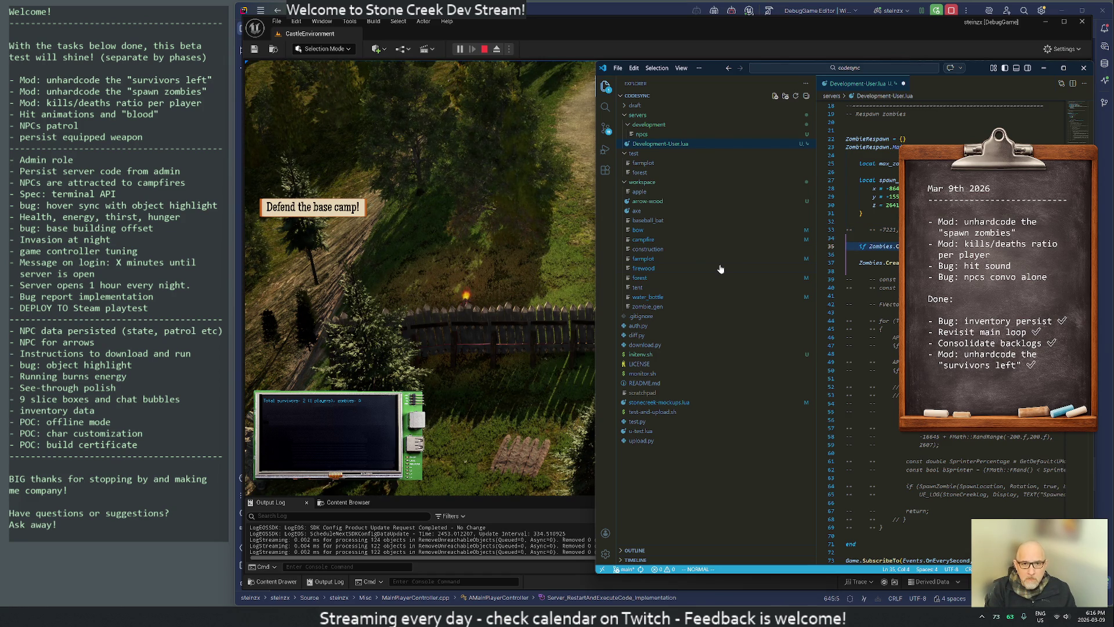
pyautogui.press('j')
pyautogui.press('j')
pyautogui.hotkey('shift', 'a')
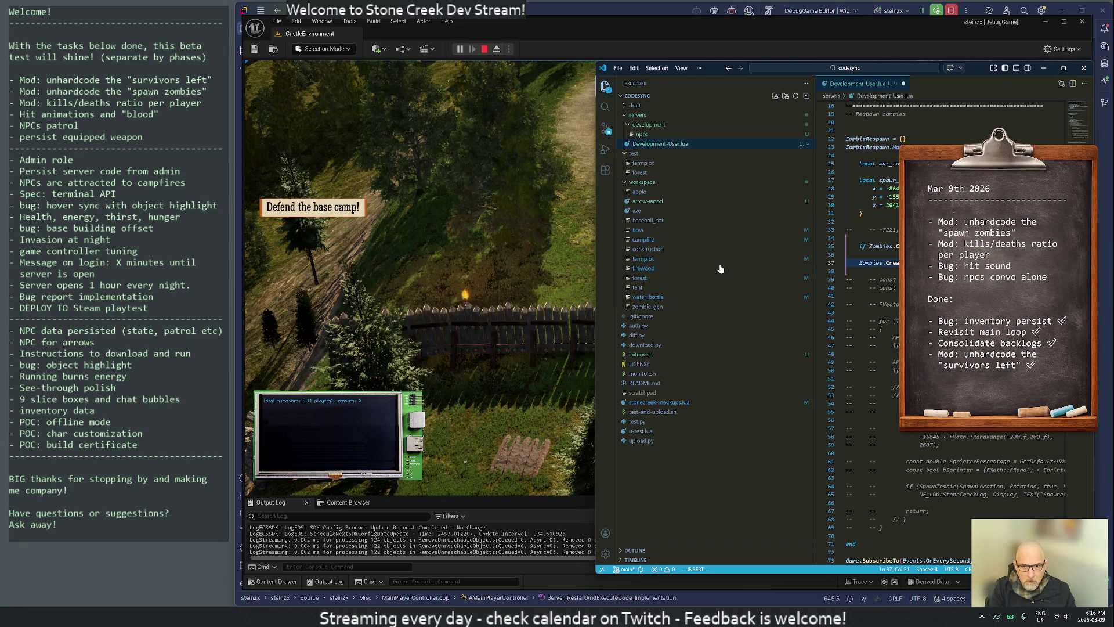
pyautogui.press('Return')
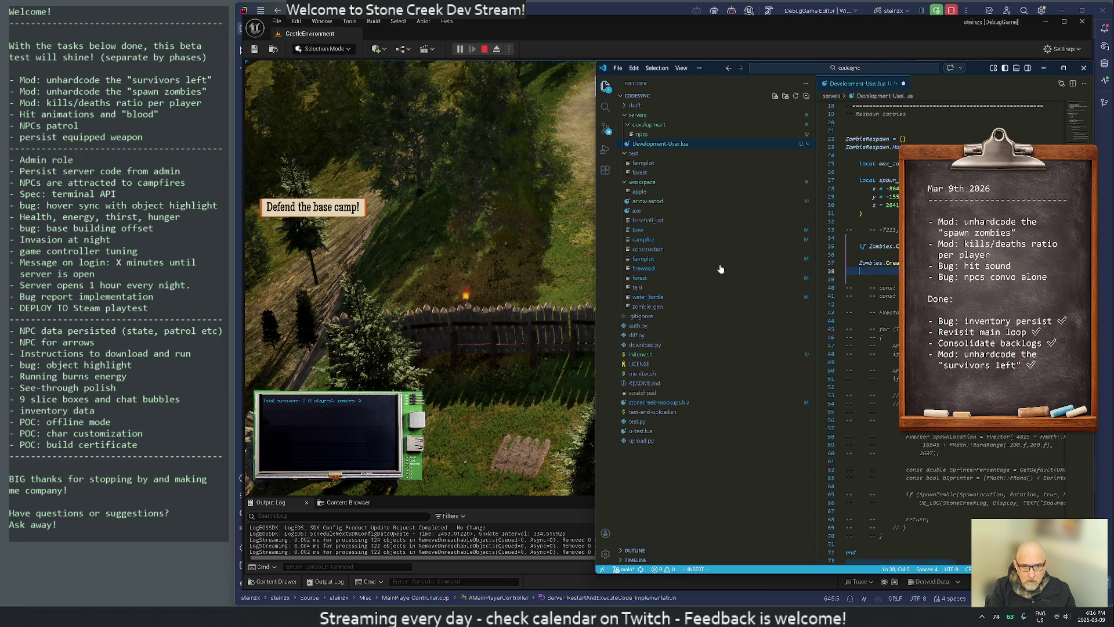
pyautogui.write('spawn_a')
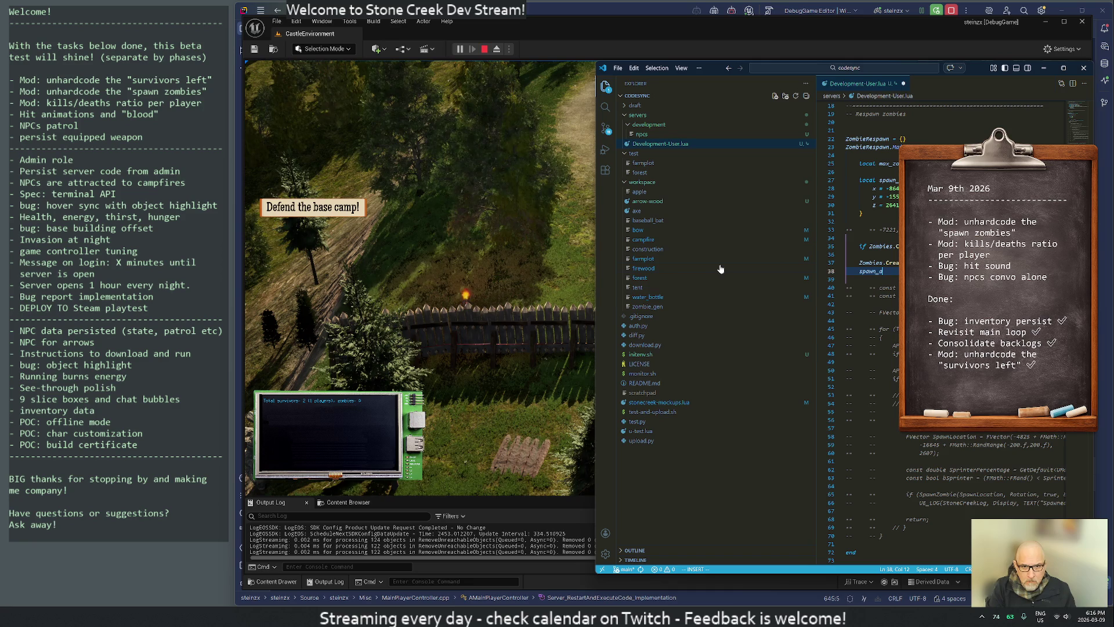
pyautogui.write('rea.y')
pyautogui.press('Return')
pyautogui.write('s')
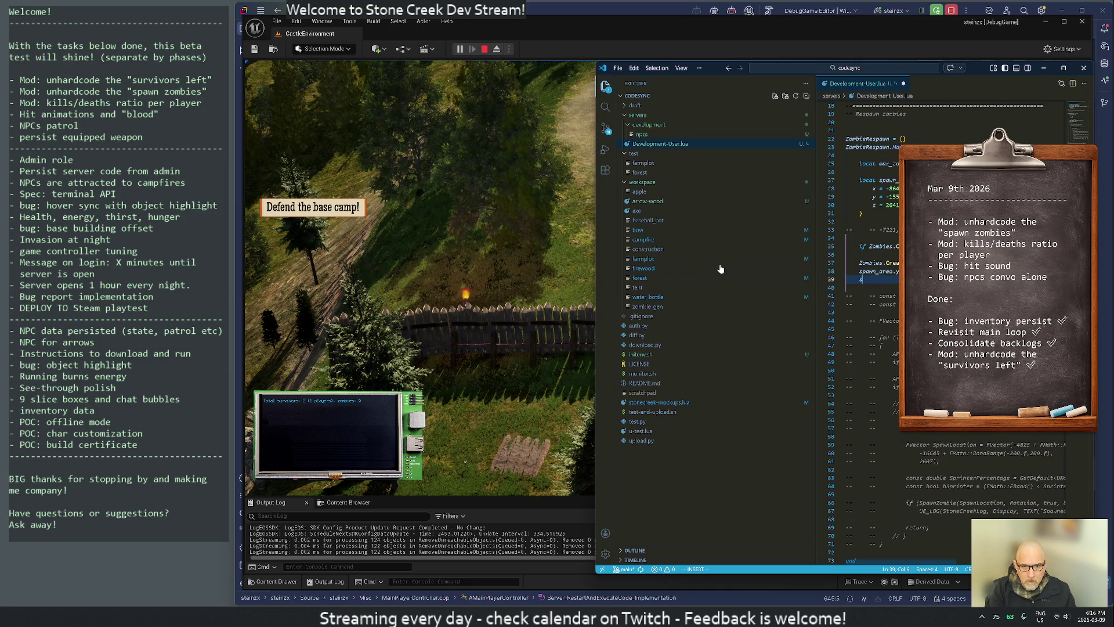
pyautogui.write('pawn_area.')
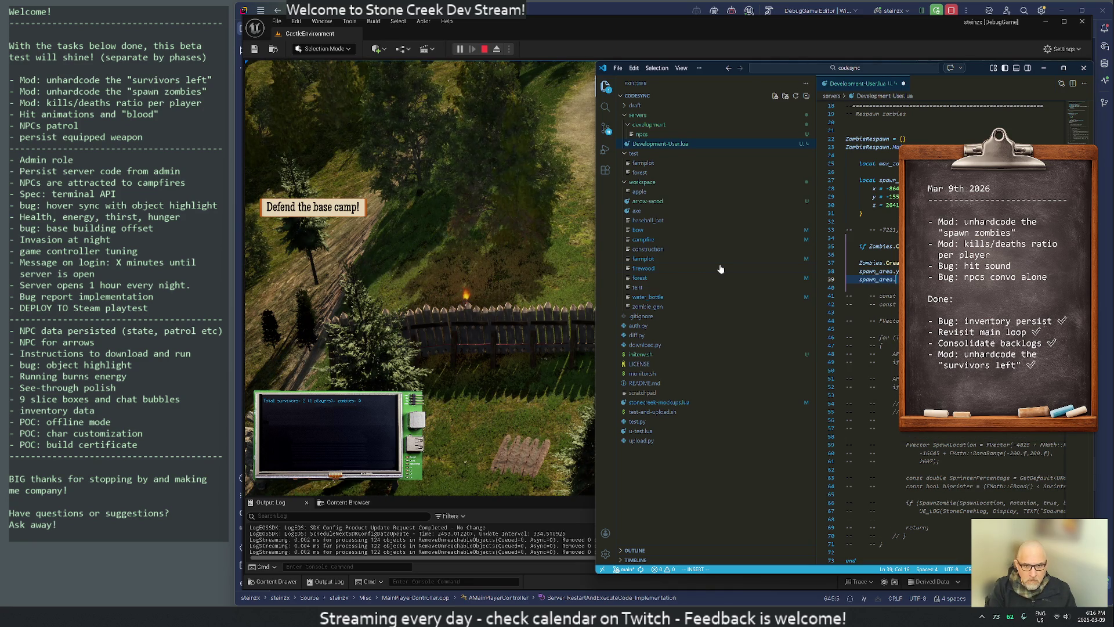
pyautogui.write(',')
pyautogui.press('Return')
pyautogui.write('0)')
pyautogui.press('Return')
pyautogui.press('Escape')
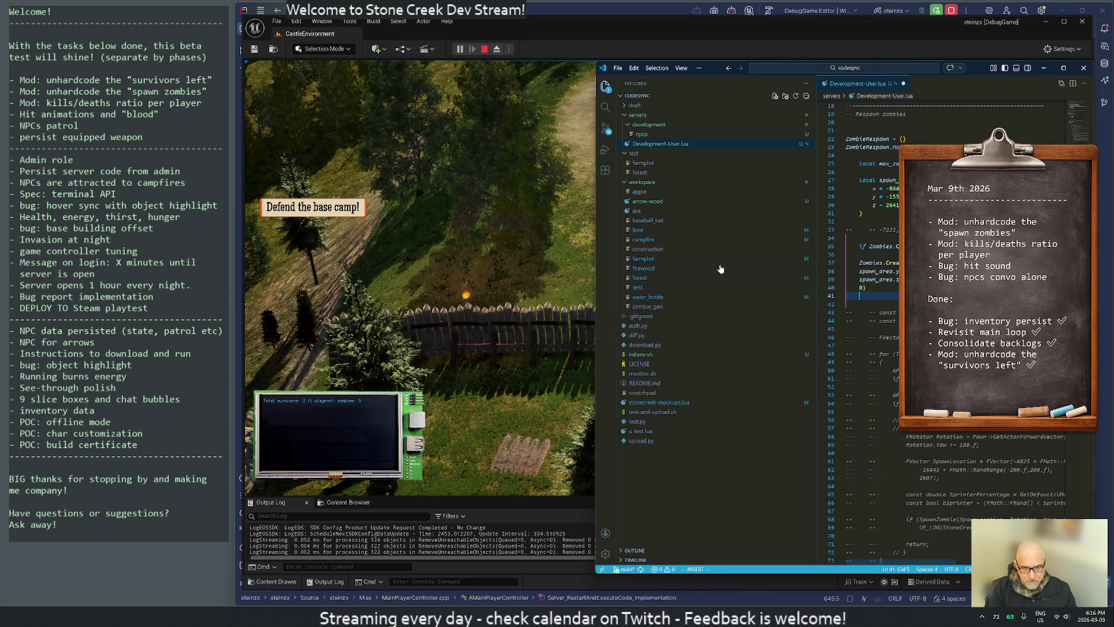
pyautogui.press('k')
pyautogui.press('k')
pyautogui.press('k')
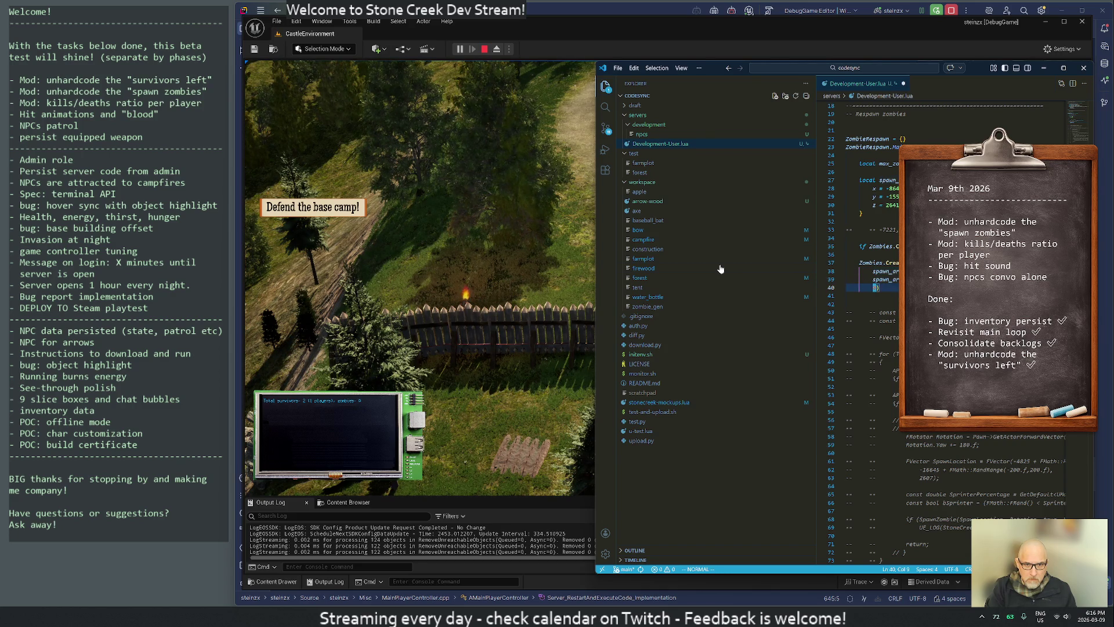
pyautogui.press('d')
pyautogui.press('d')
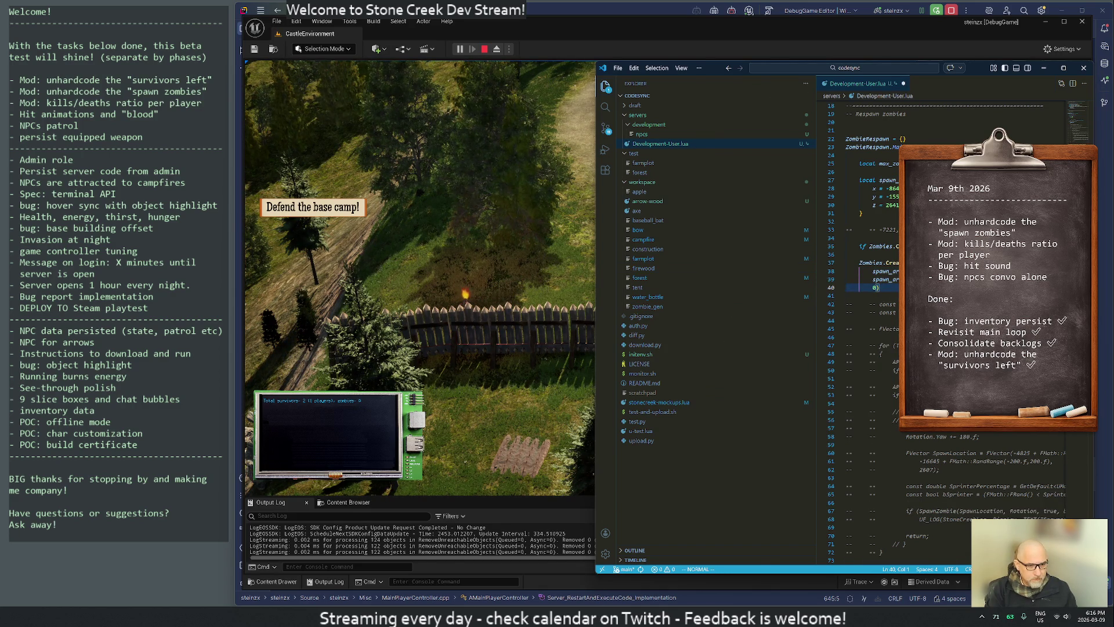
# Look up LuaZombies.cpp in Rider to confirm Zombies.Create expects x, y, z and rotation.
pyautogui.hotkey('alt', 'Tab')
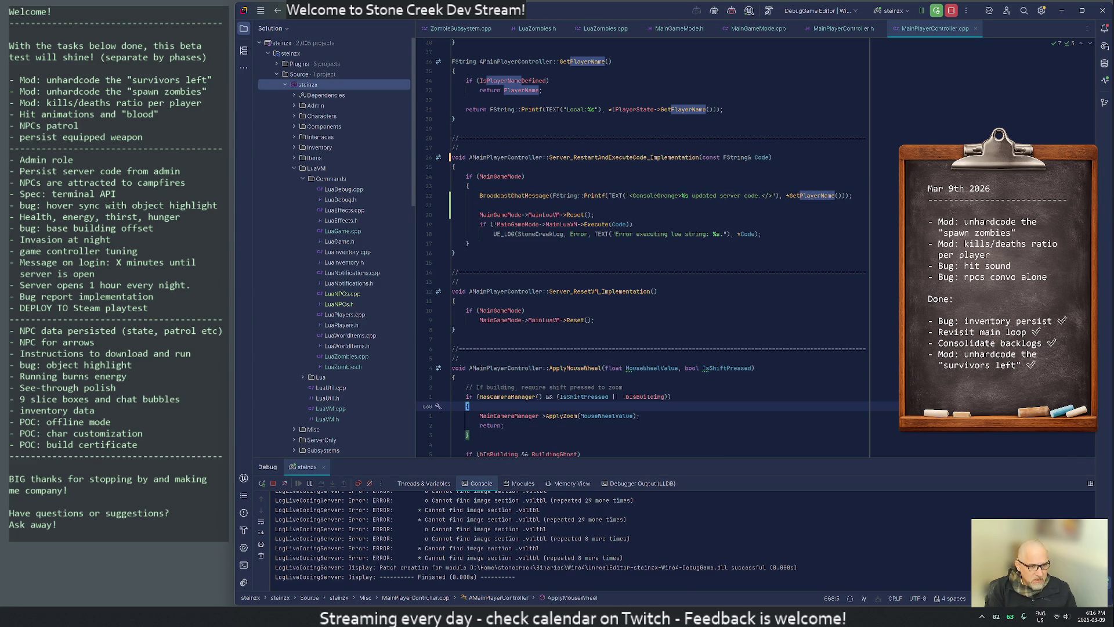
pyautogui.hotkey('ctrl', 't')
pyautogui.write('mainplay')
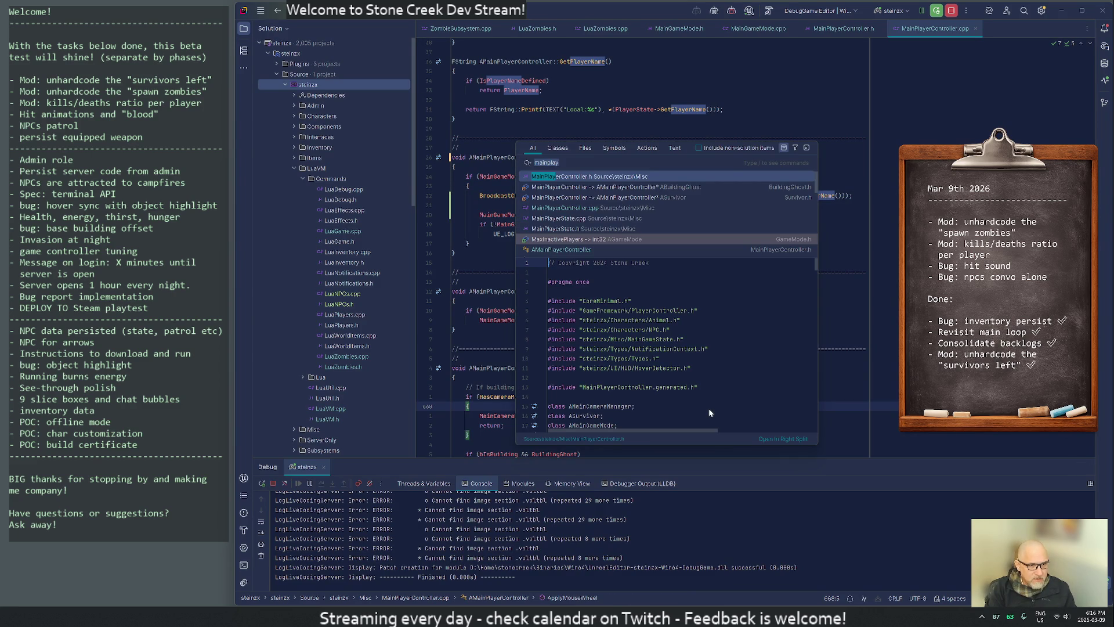
pyautogui.write('zomb')
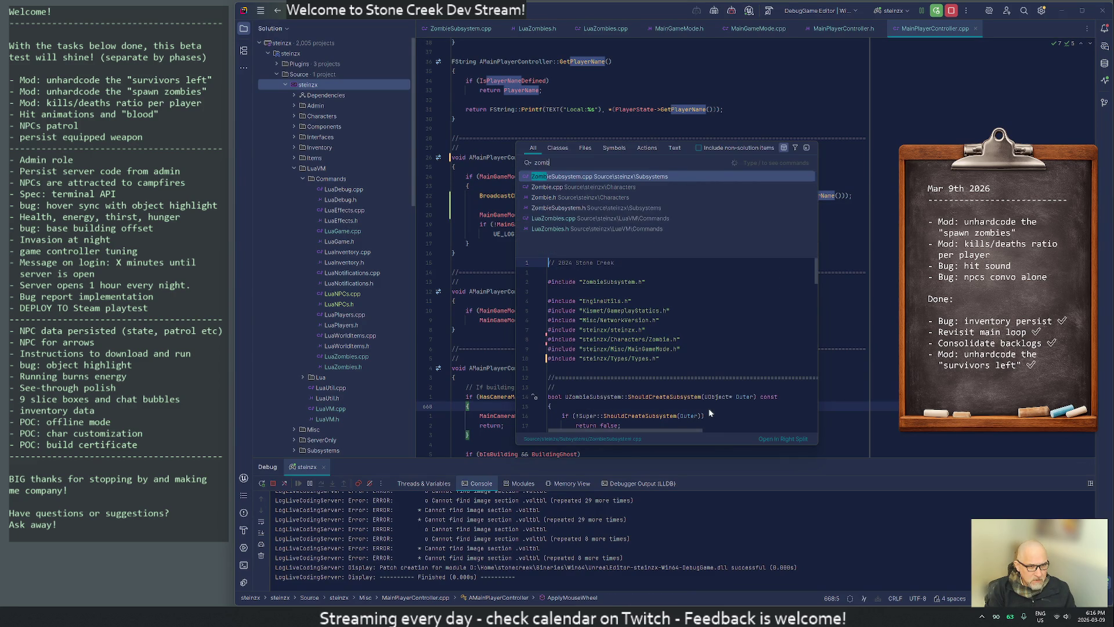
pyautogui.write('ielu')
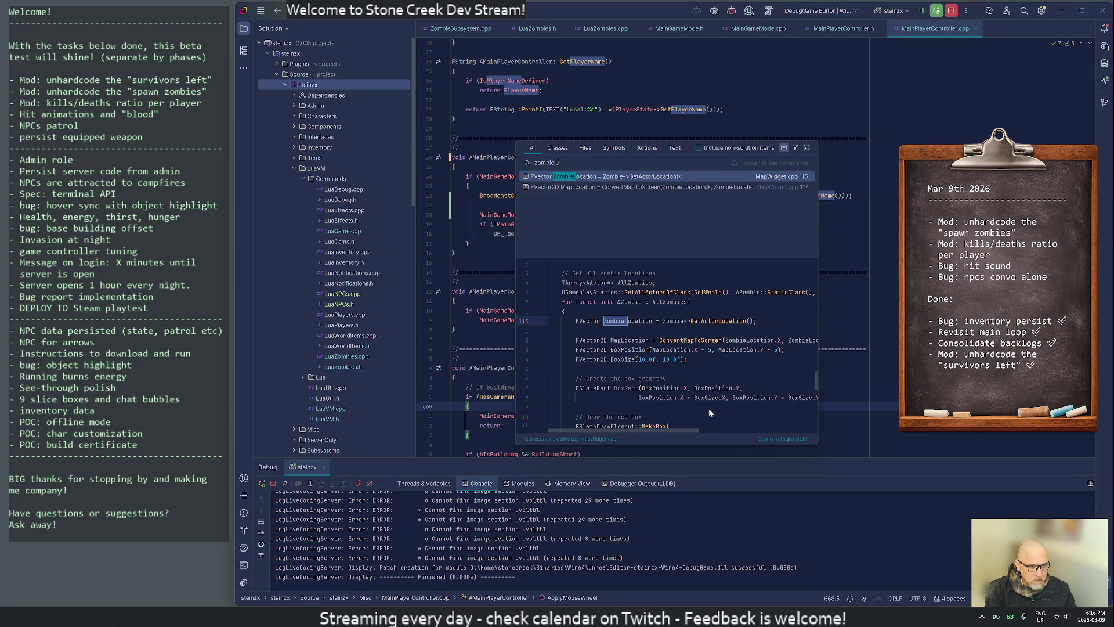
pyautogui.press('BackSpace')
pyautogui.press('BackSpace')
pyautogui.press('BackSpace')
pyautogui.write('alua')
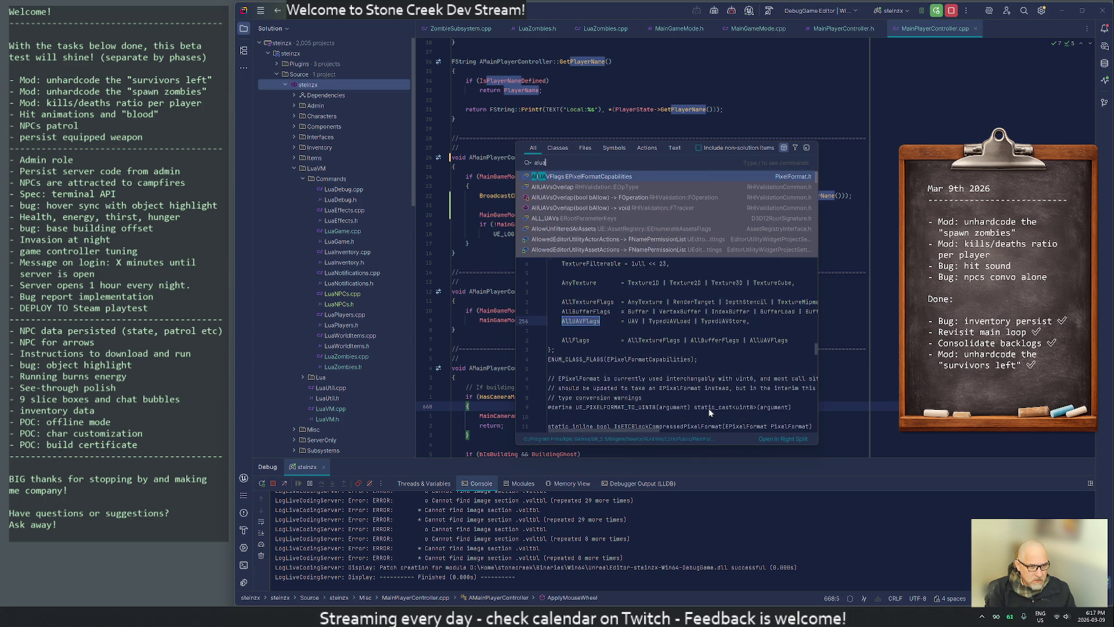
pyautogui.press('BackSpace')
pyautogui.press('BackSpace')
pyautogui.press('BackSpace')
pyautogui.write('luazombi')
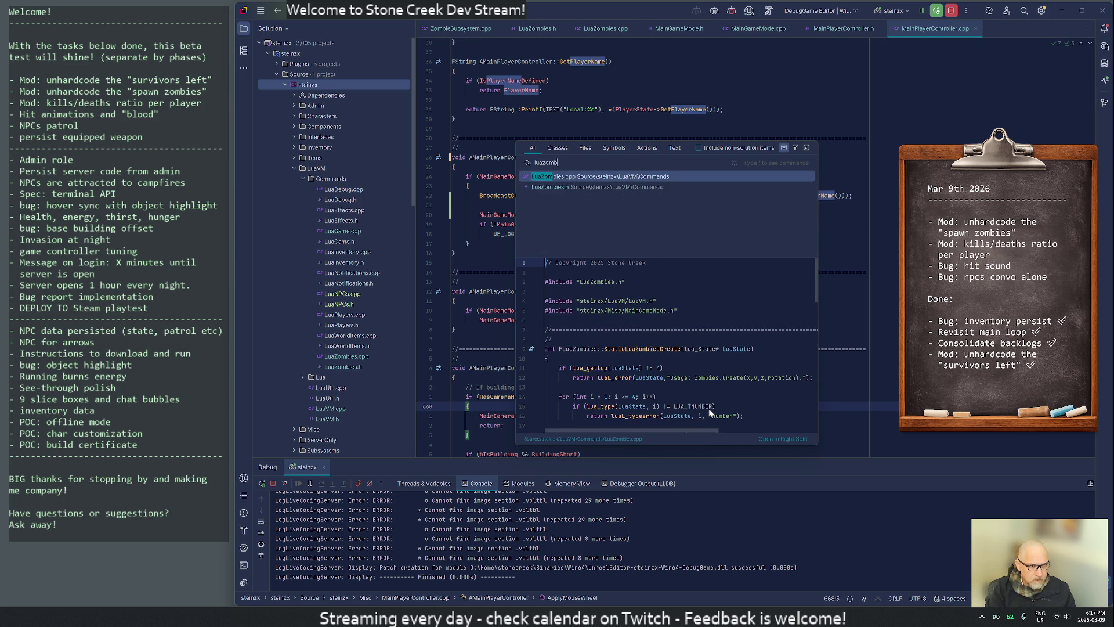
pyautogui.press('Return')
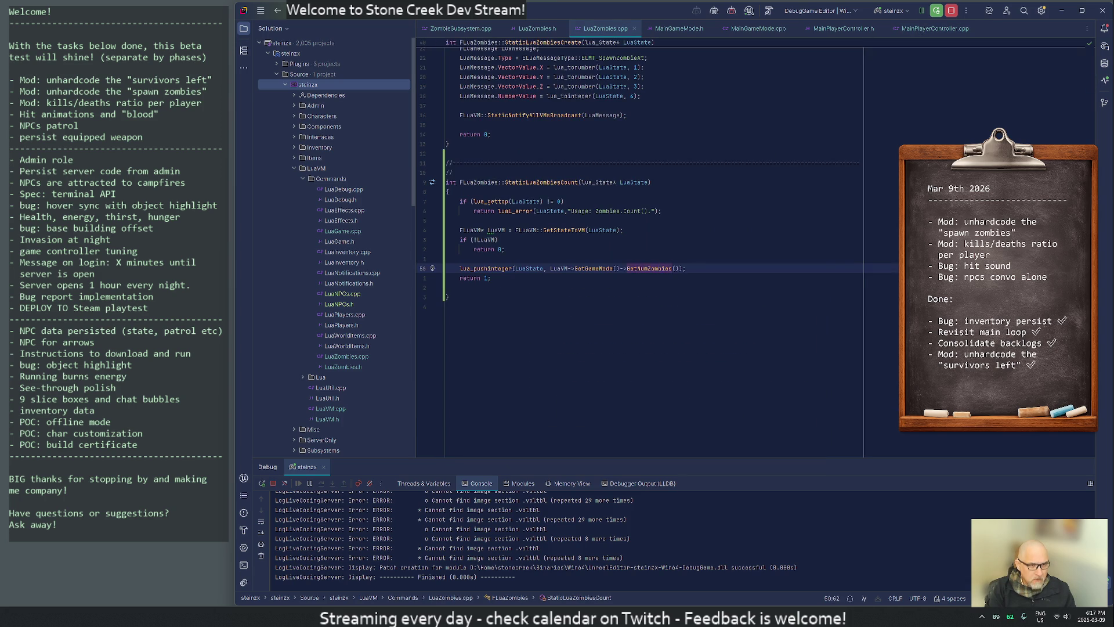
pyautogui.click(461, 58)
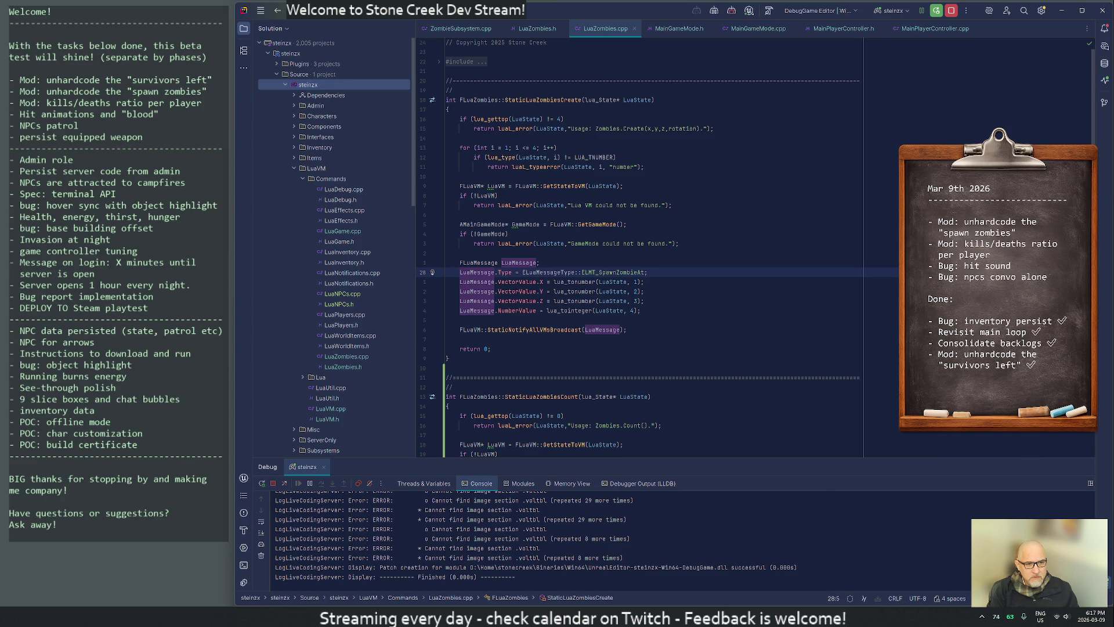
pyautogui.hotkey('alt', 'Tab')
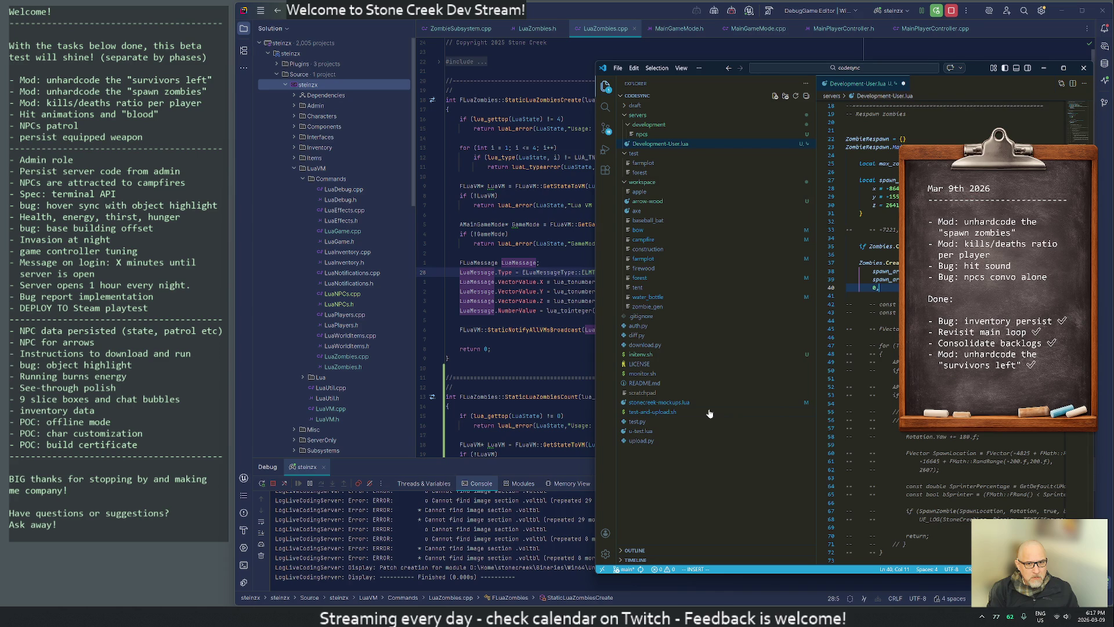
# Add and undo an extra argument line after the 0, then bring the running game forward.
pyautogui.press('Return')
pyautogui.write('true,')
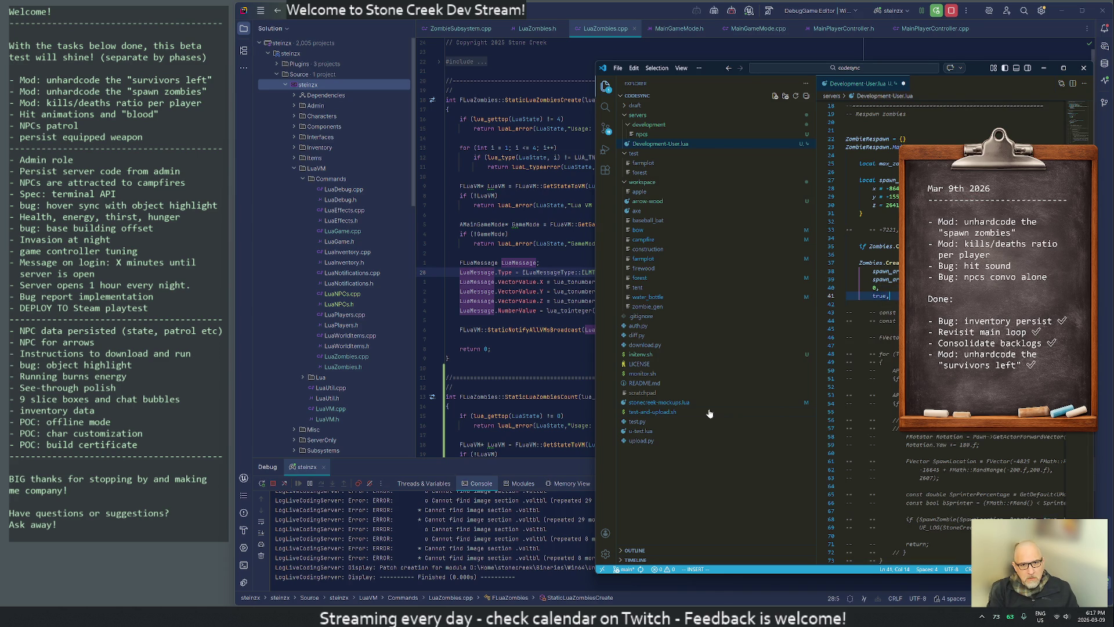
pyautogui.press('Return')
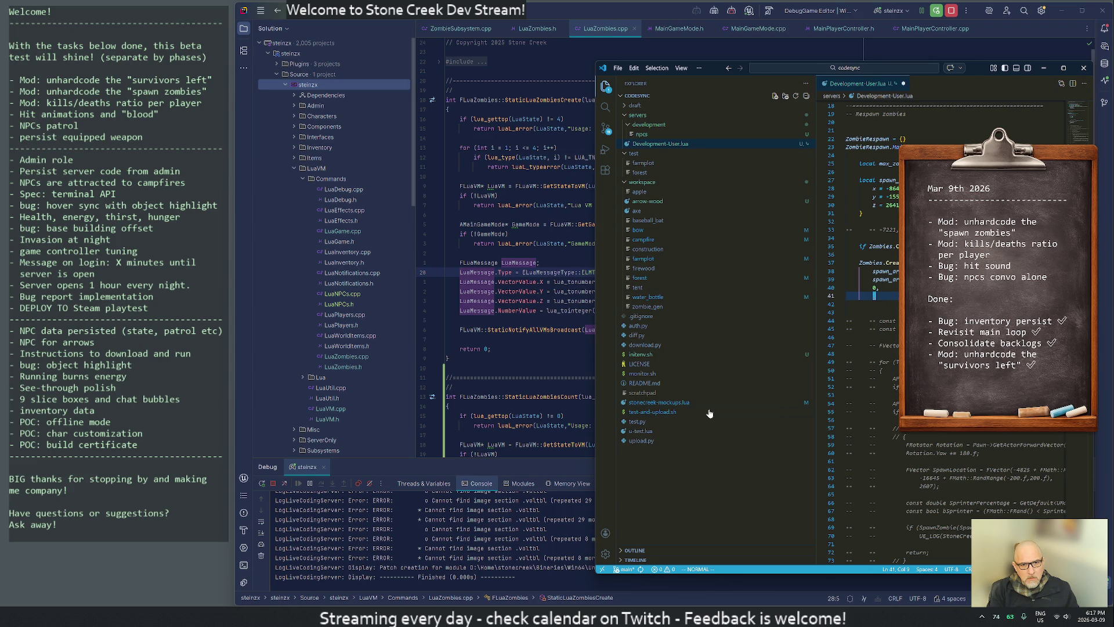
pyautogui.press('u')
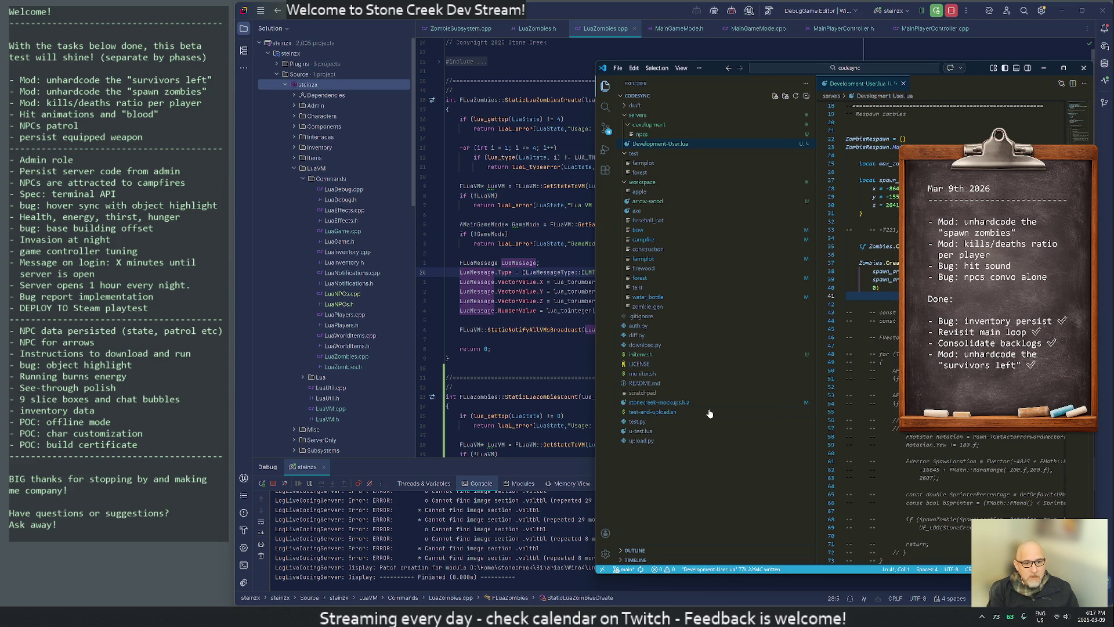
pyautogui.hotkey('alt', 'Tab')
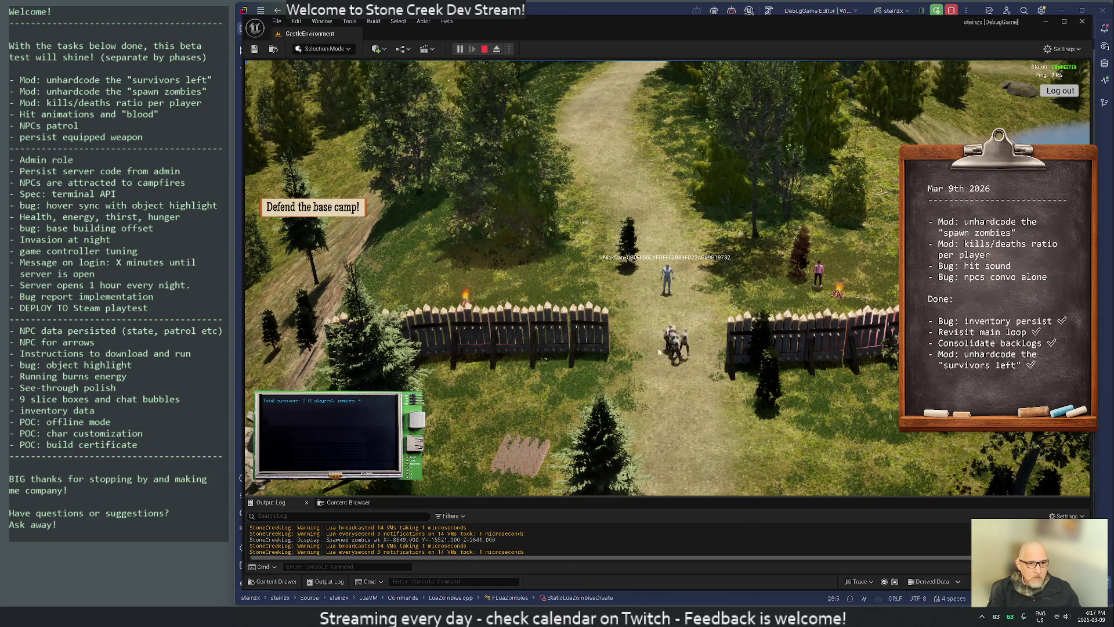
# Rotate the camera around the player with E to survey the base camp.
pyautogui.press('e')
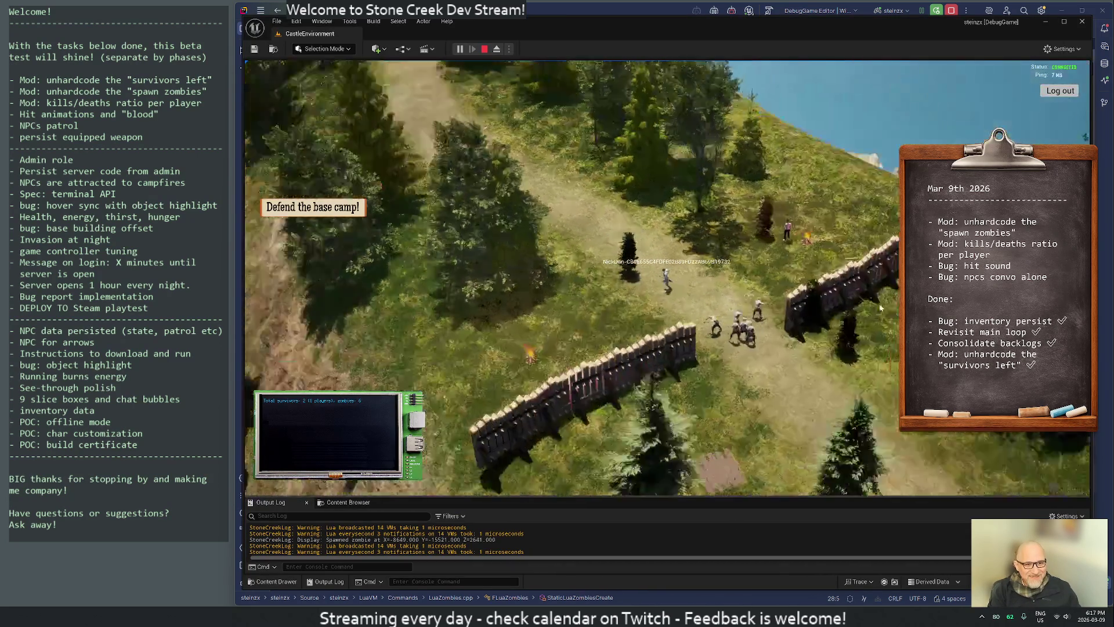
pyautogui.press('e')
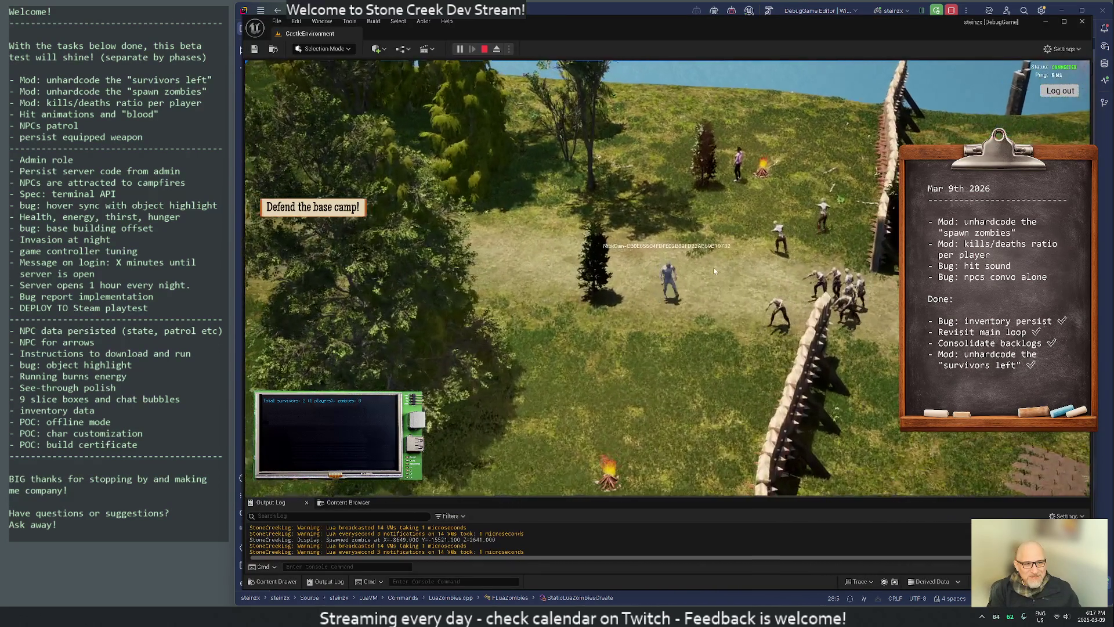
pyautogui.press('e')
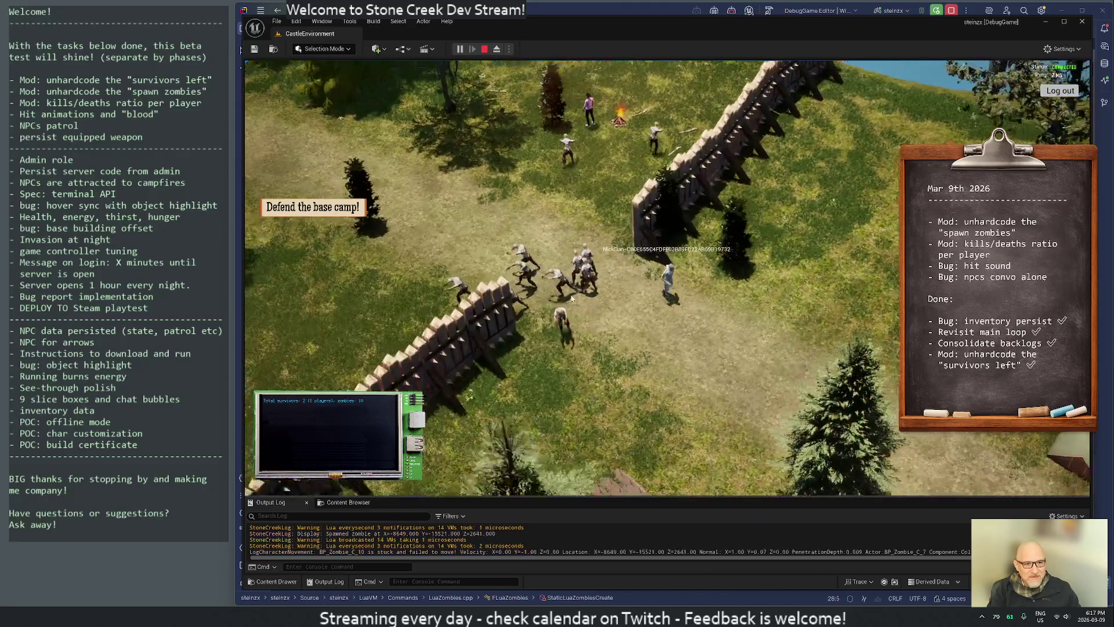
pyautogui.press('e')
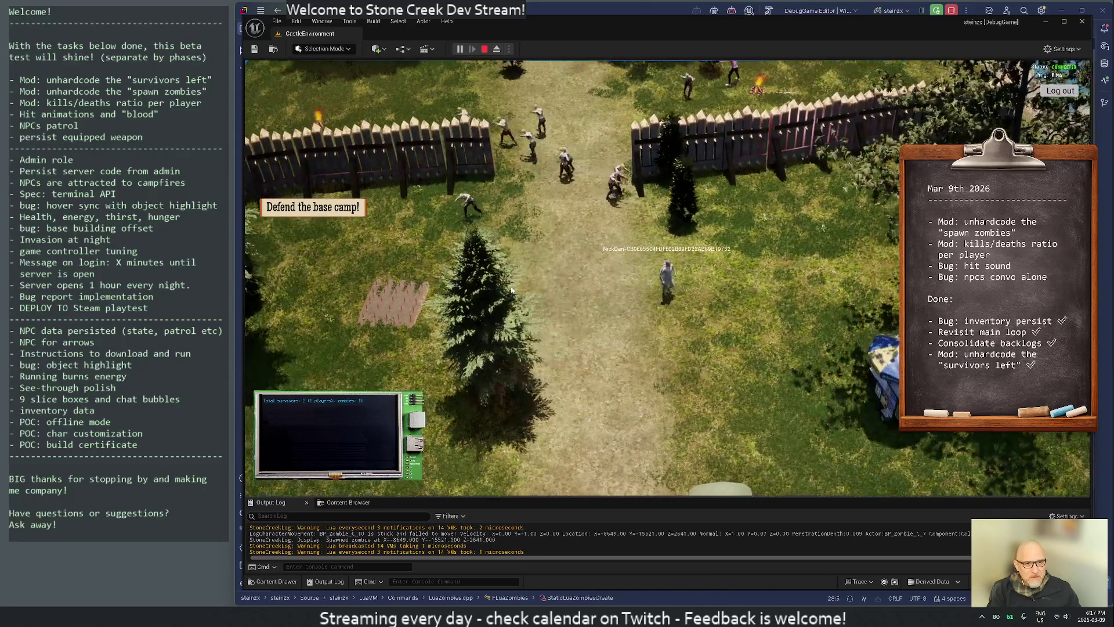
pyautogui.press('e')
pyautogui.press('e')
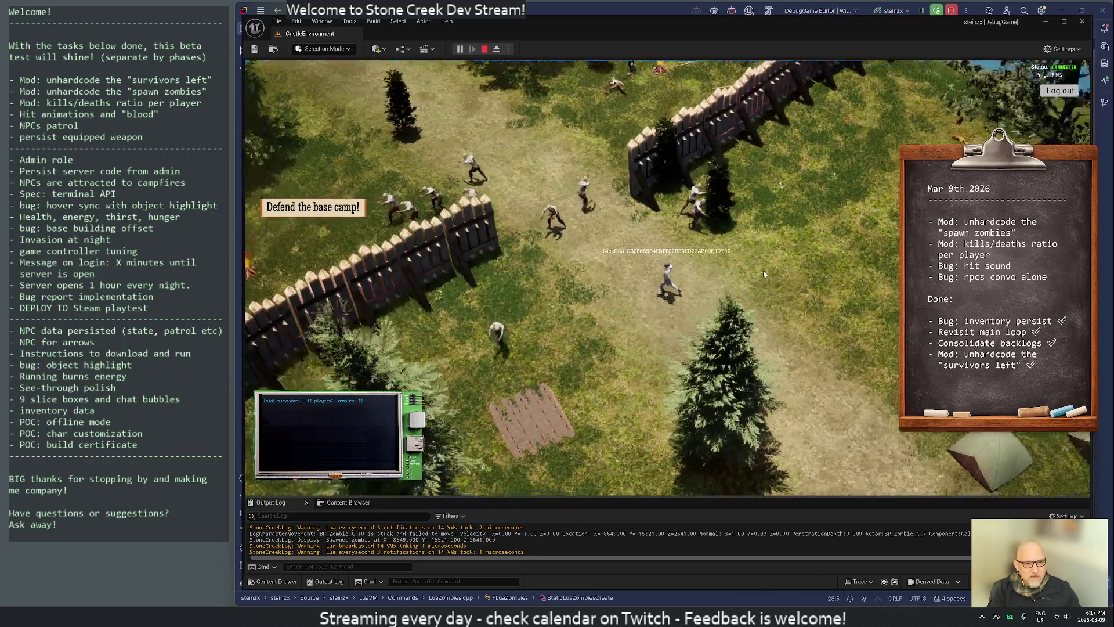
pyautogui.press('e')
pyautogui.press('e')
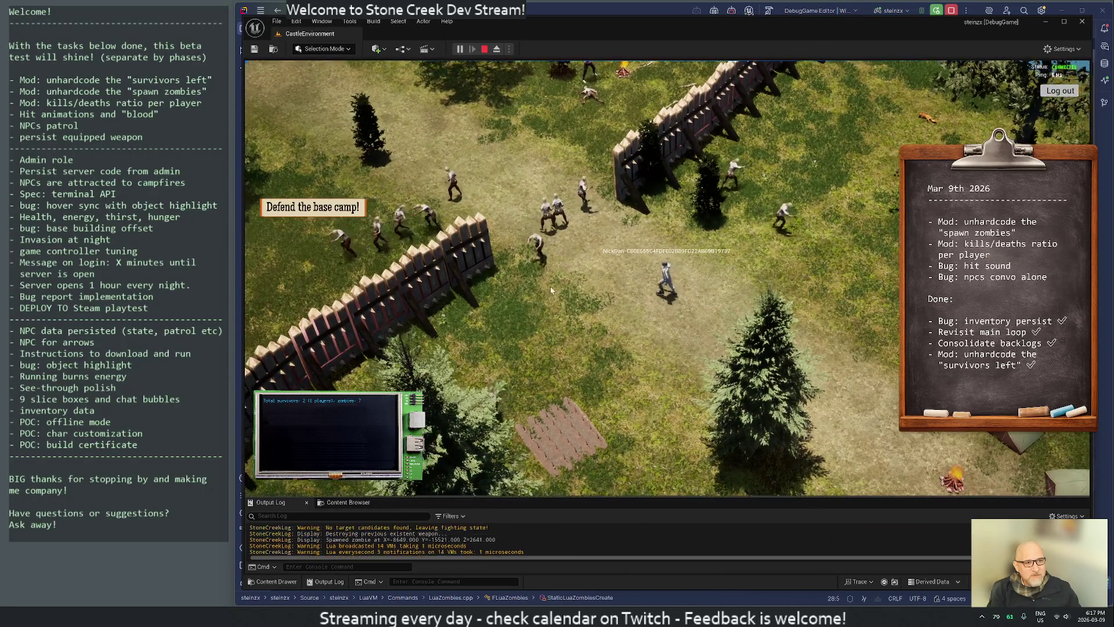
pyautogui.press('e')
pyautogui.press('e')
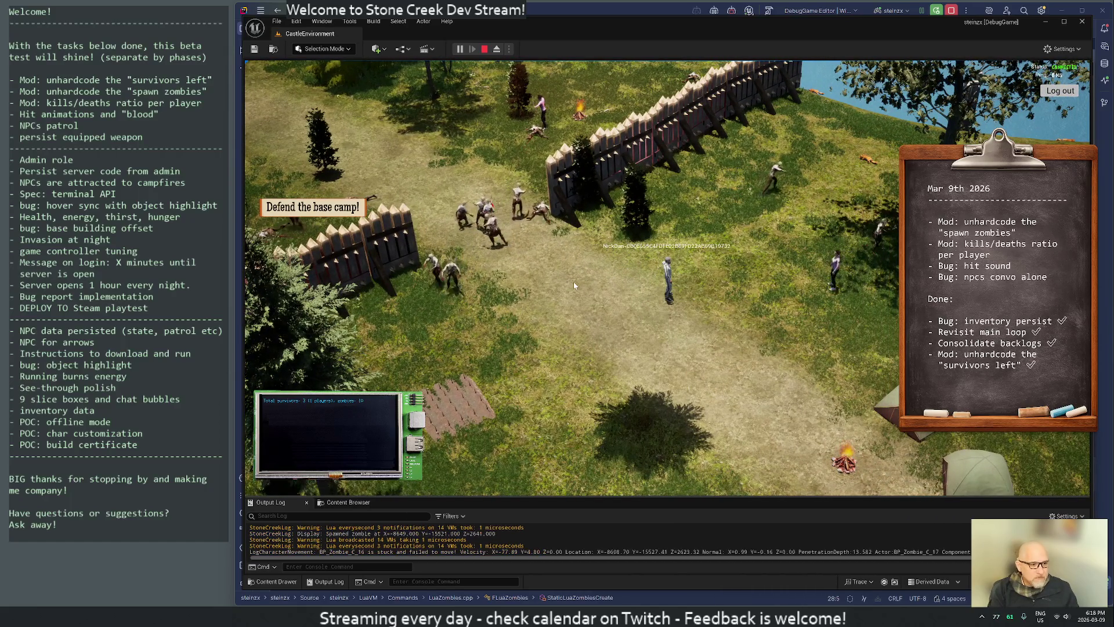
# Move the player toward the zombies, rotating and zooming the camera until the player dies.
pyautogui.press('a')
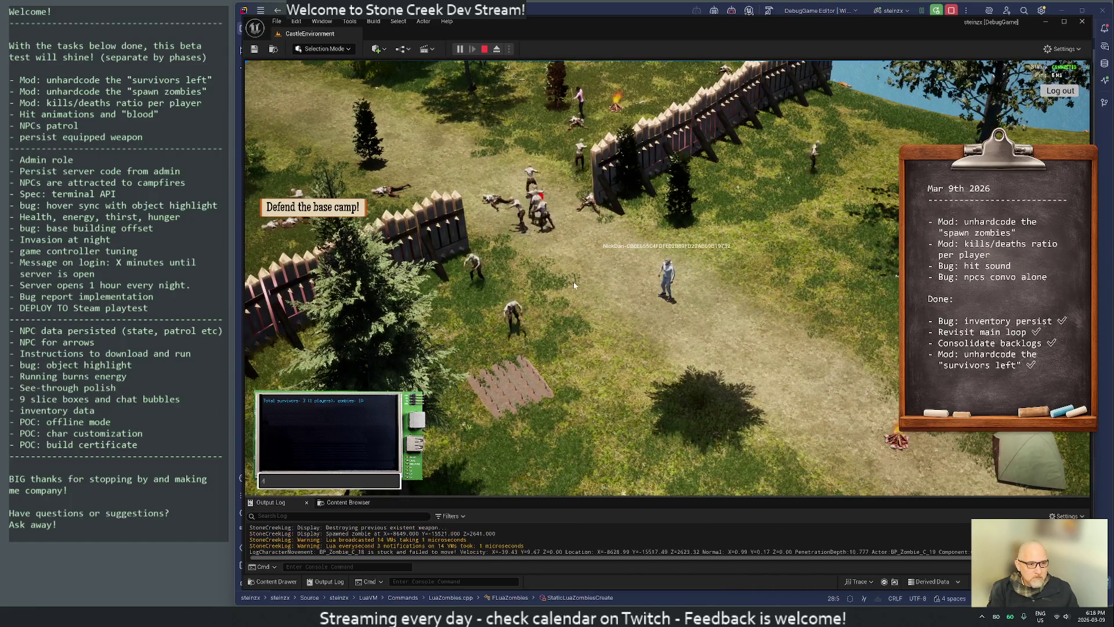
pyautogui.press('w')
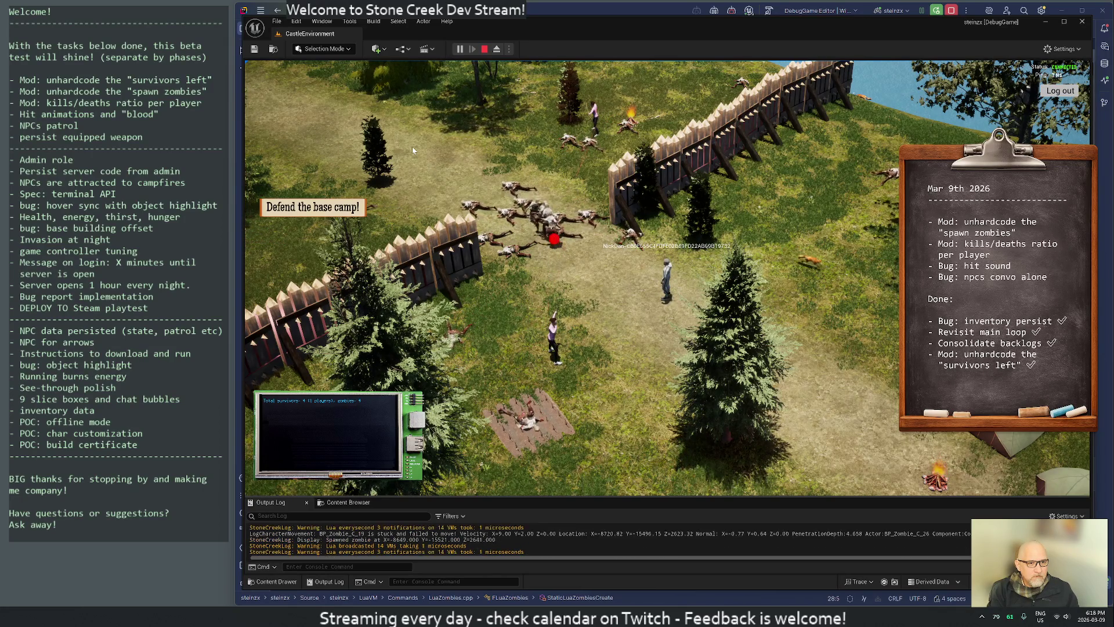
pyautogui.press('q')
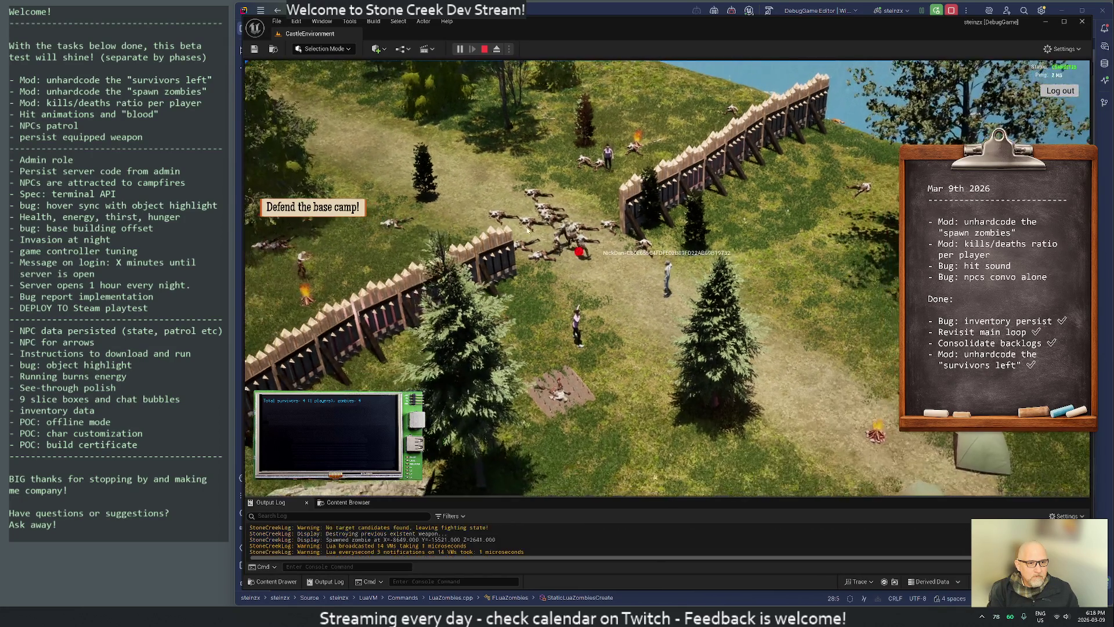
pyautogui.scroll(3, 610, 282)
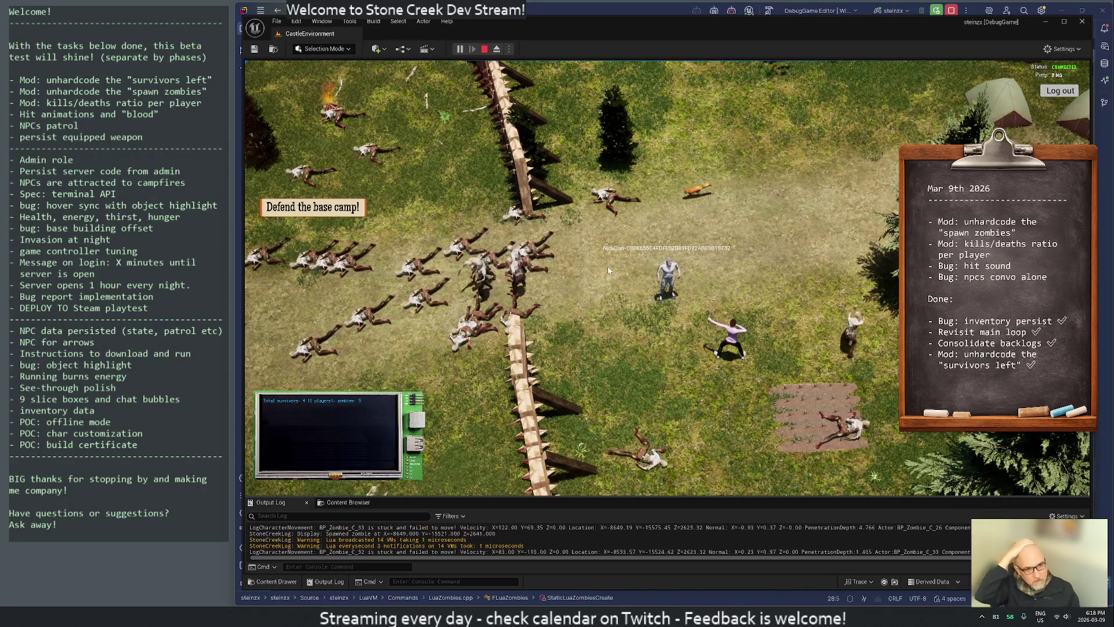
pyautogui.scroll(-3, 606, 263)
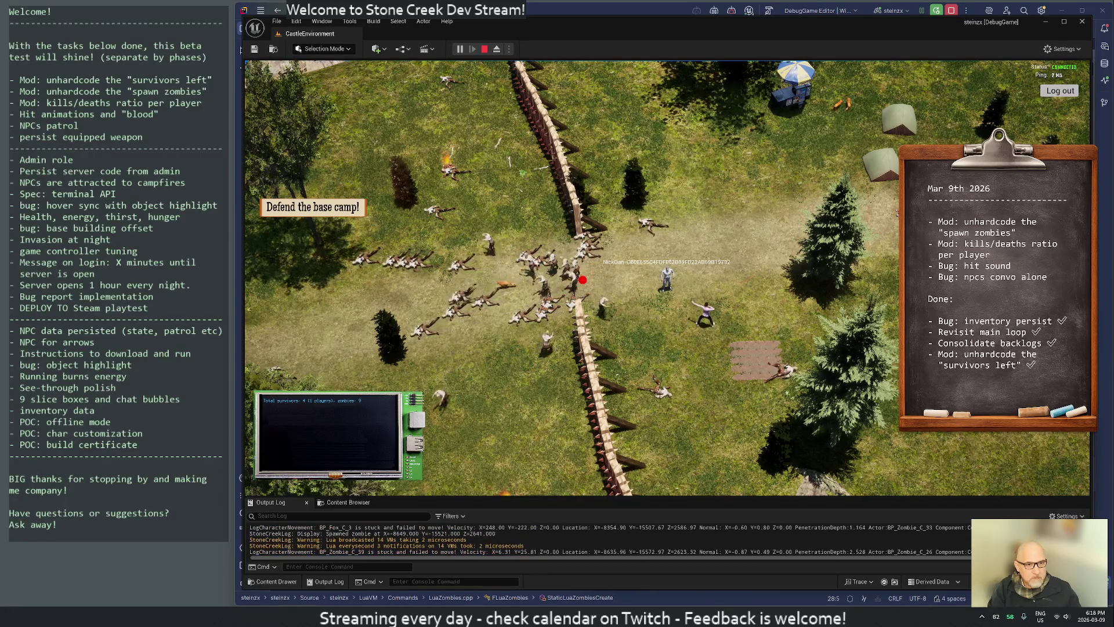
pyautogui.moveTo(605, 616)
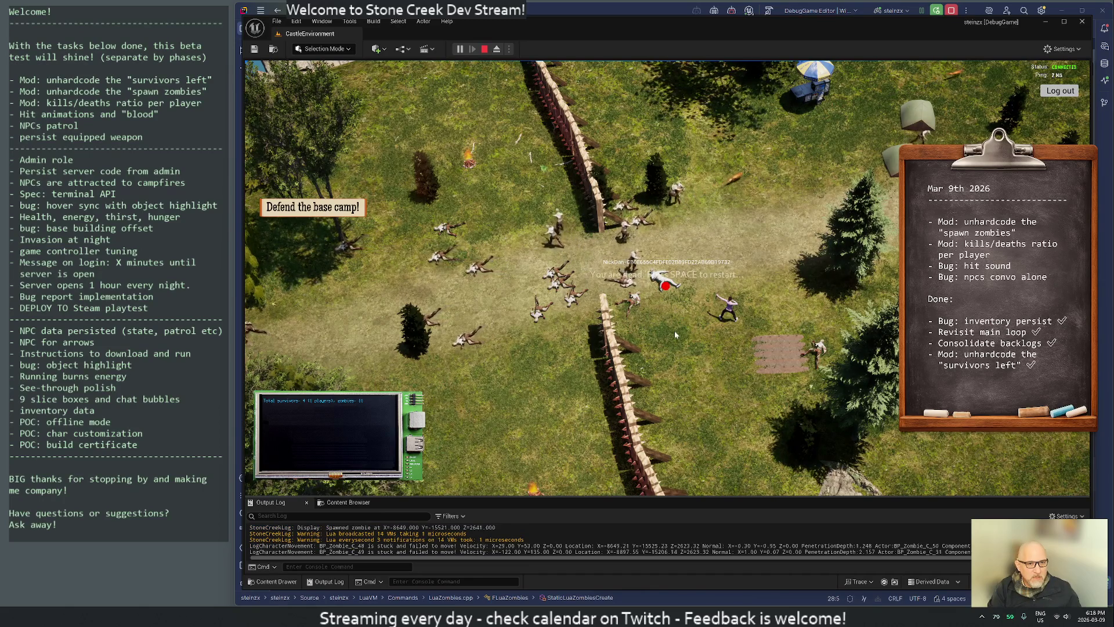
# Respawn with Space and walk the player around the tents and fence toward the zombie horde.
pyautogui.press('space')
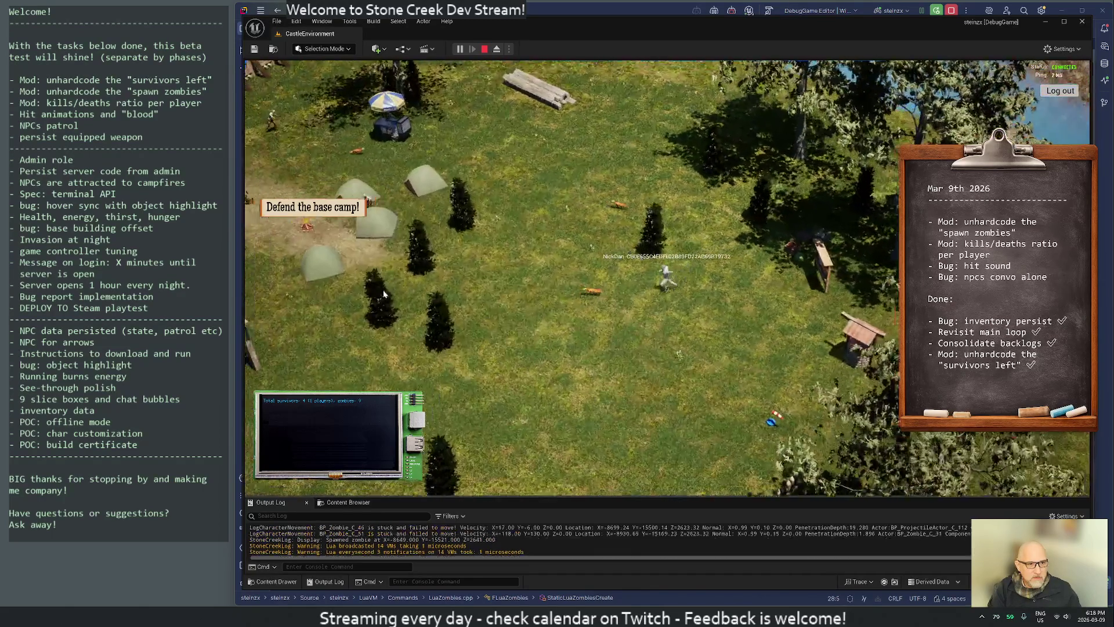
pyautogui.press('a')
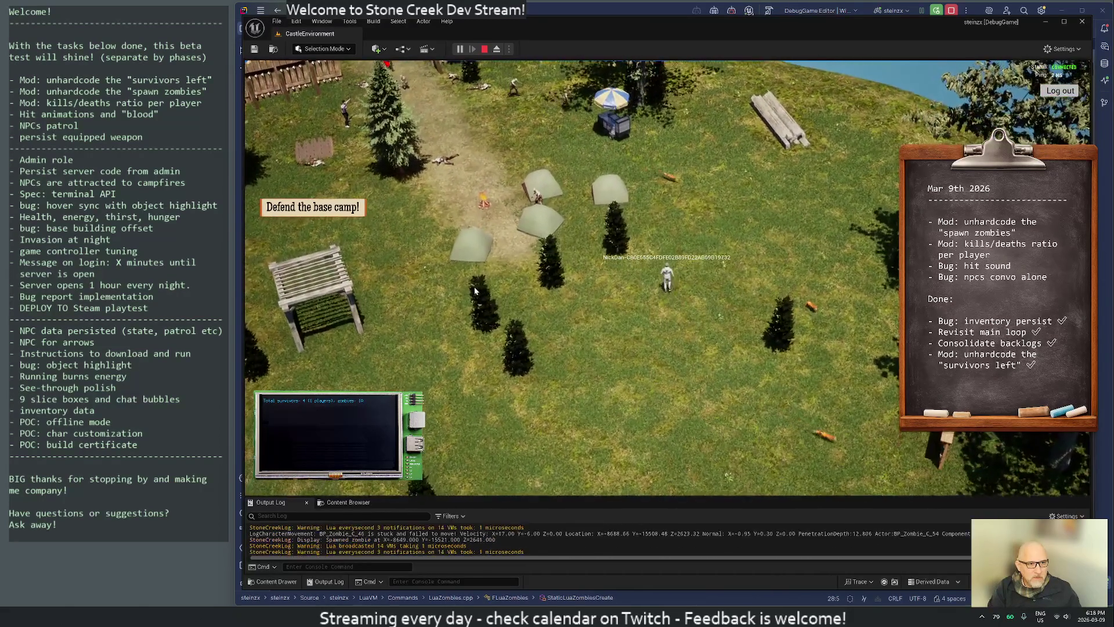
pyautogui.press('w')
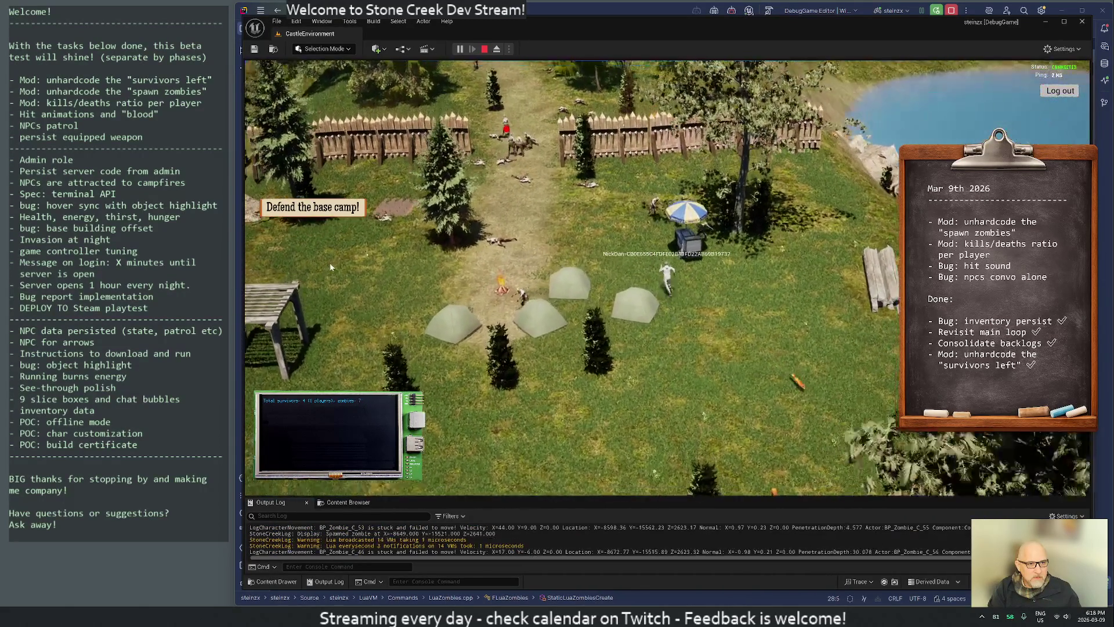
pyautogui.press('w')
pyautogui.press('a')
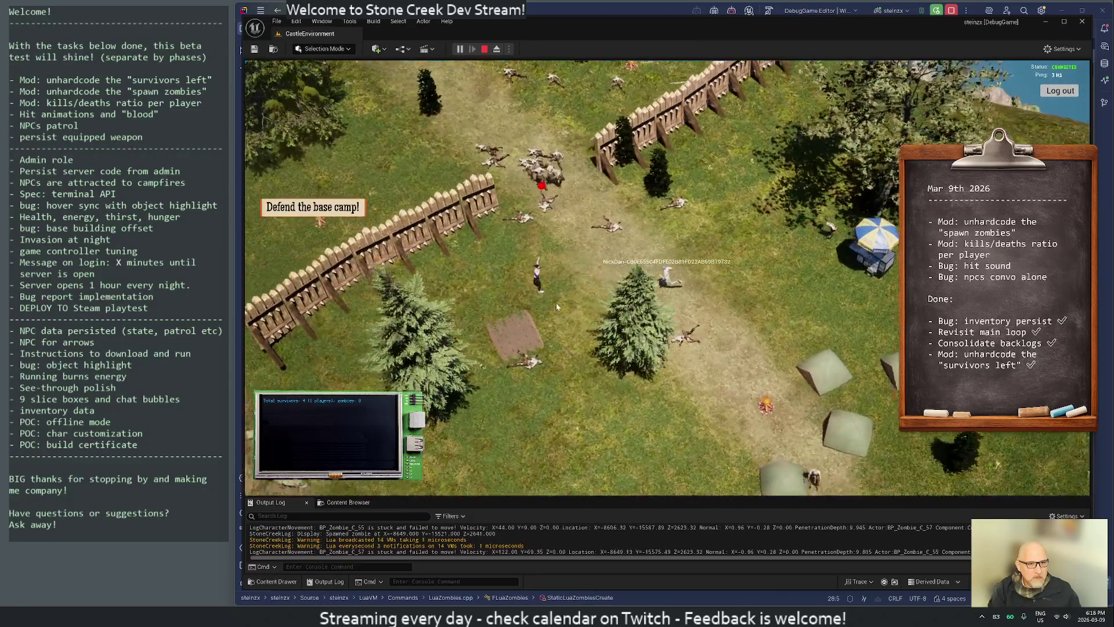
pyautogui.press('s')
pyautogui.press('d')
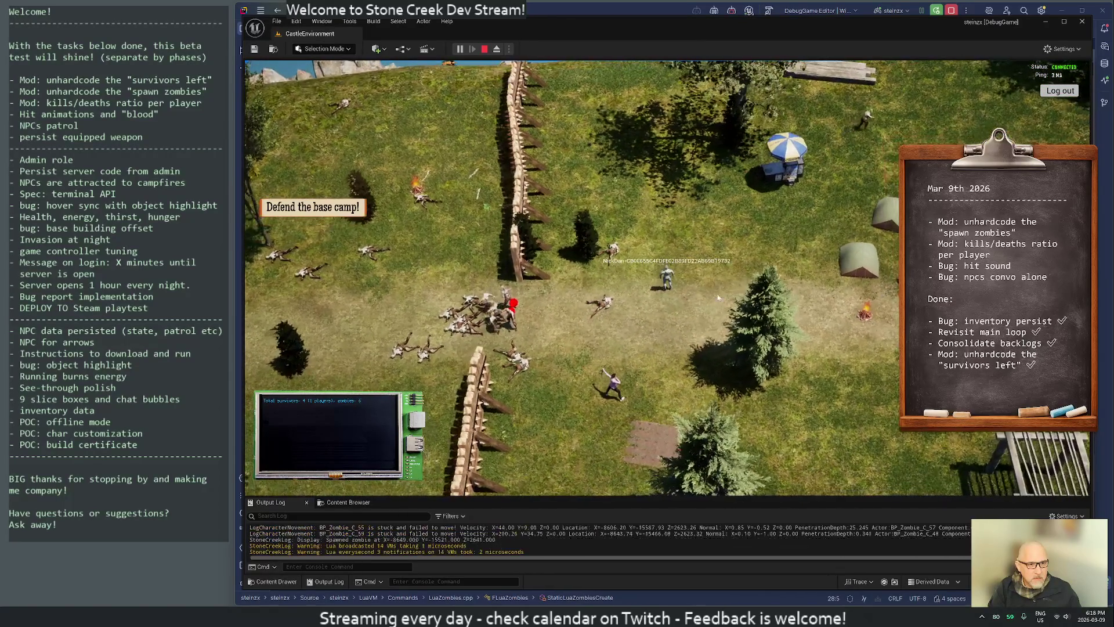
pyautogui.press('a')
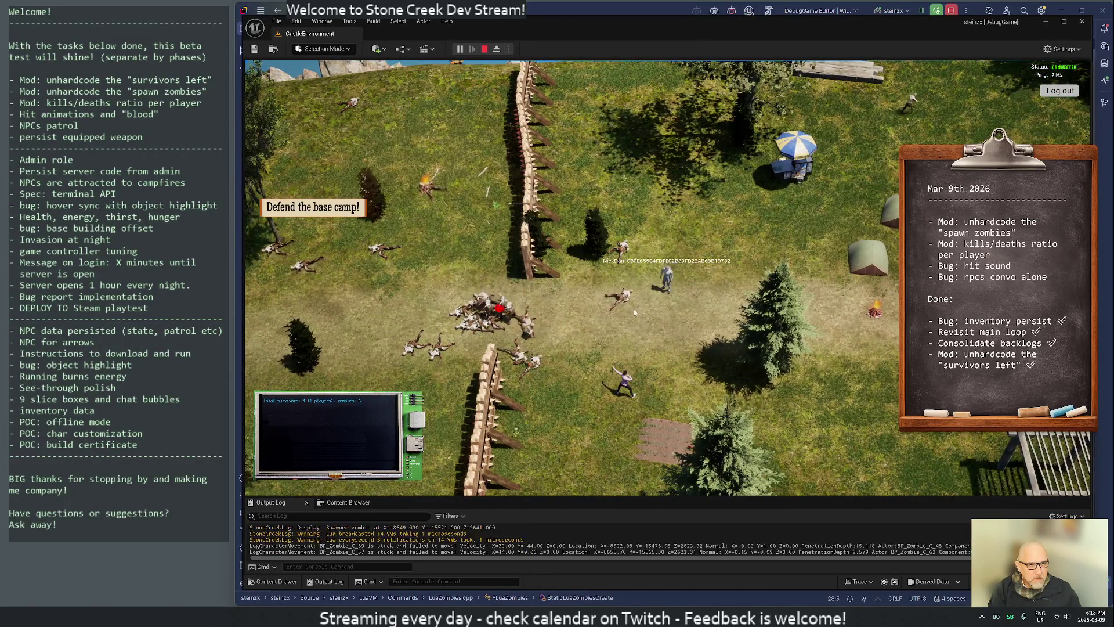
pyautogui.press('s')
pyautogui.press('d')
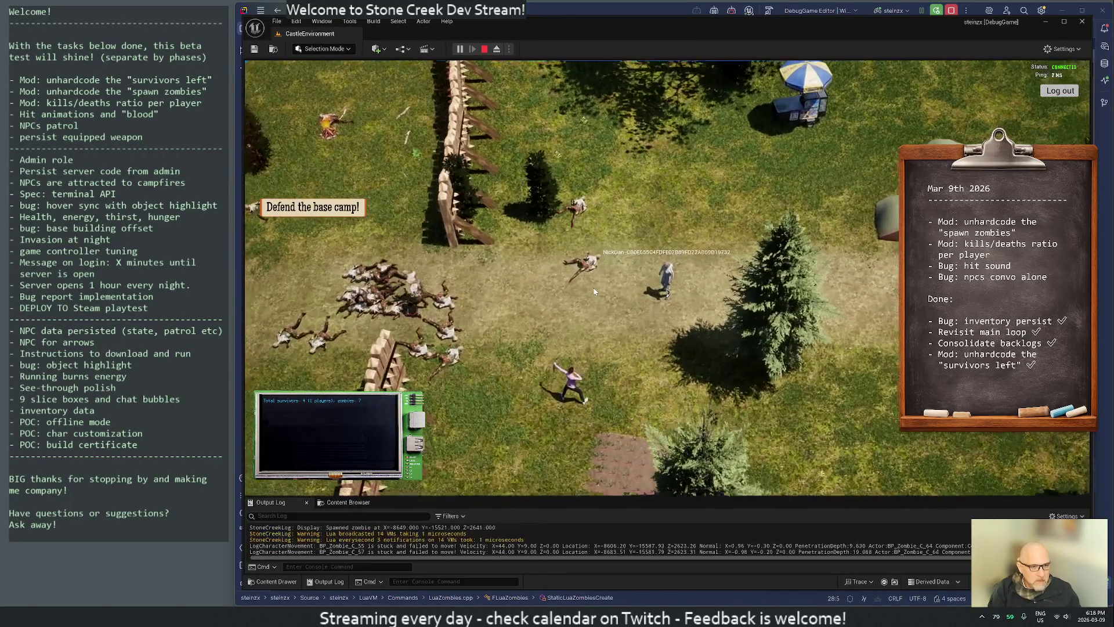
pyautogui.scroll(1, 595, 292)
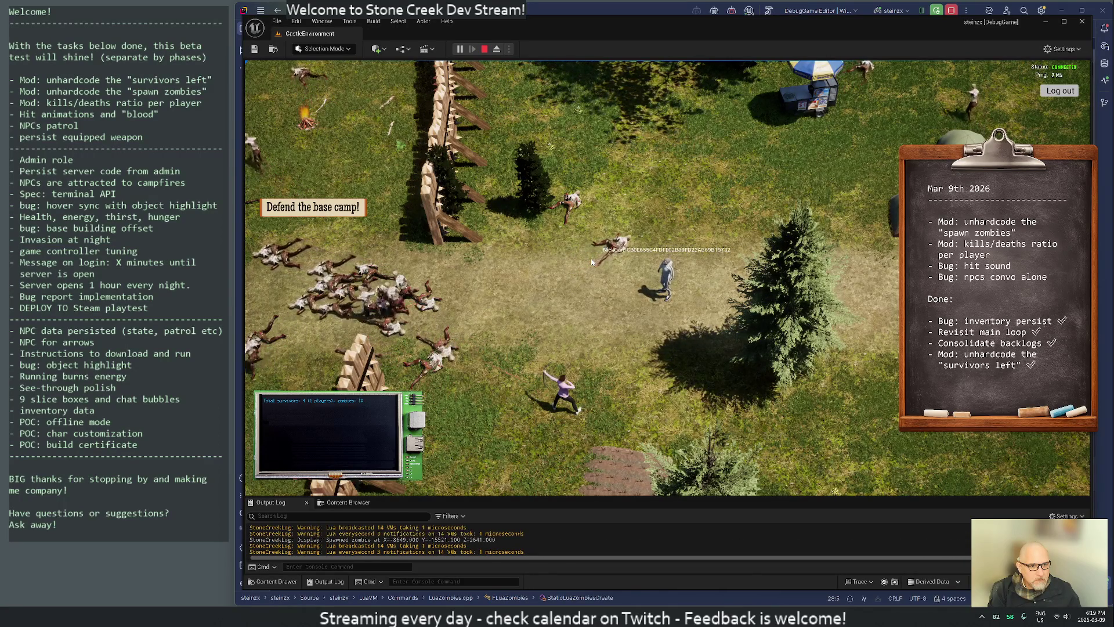
pyautogui.click(558, 604)
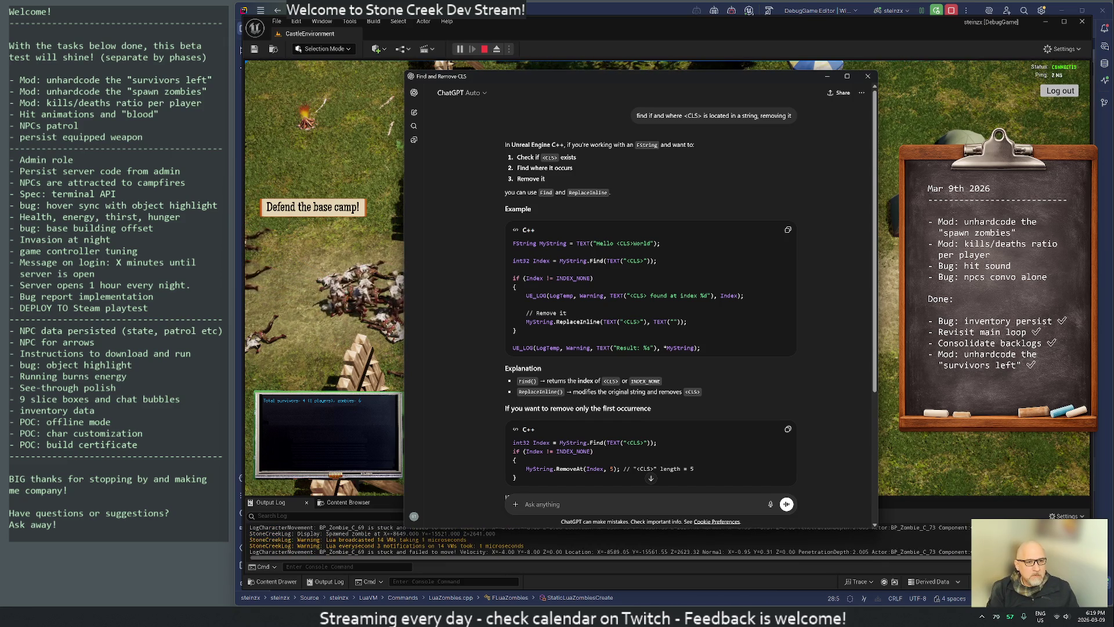
pyautogui.click(332, 165)
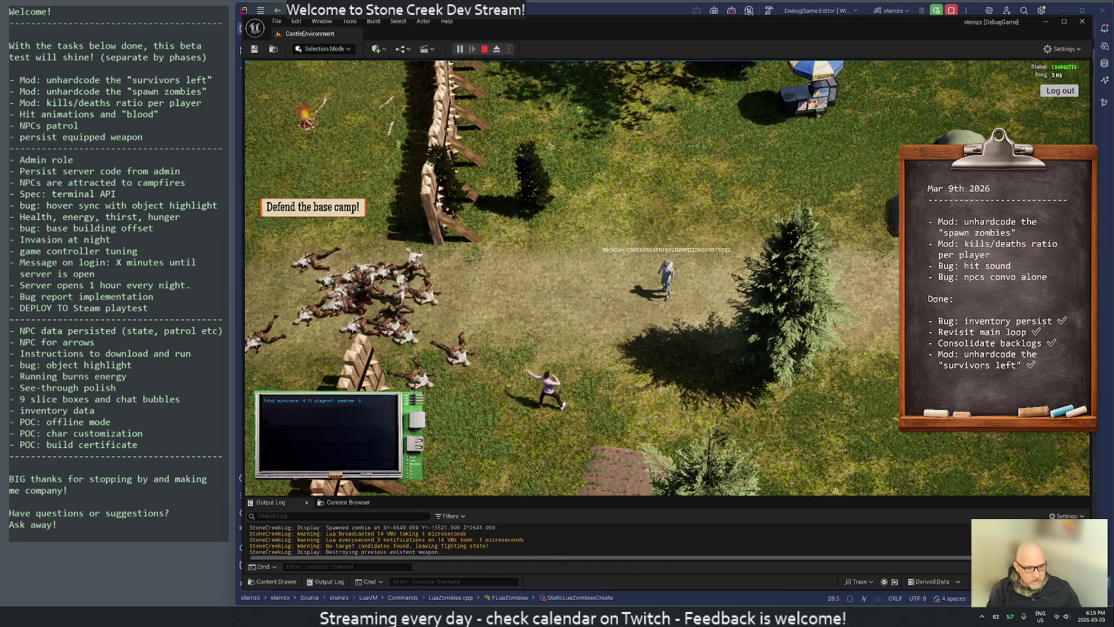
# Find Zombie.cpp with the Ctrl+T search and step through the AZombie constructor at the top.
pyautogui.hotkey('alt', 'Tab')
pyautogui.hotkey('ctrl', 't')
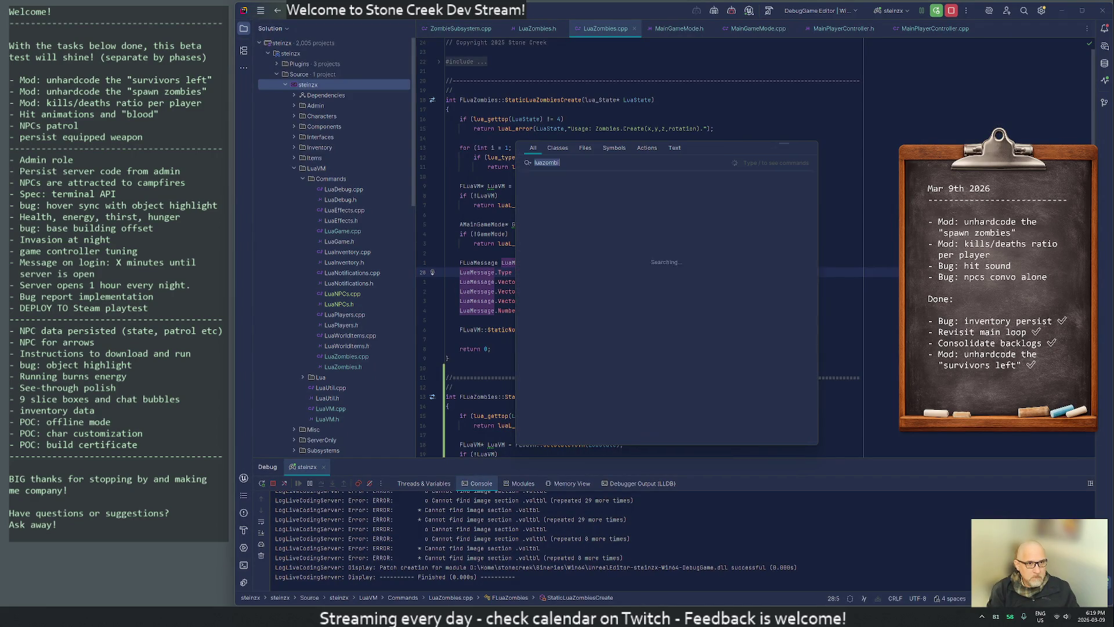
pyautogui.write('zomb')
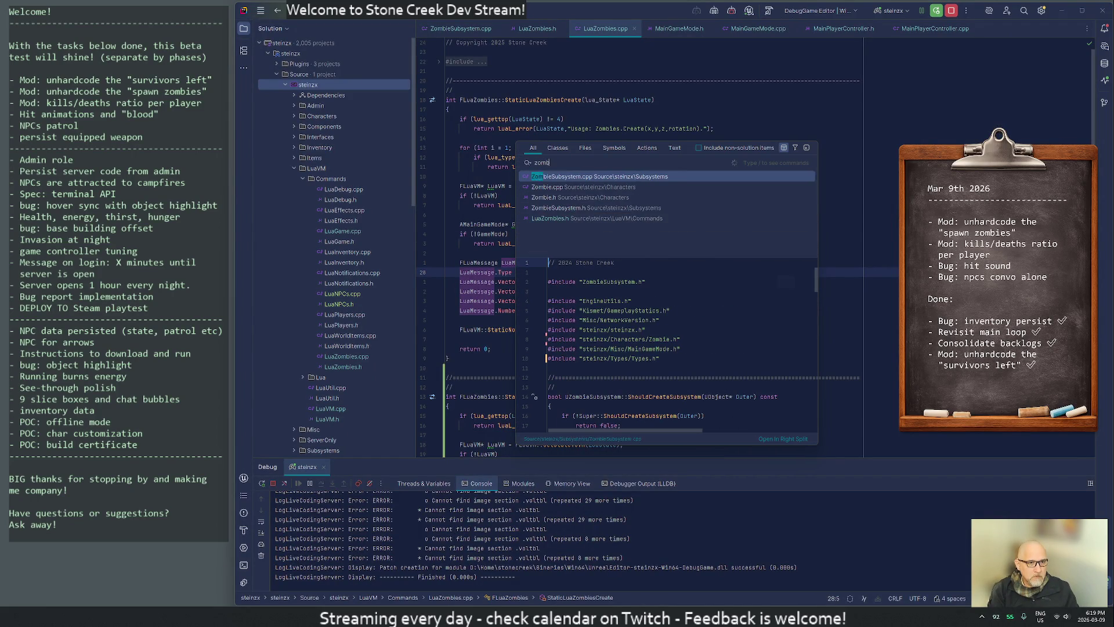
pyautogui.write('iemo')
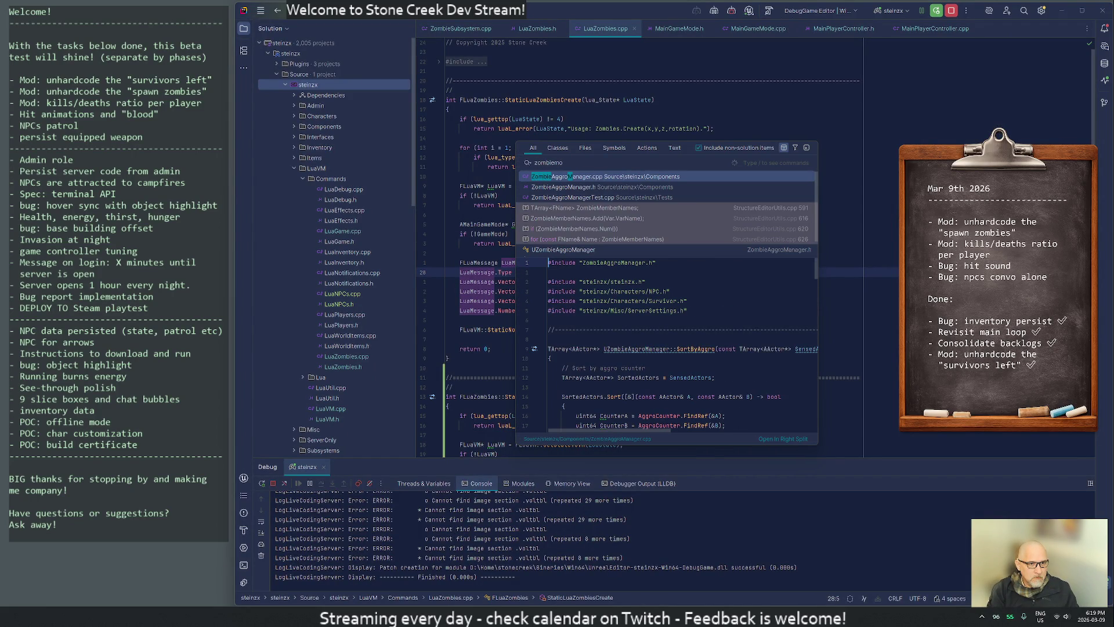
pyautogui.press('BackSpace')
pyautogui.press('BackSpace')
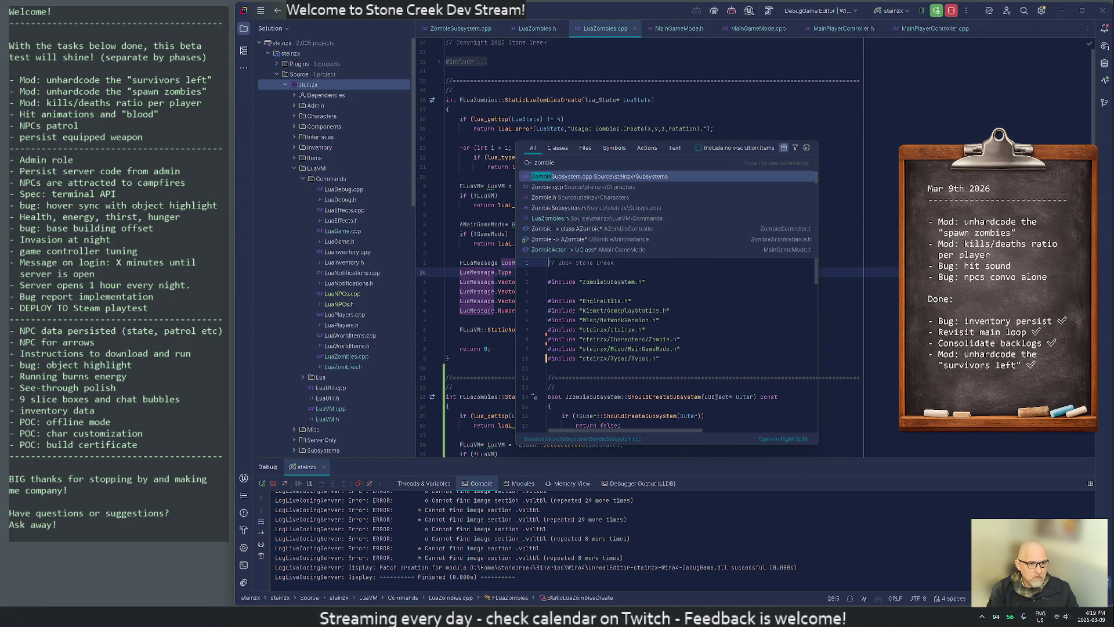
pyautogui.press('Down')
pyautogui.press('Return')
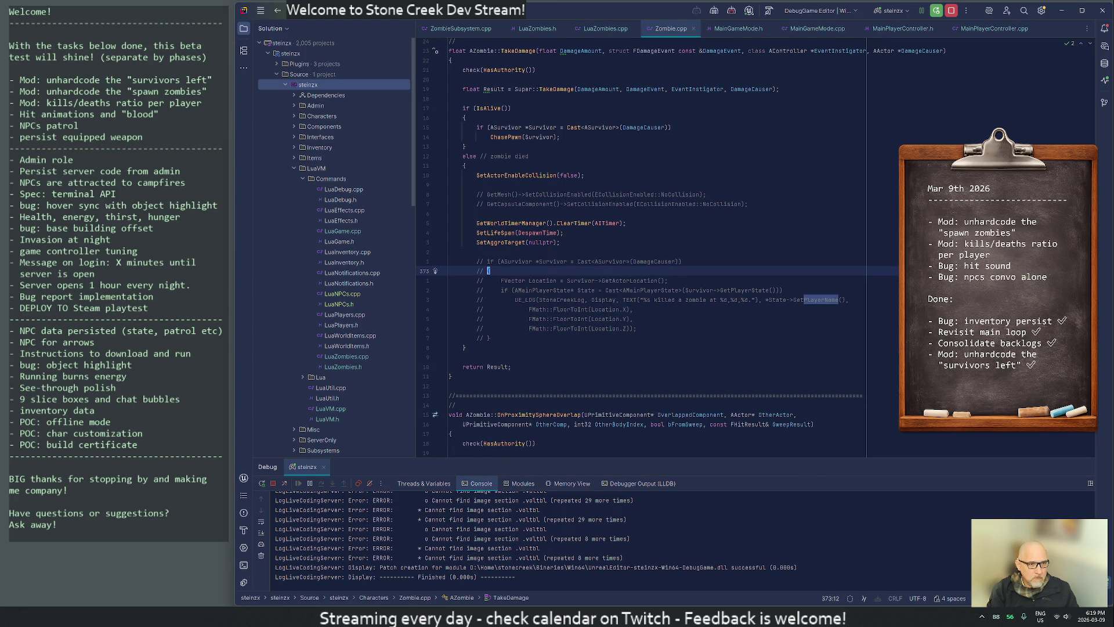
pyautogui.hotkey('ctrl', 'Home')
pyautogui.press('j')
pyautogui.press('j')
pyautogui.press('j')
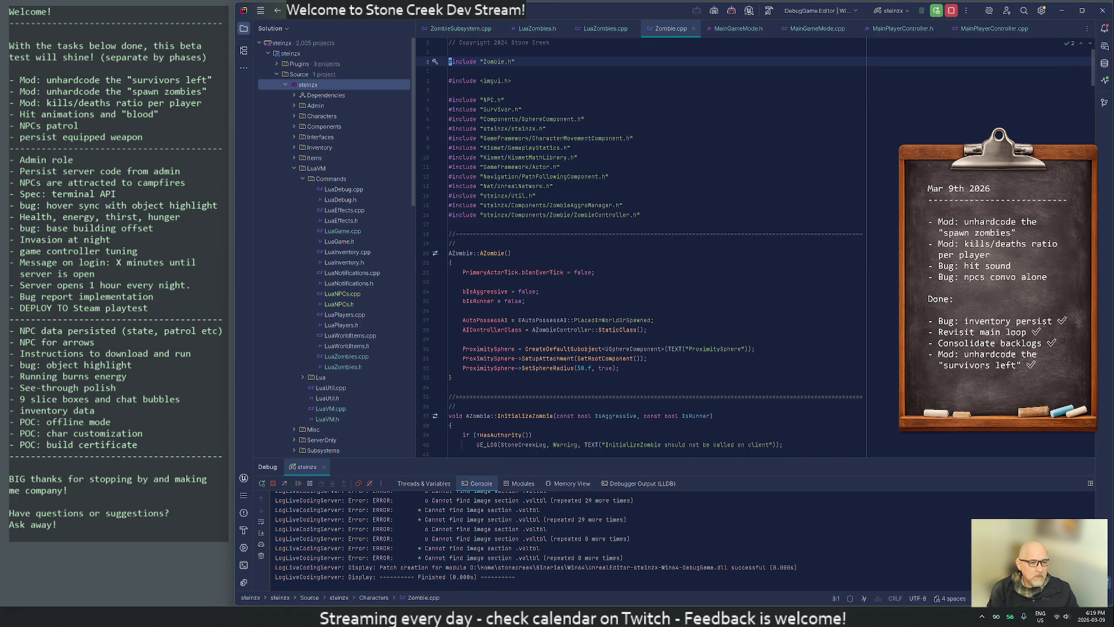
pyautogui.press('j')
pyautogui.press('j')
pyautogui.press('j')
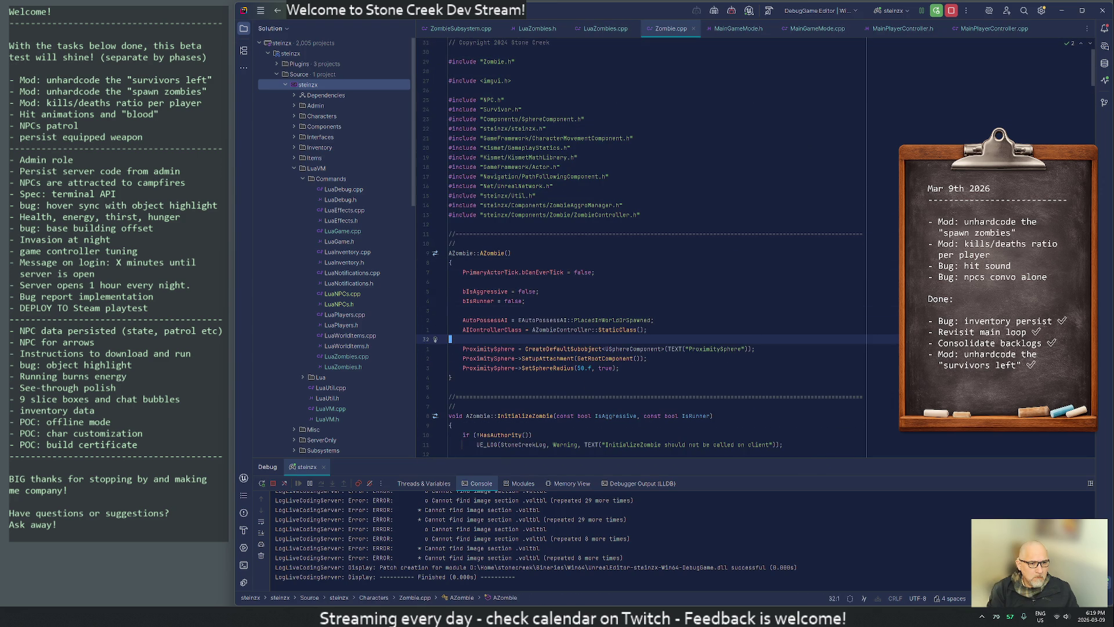
pyautogui.hotkey('alt', 'Tab')
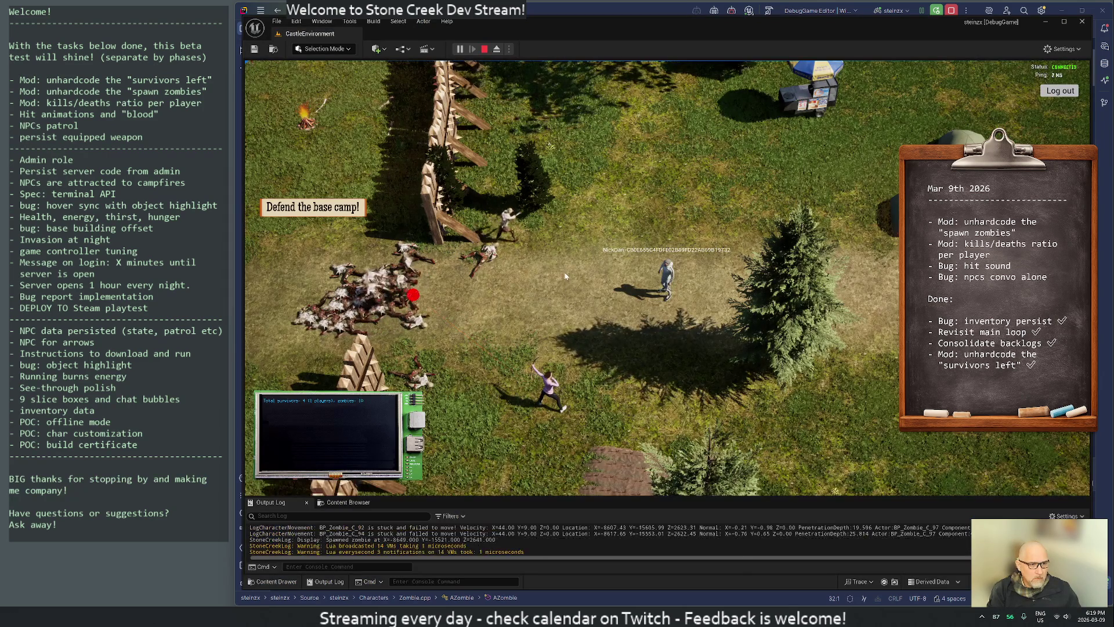
# Run the player past the campfire toward the fence and shoot arrows into the zombie group.
pyautogui.click(567, 280)
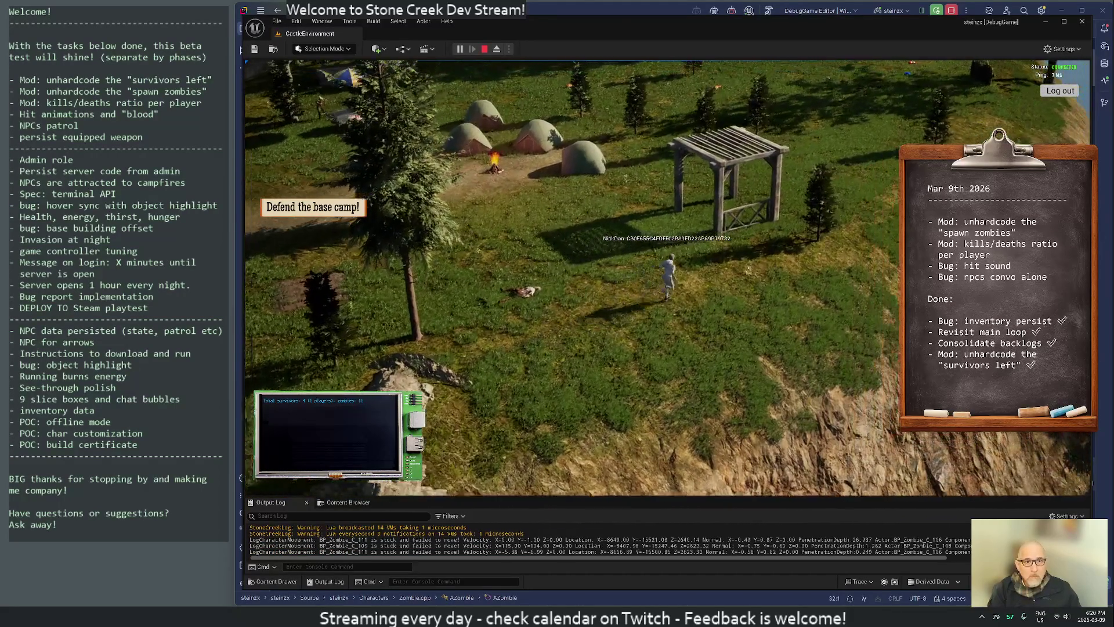
pyautogui.press('w')
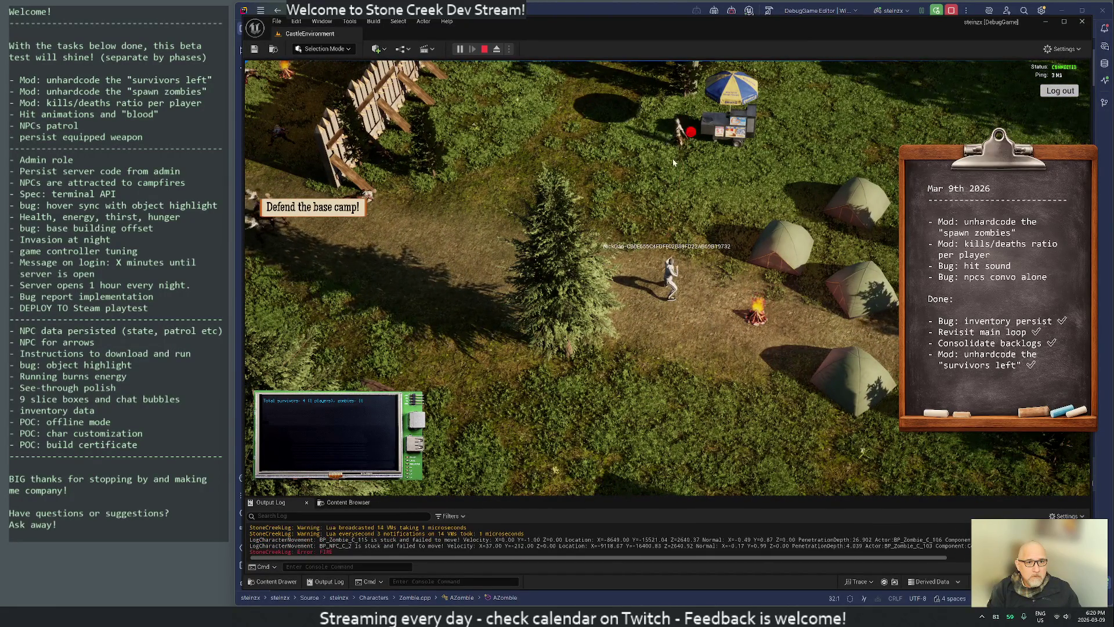
pyautogui.press('w')
pyautogui.press('w')
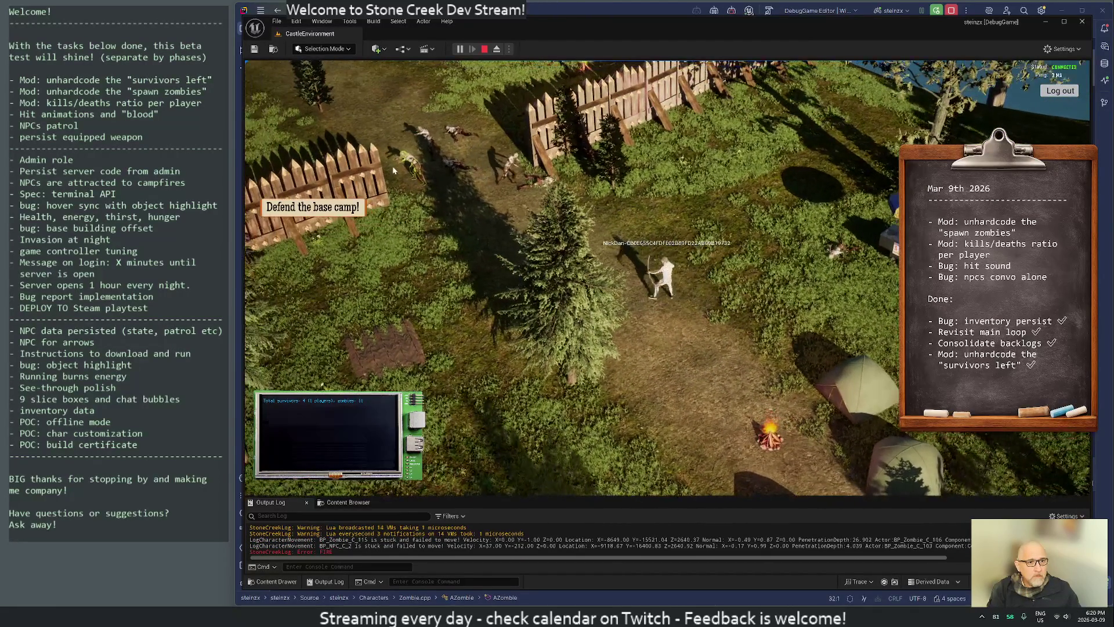
pyautogui.click(546, 210)
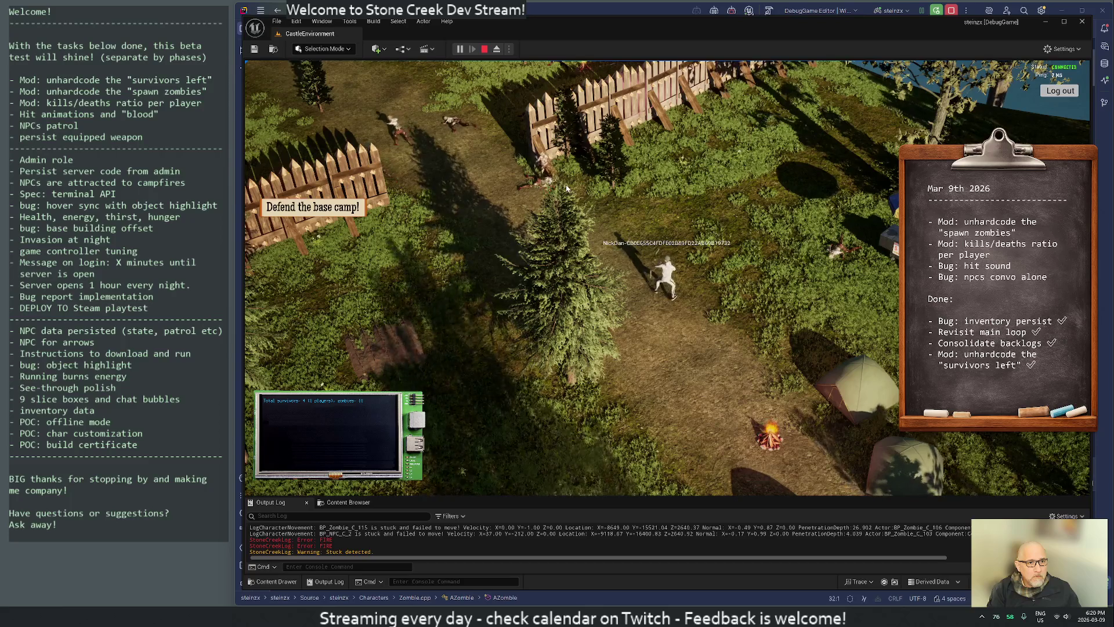
pyautogui.press('d')
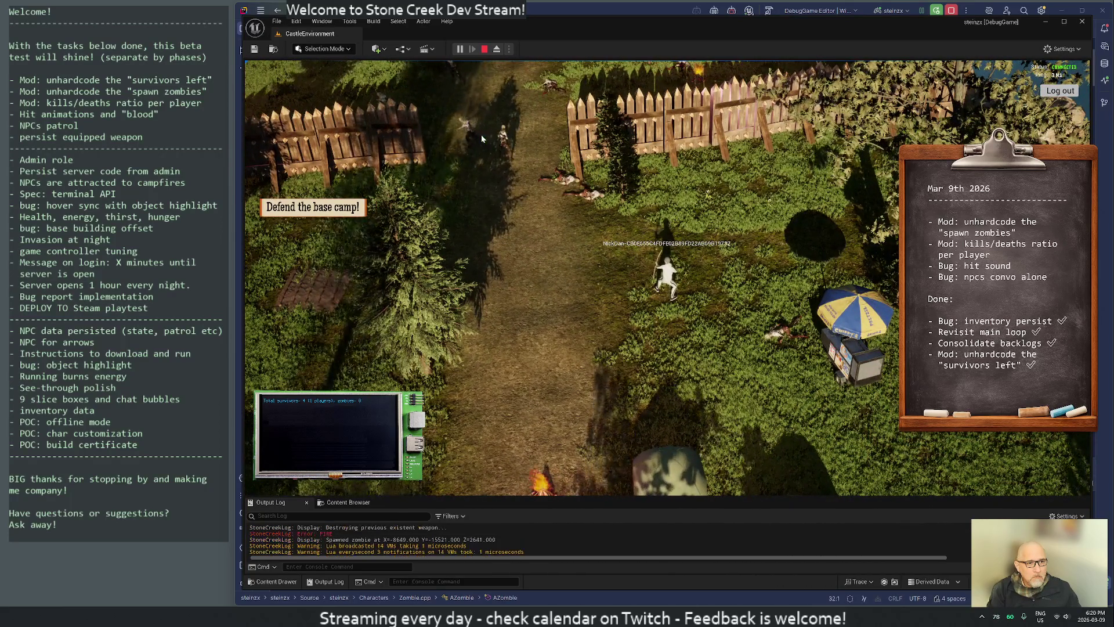
pyautogui.click(510, 186)
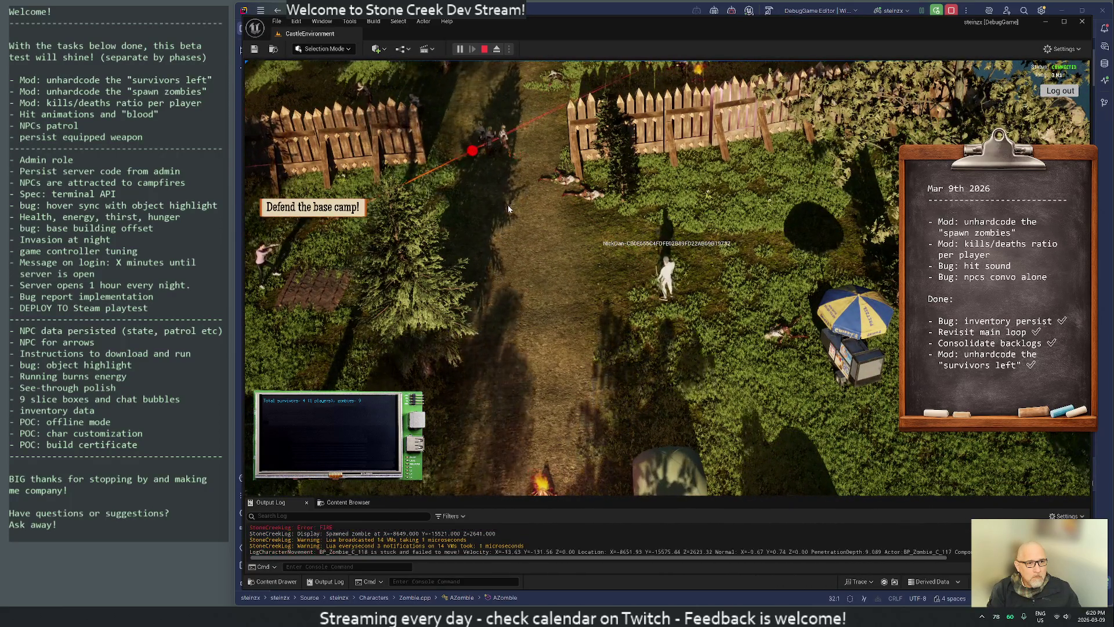
# Keep moving along the path and fence, firing the bow at more zombies.
pyautogui.press('w')
pyautogui.press('w')
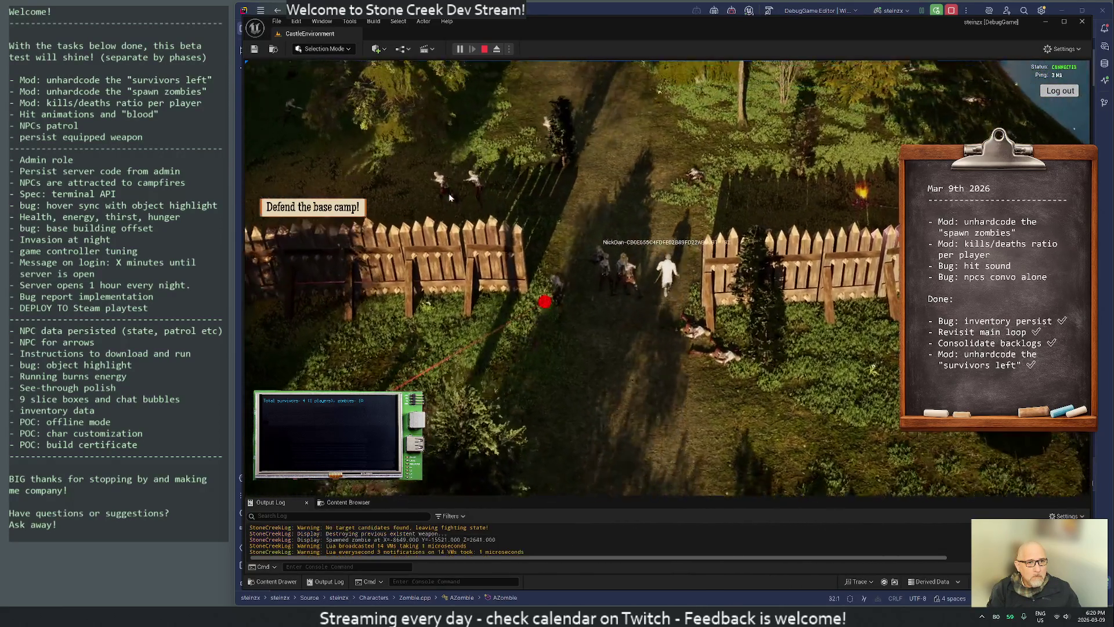
pyautogui.press('w')
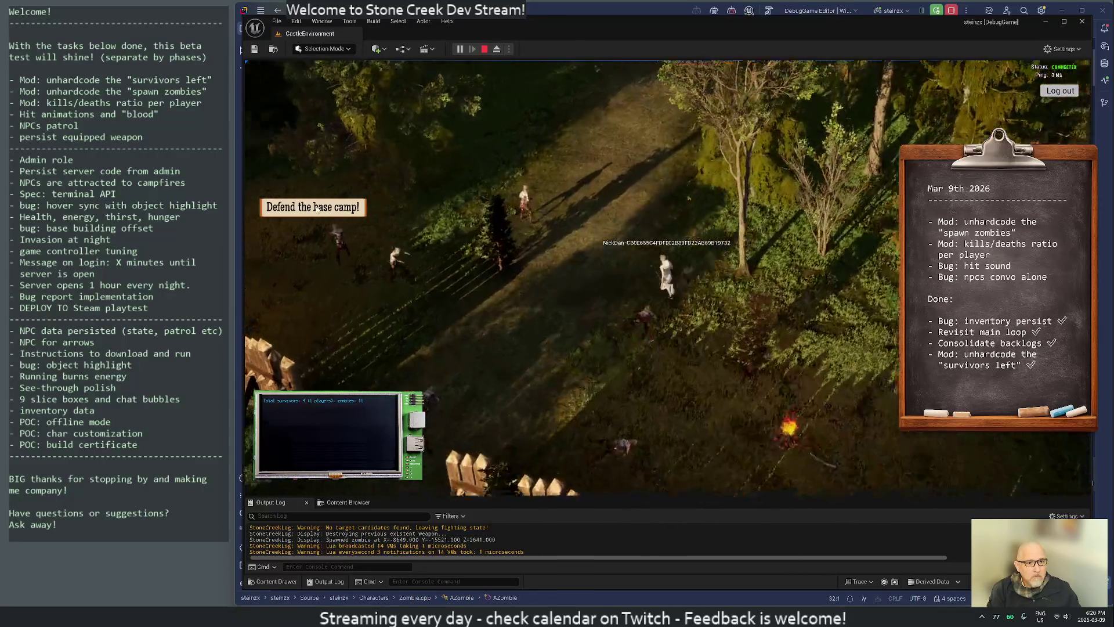
pyautogui.click(568, 232)
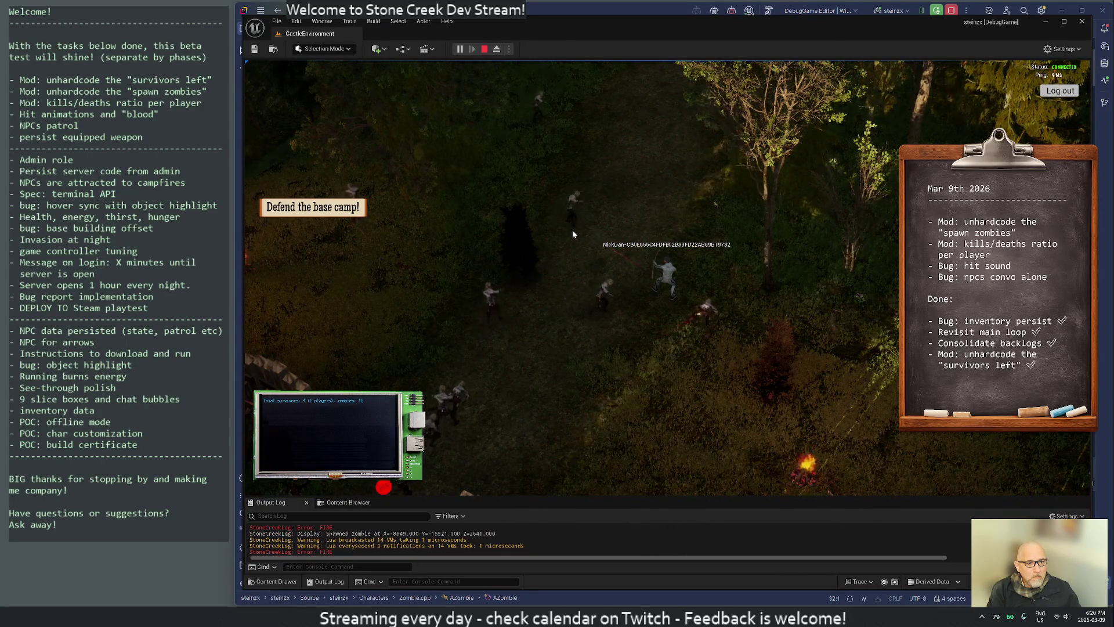
pyautogui.press('a')
pyautogui.press('a')
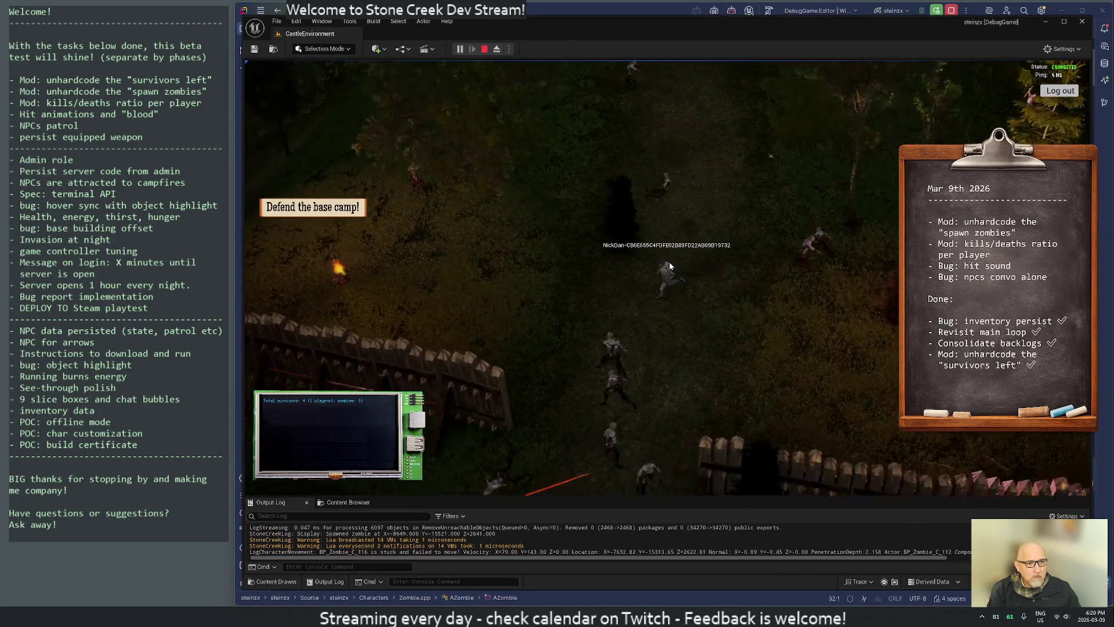
pyautogui.press('s')
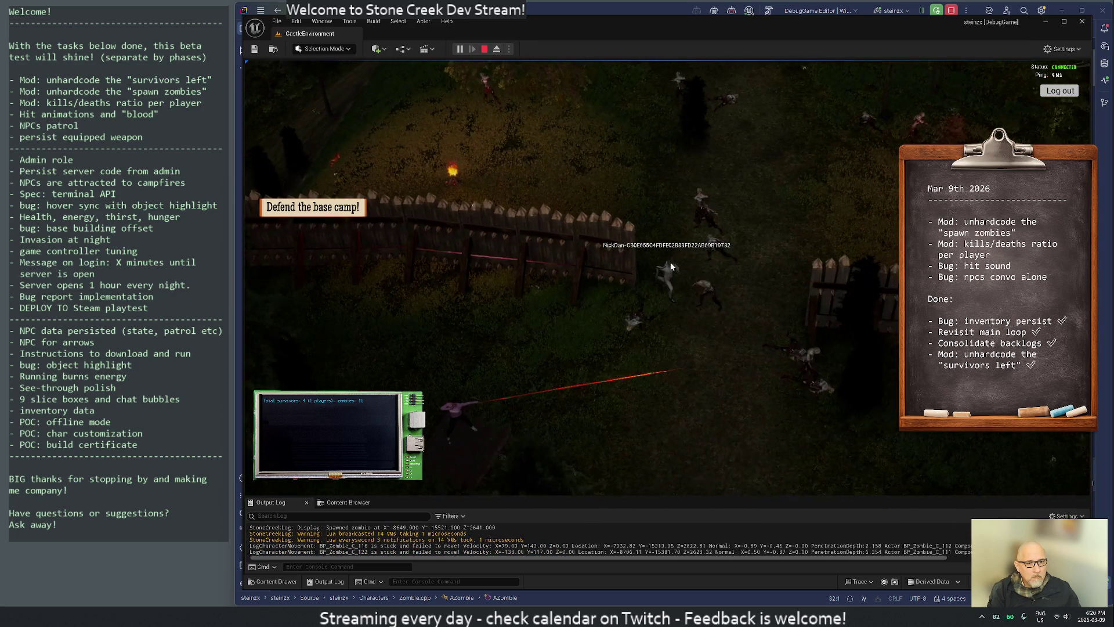
pyautogui.press('s')
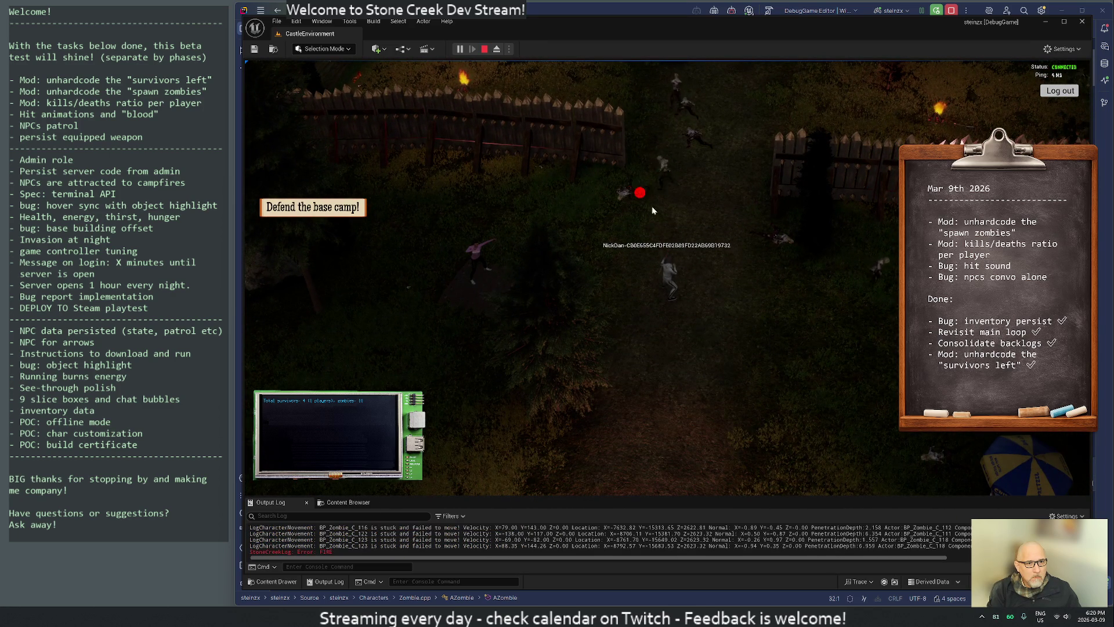
pyautogui.click(675, 192)
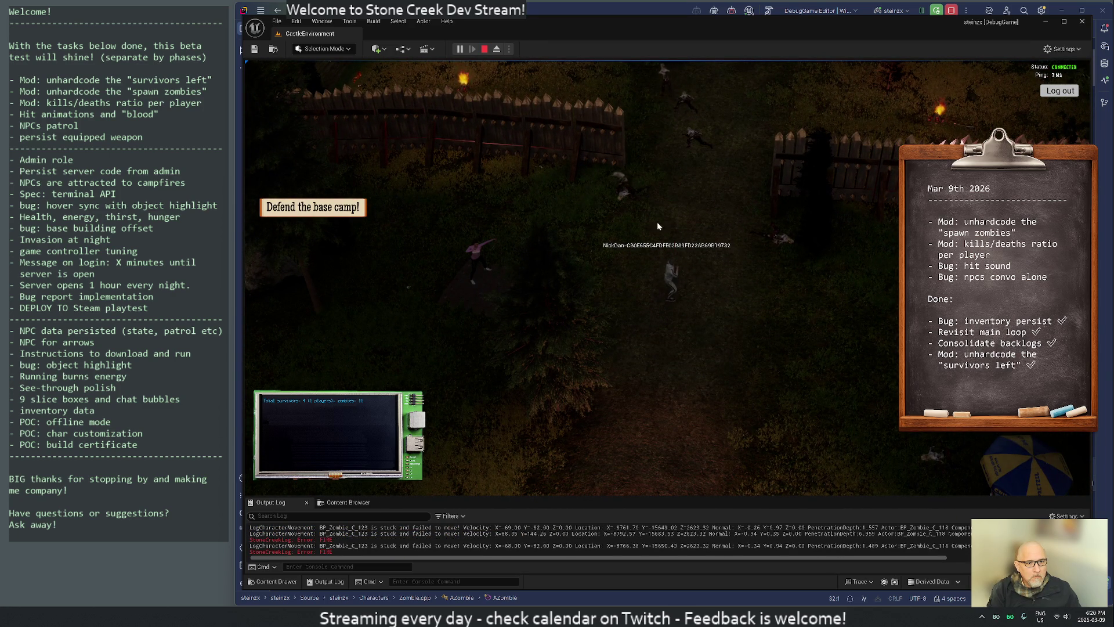
pyautogui.press('s')
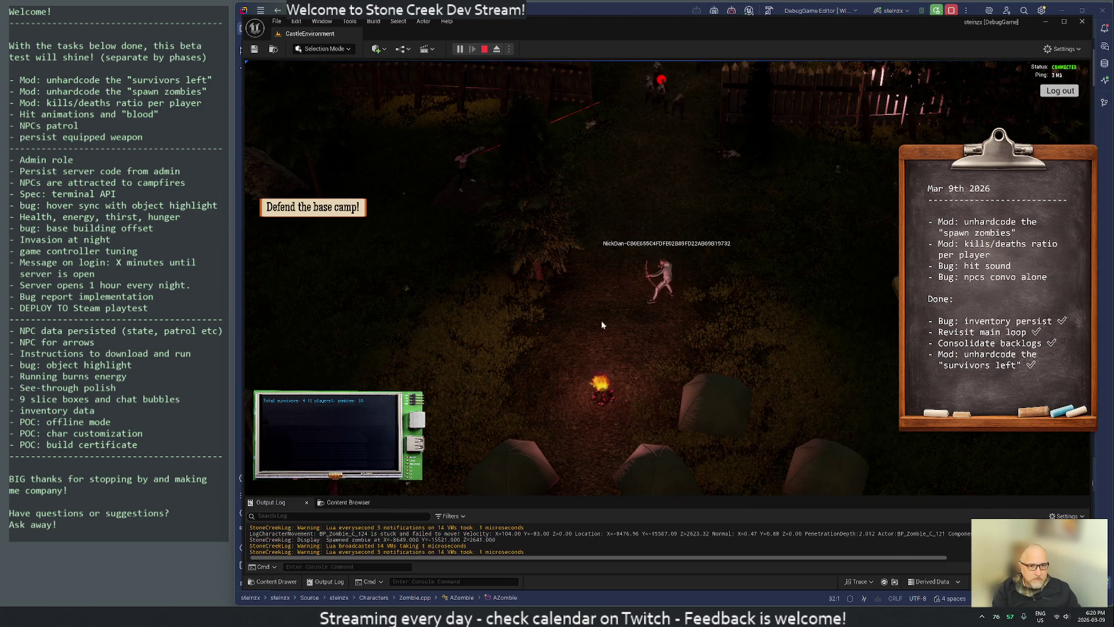
pyautogui.click(535, 371)
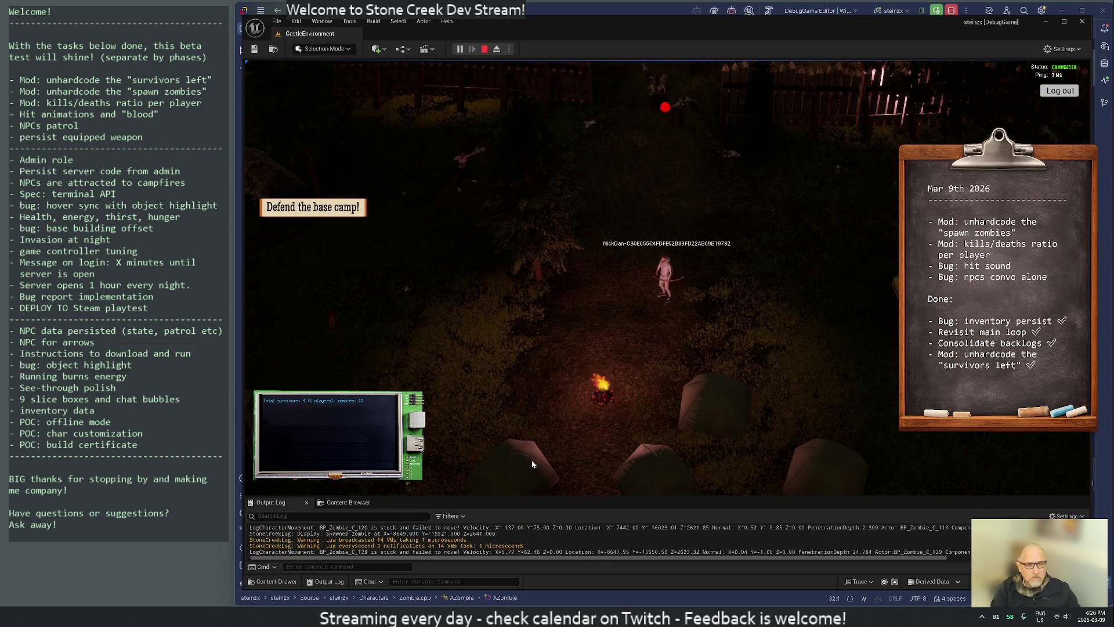
pyautogui.hotkey('alt', 'Tab')
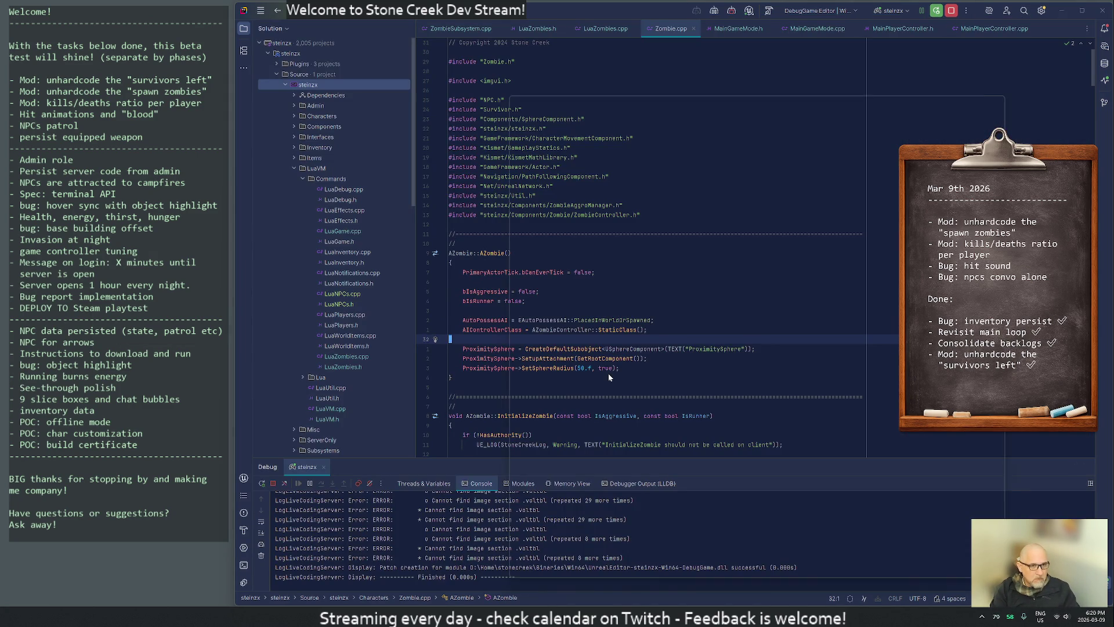
# Search the project files for 'error.*fire' and remove the FIRE debug log line in Survivor.cpp.
pyautogui.hotkey('ctrl', 'shift', 'f')
pyautogui.write('error.*fire')
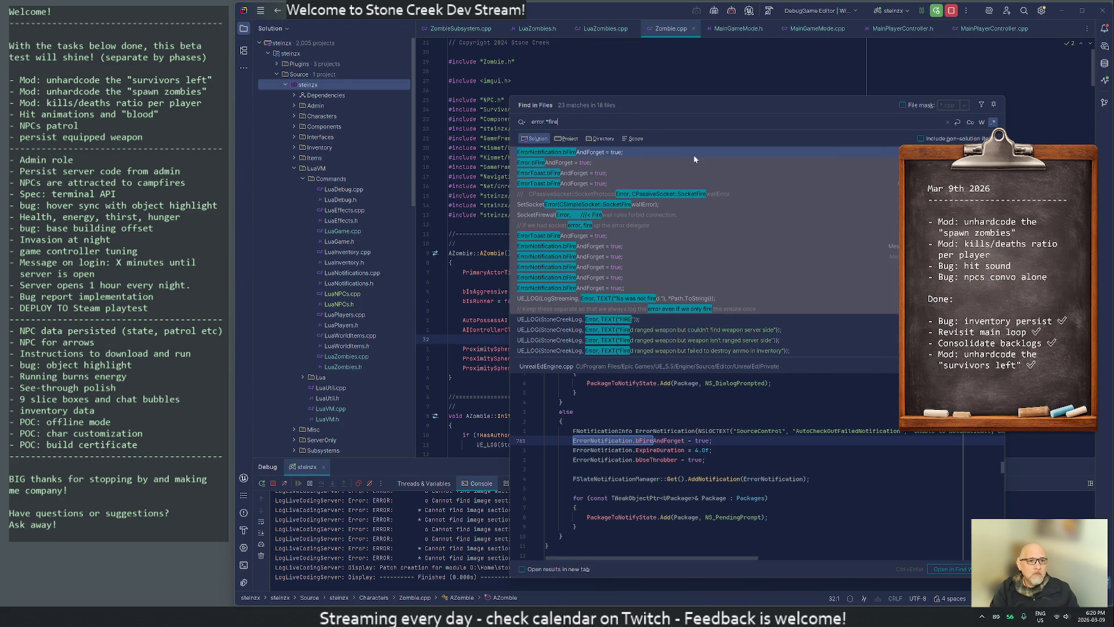
pyautogui.click(569, 139)
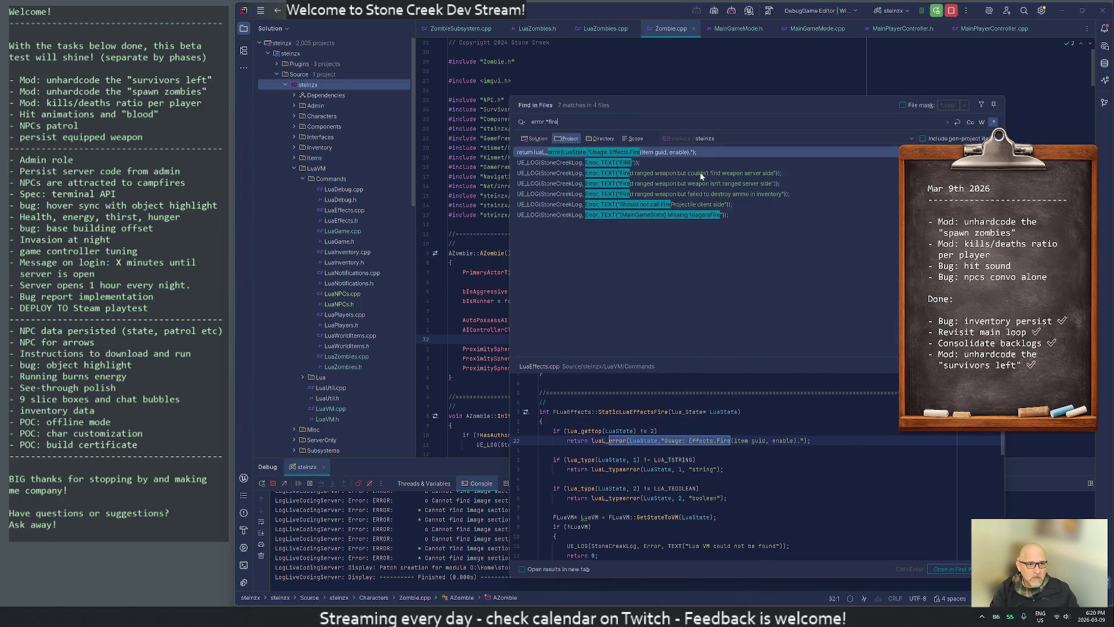
pyautogui.doubleClick(621, 163)
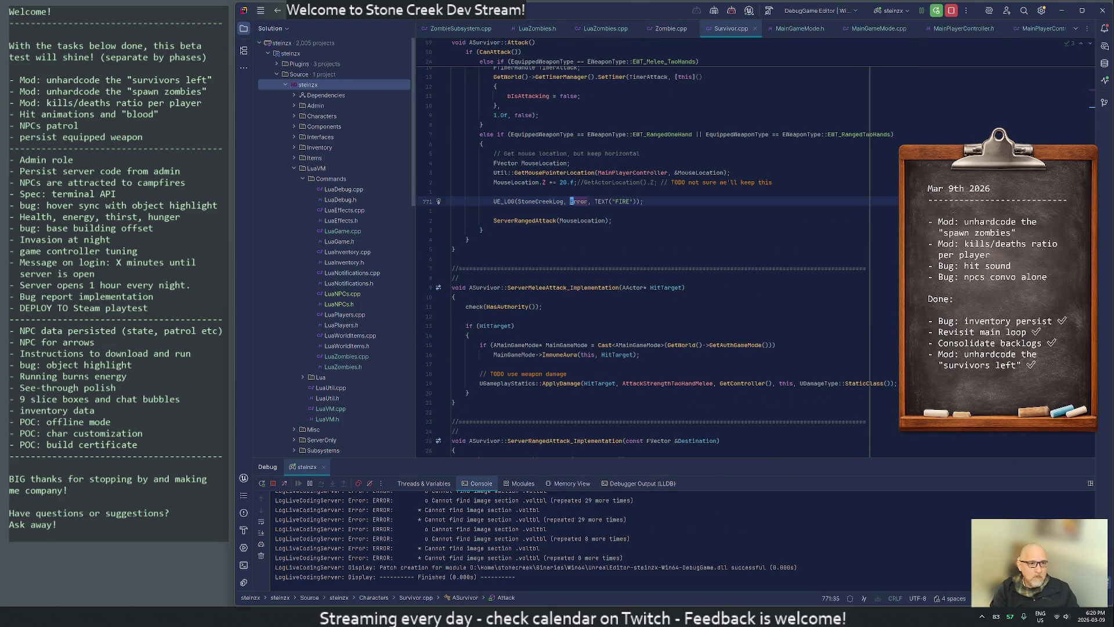
pyautogui.hotkey('ctrl', '/')
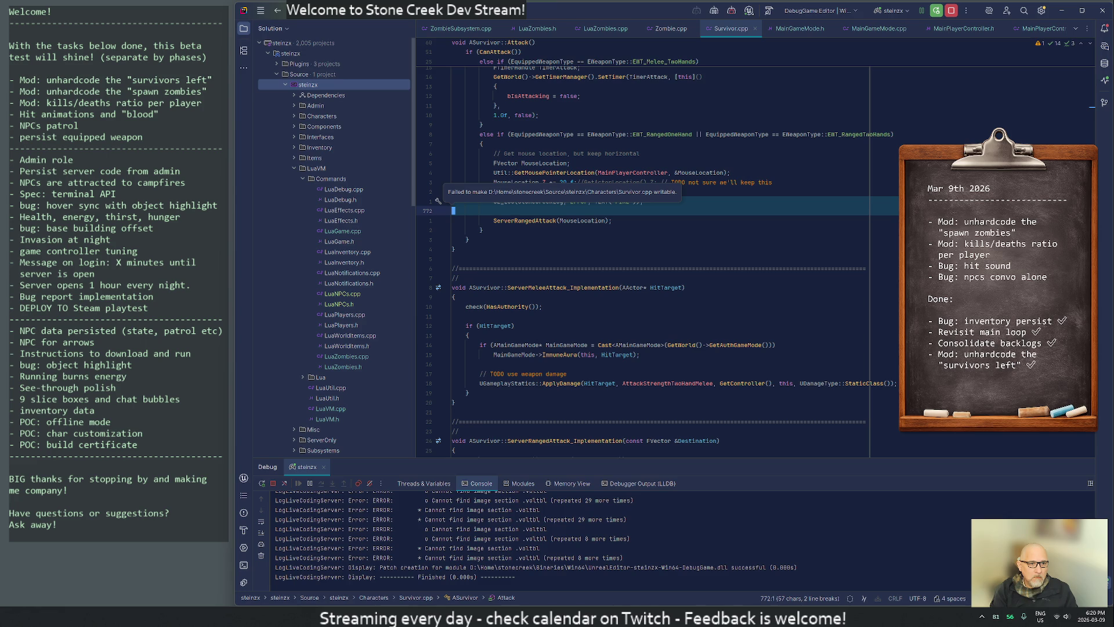
pyautogui.hotkey('ctrl', '/')
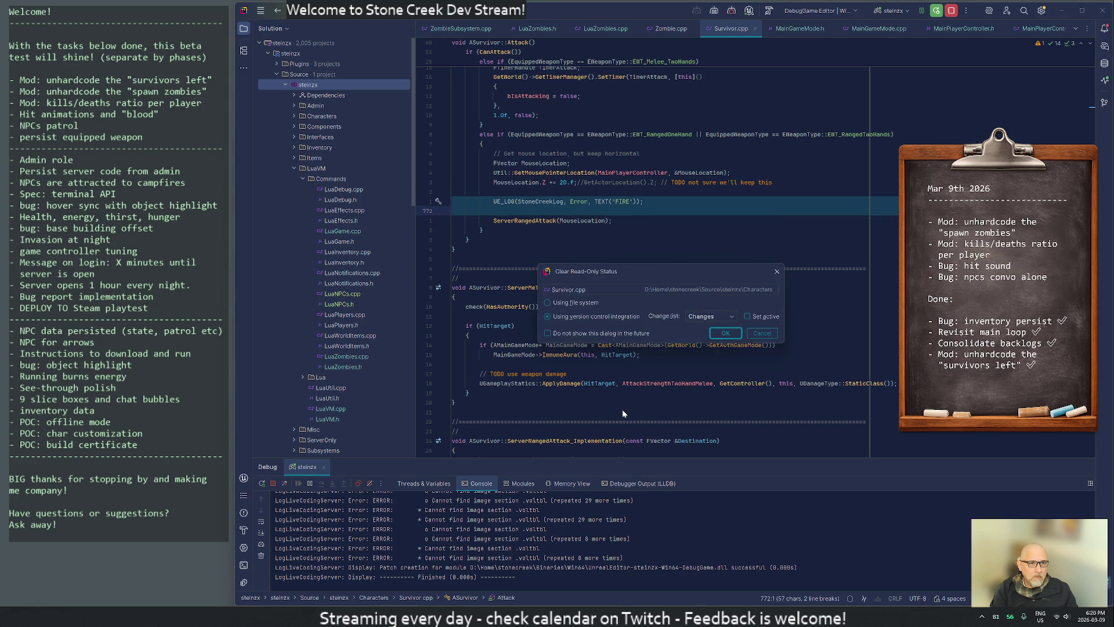
pyautogui.press('Return')
pyautogui.press('Up')
pyautogui.press('Up')
pyautogui.press('Up')
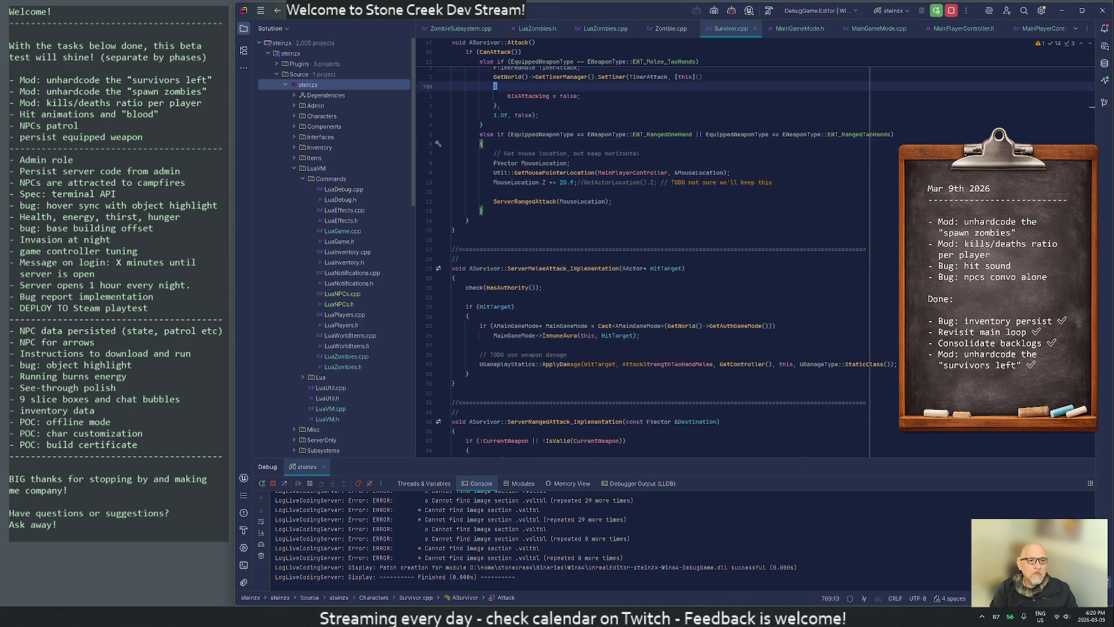
# Review the ranged-attack code around the MouseLocation.Z += 20.f line in ASurvivor::Attack.
pyautogui.press('Up')
pyautogui.press('Up')
pyautogui.press('Up')
pyautogui.press('Down')
pyautogui.press('Down')
pyautogui.press('Down')
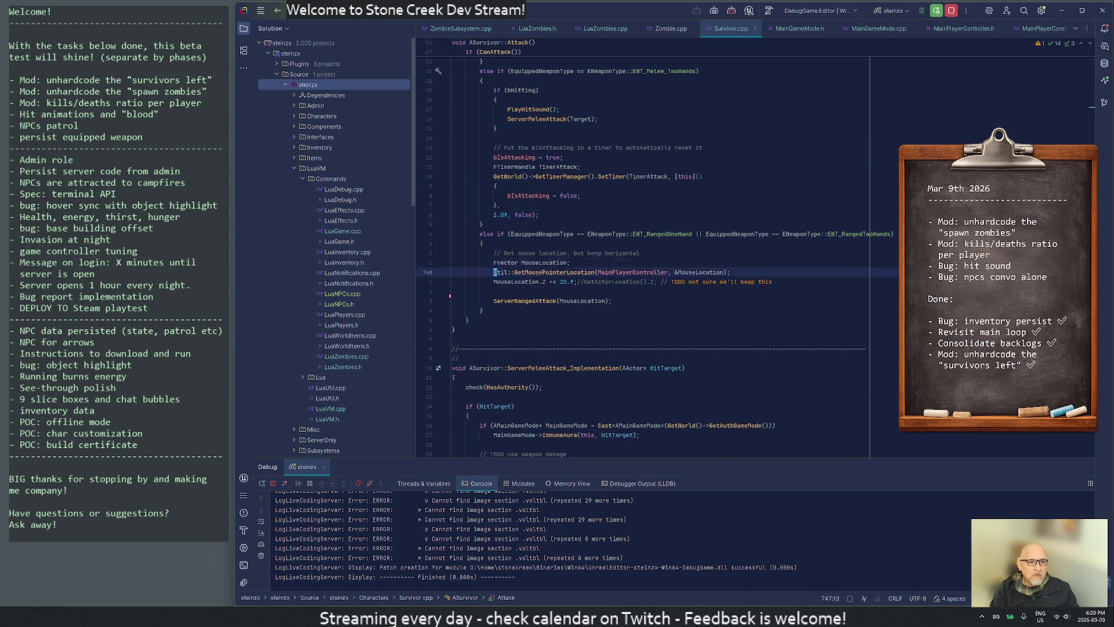
pyautogui.click(494, 281)
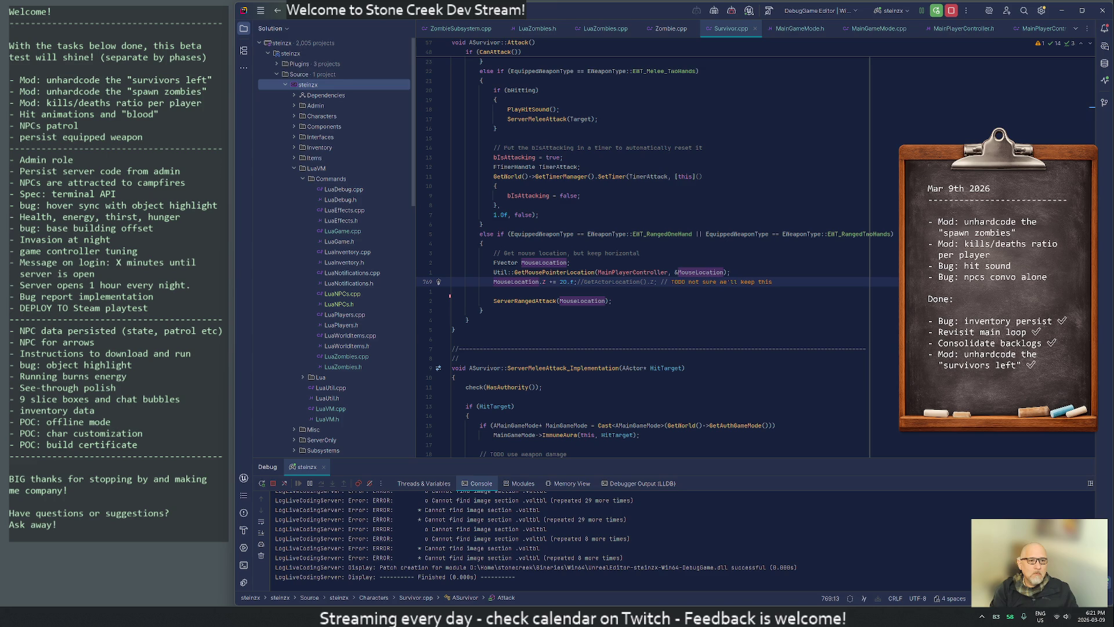
pyautogui.press('Right')
pyautogui.press('Right')
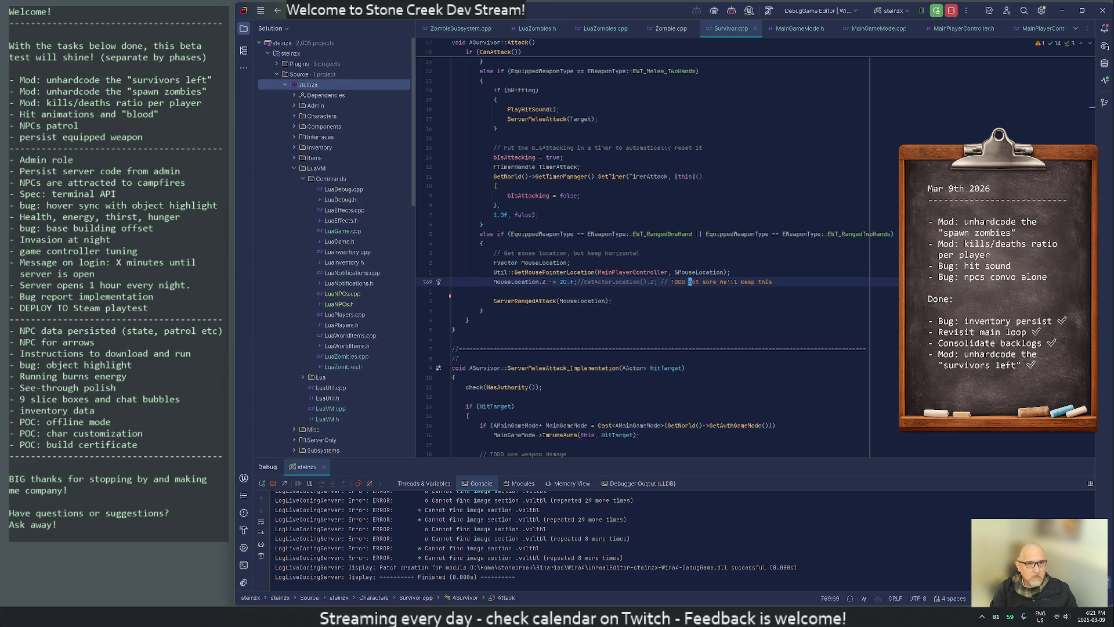
pyautogui.press('Up')
pyautogui.press('Up')
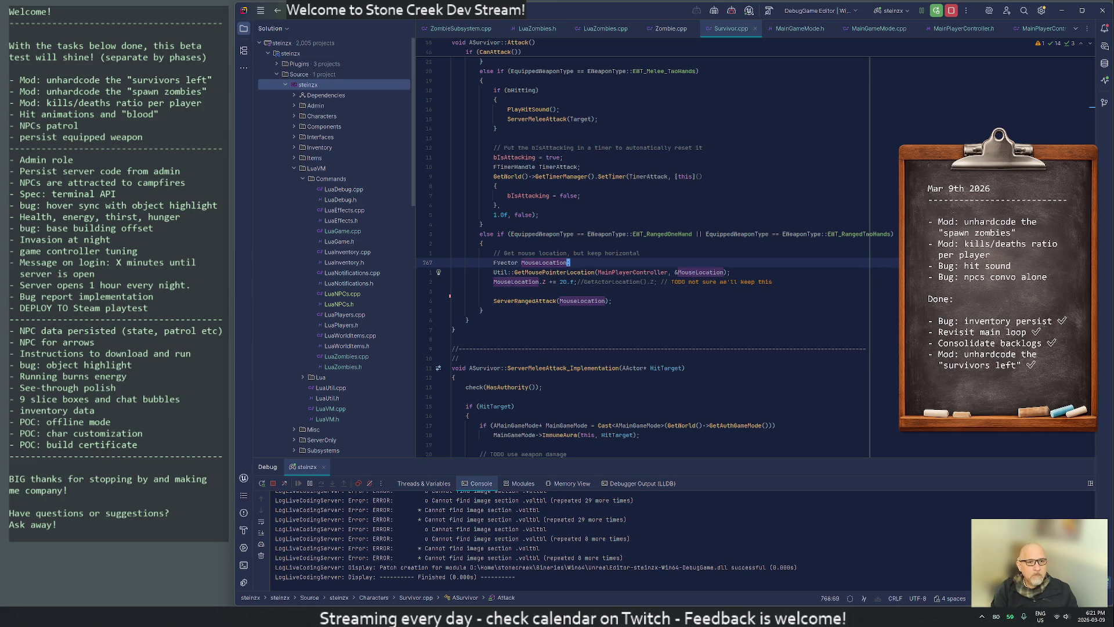
pyautogui.press('Down')
pyautogui.press('Down')
pyautogui.press('End')
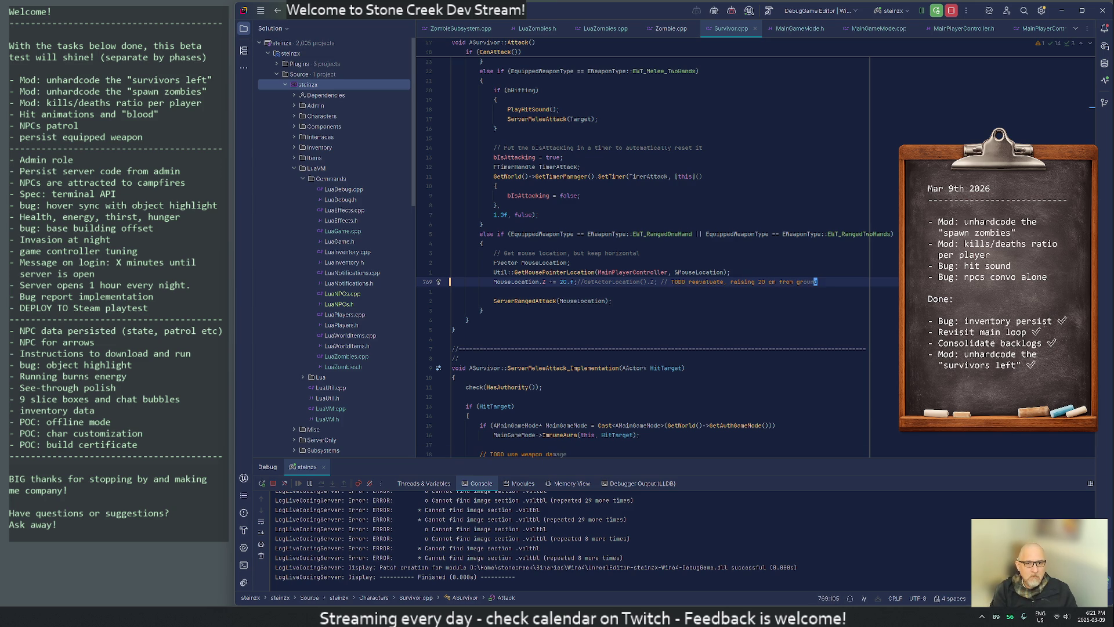
pyautogui.click(451, 293)
pyautogui.scroll(5, 638, 255)
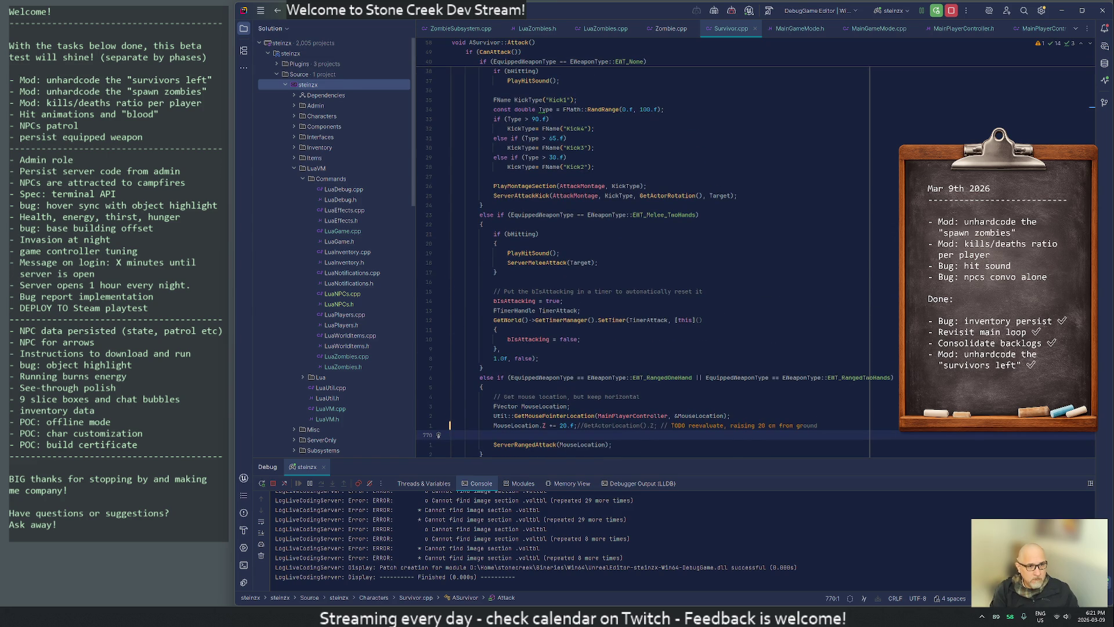
# In the running game, respawn the player and walk north past the base camp toward the zombies.
pyautogui.hotkey('alt', 'Tab')
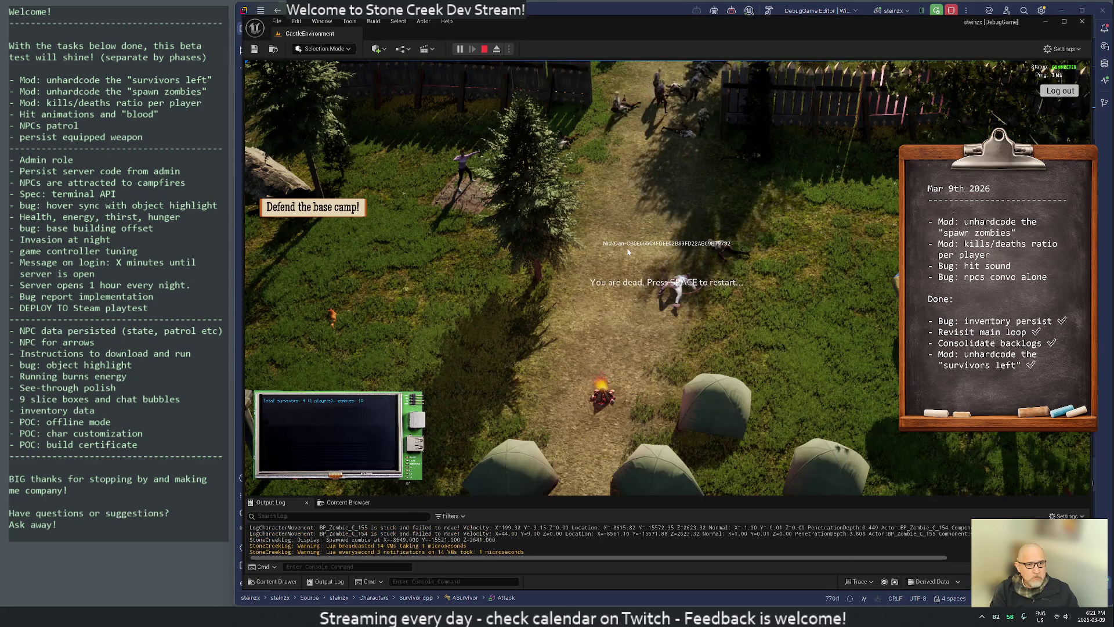
pyautogui.click(627, 251)
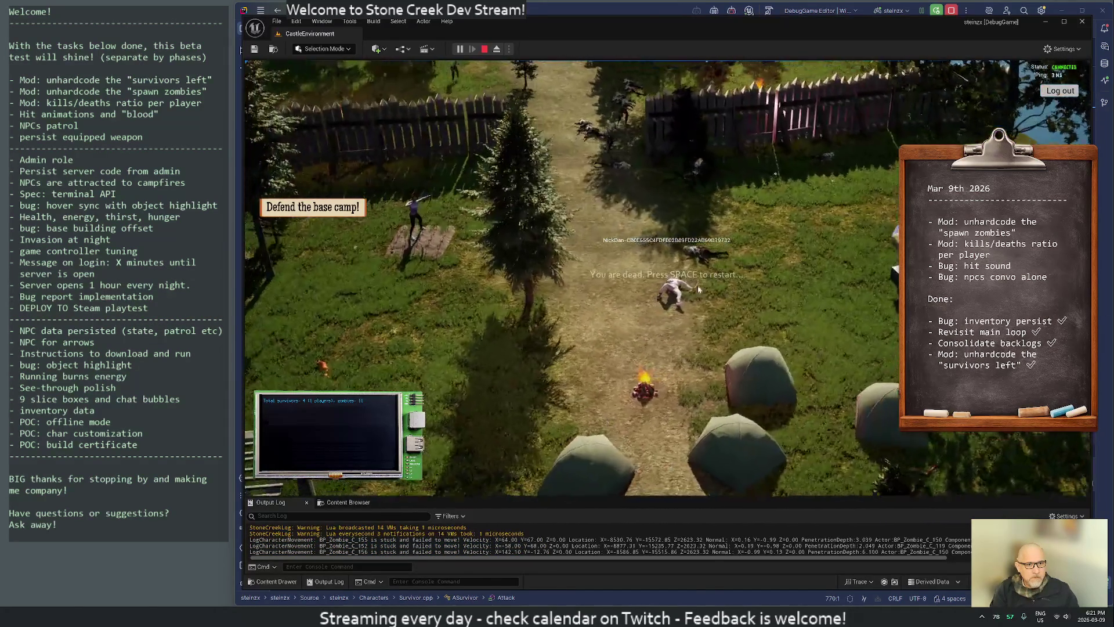
pyautogui.press('space')
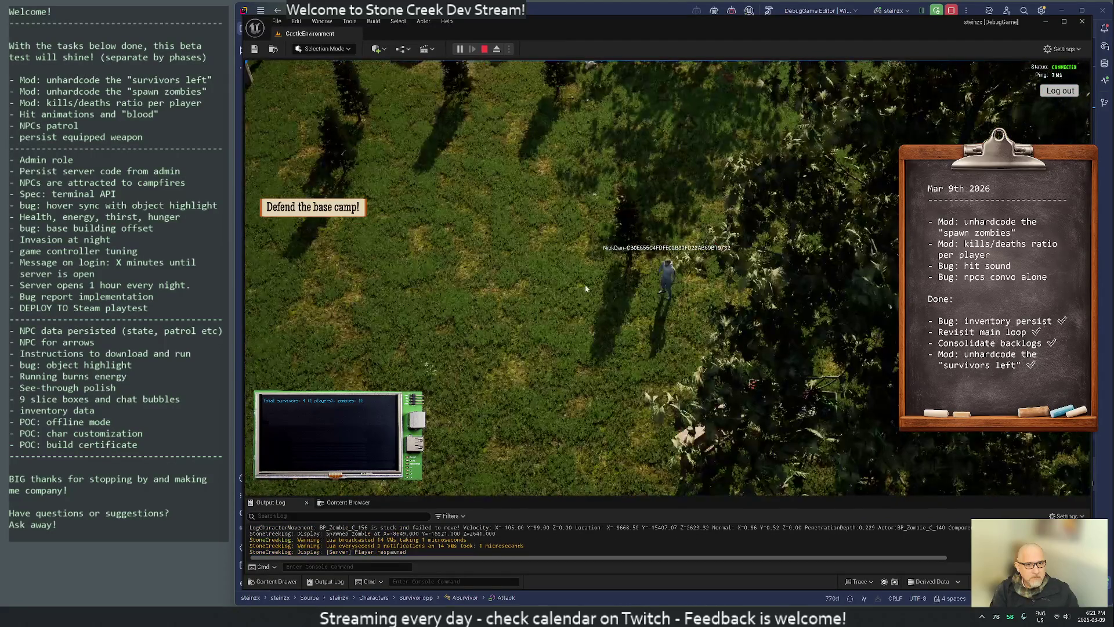
pyautogui.press('w')
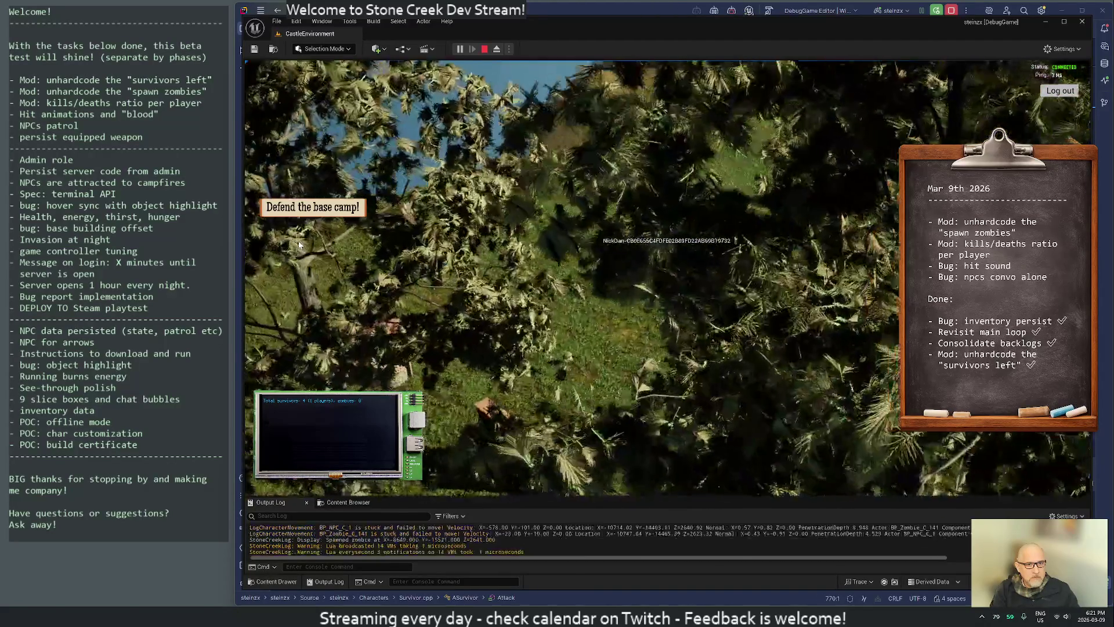
pyautogui.press('w')
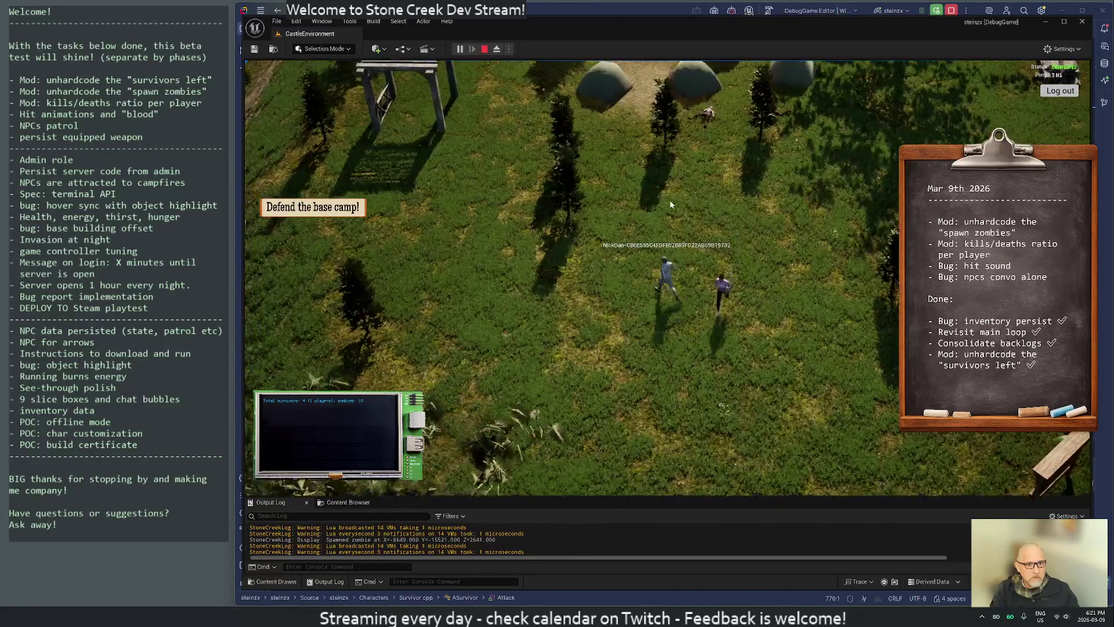
pyautogui.press('w')
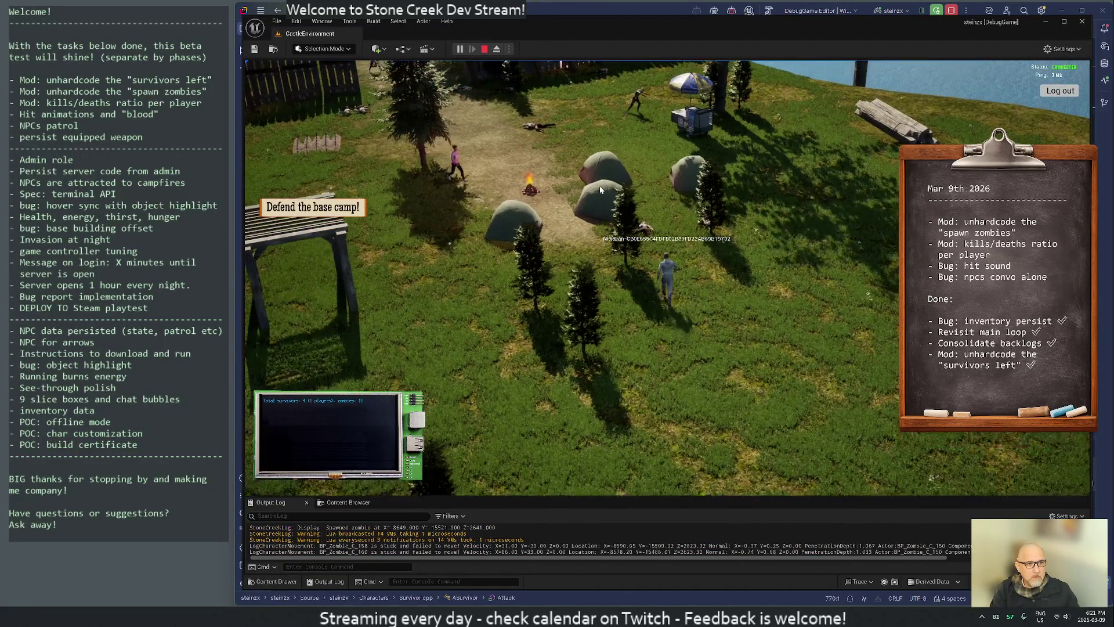
pyautogui.press('w')
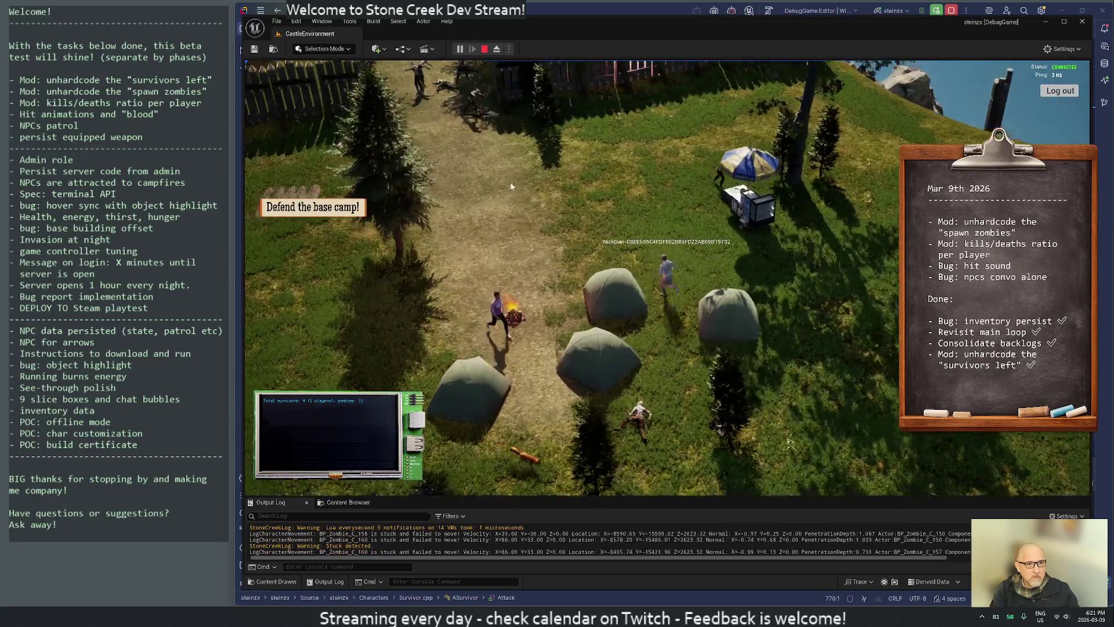
pyautogui.press('w')
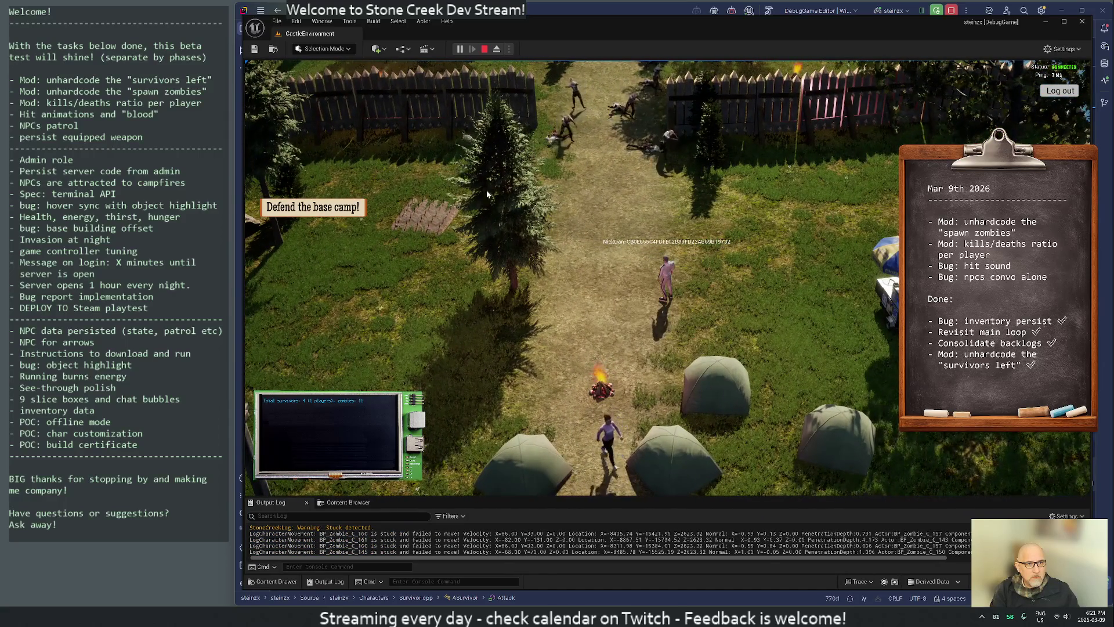
pyautogui.press('w')
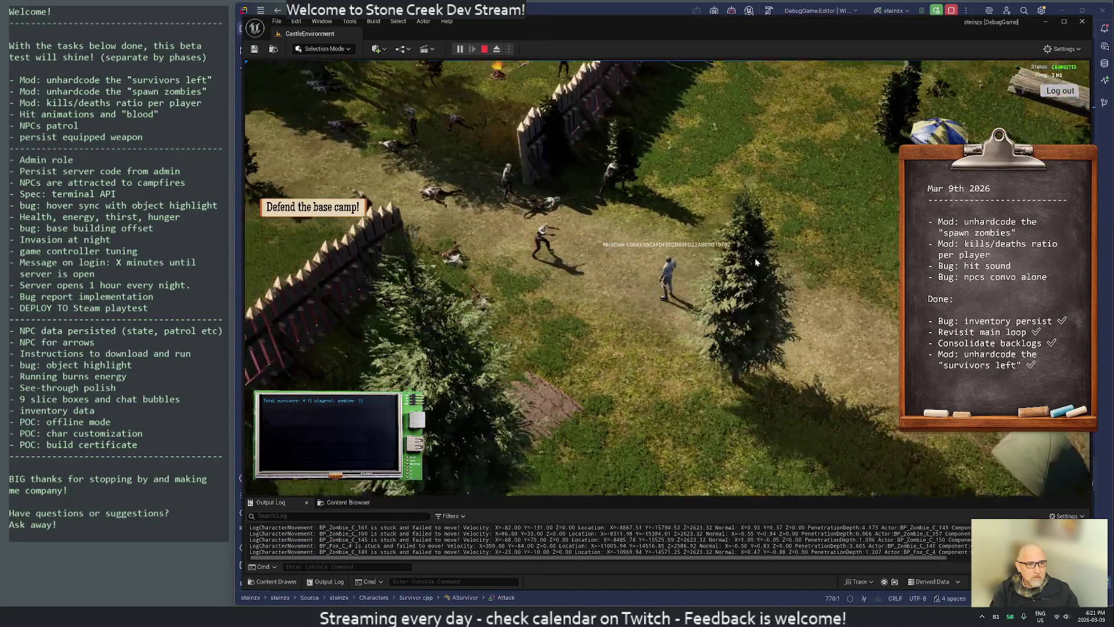
pyautogui.press('w')
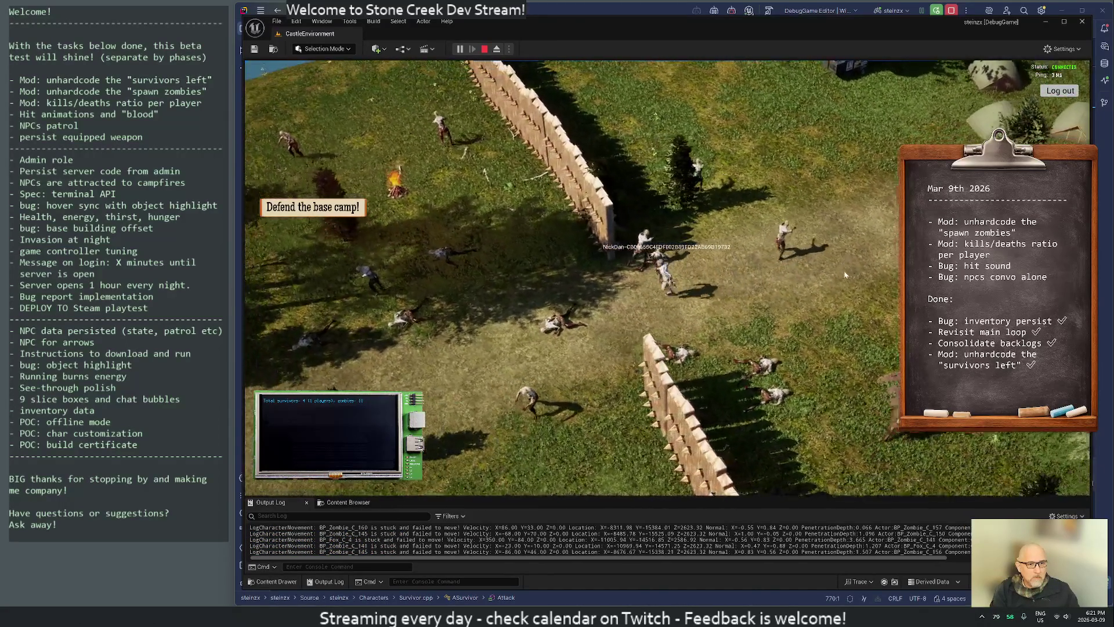
pyautogui.press('a')
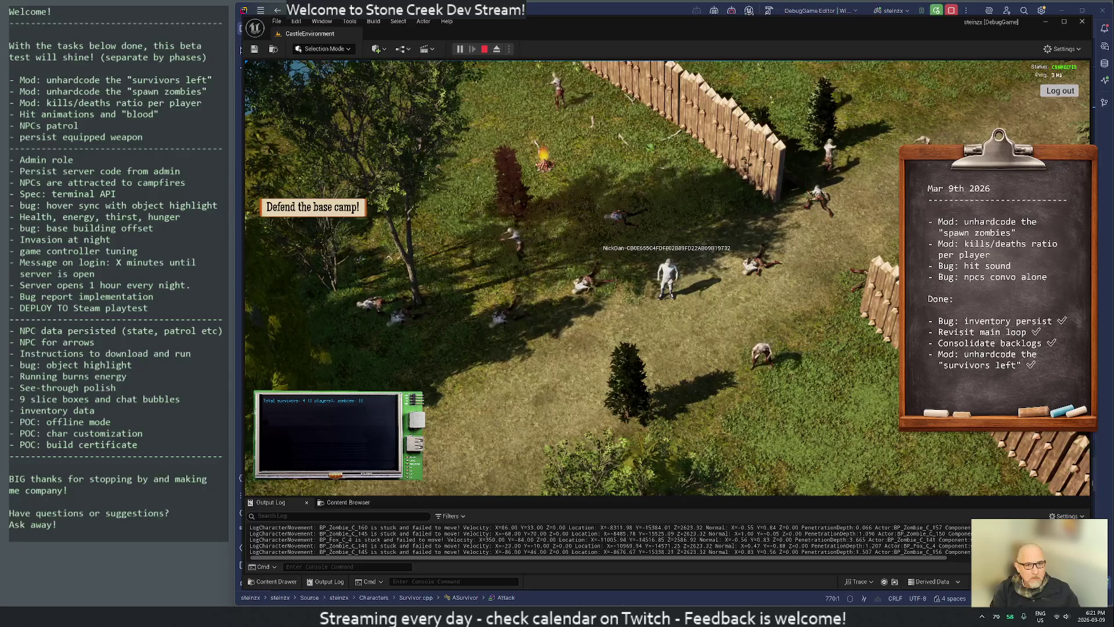
# Attack the nearby zombies, run to the right, then stop the play session.
pyautogui.click(764, 364)
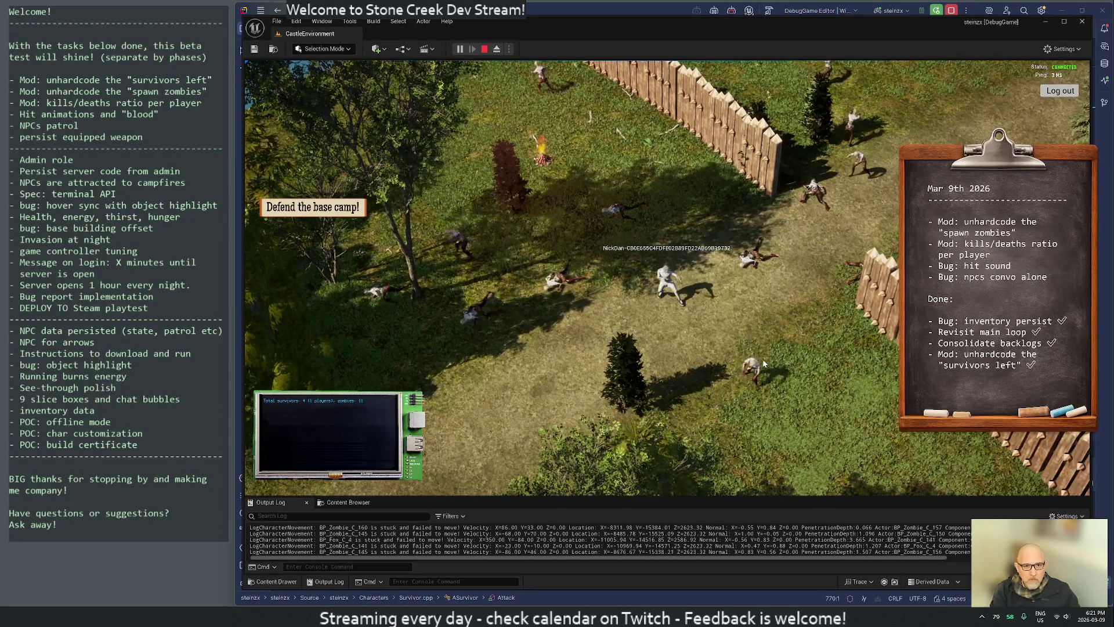
pyautogui.click(734, 426)
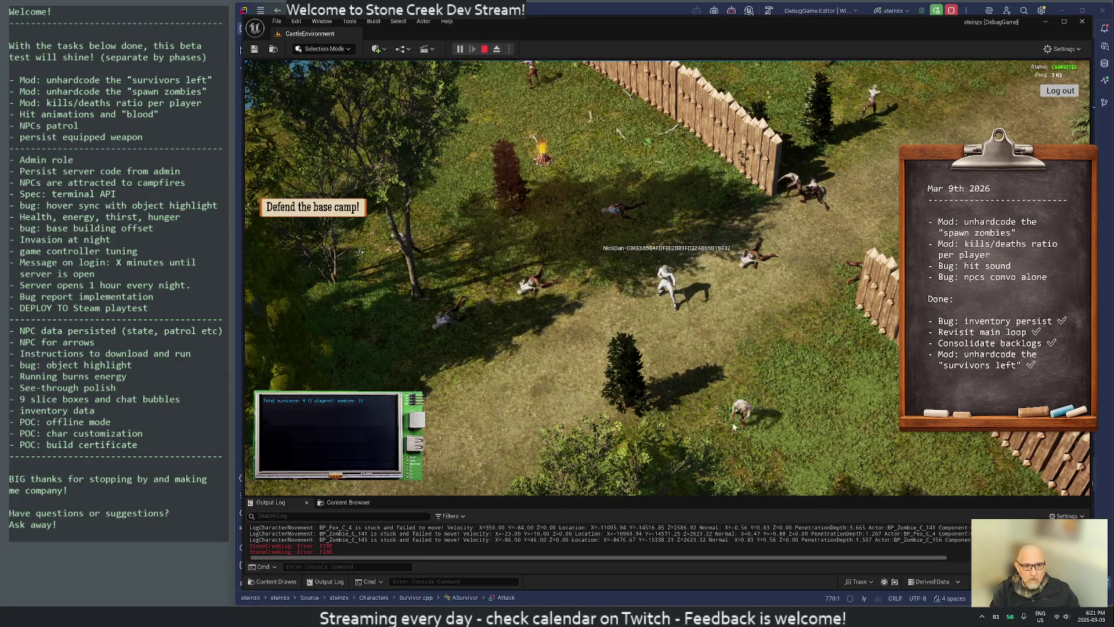
pyautogui.click(816, 264)
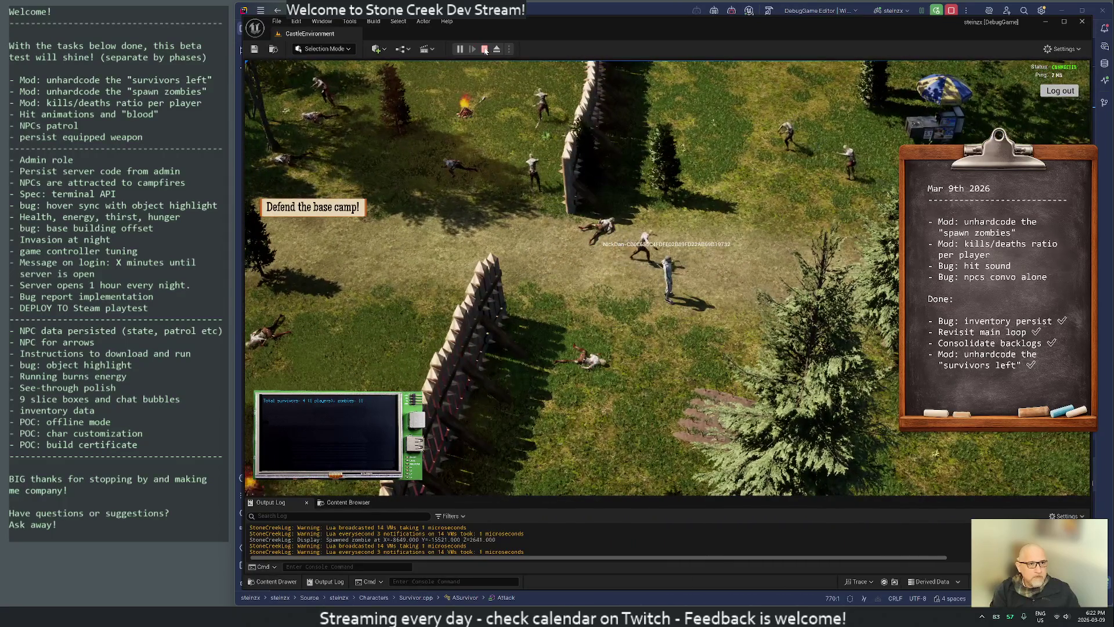
pyautogui.click(485, 50)
# Start a new play session, note the location ',-16510.2649' in the terminal, then return to Development-User.lua.
pyautogui.hotkey('alt', 'p')
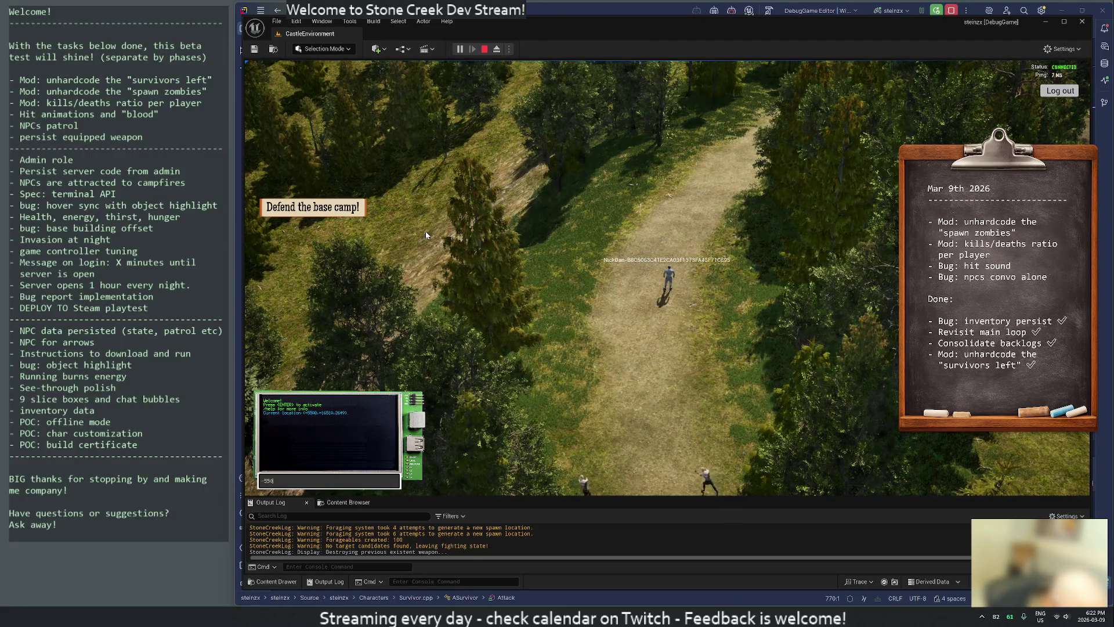
pyautogui.write(',-1')
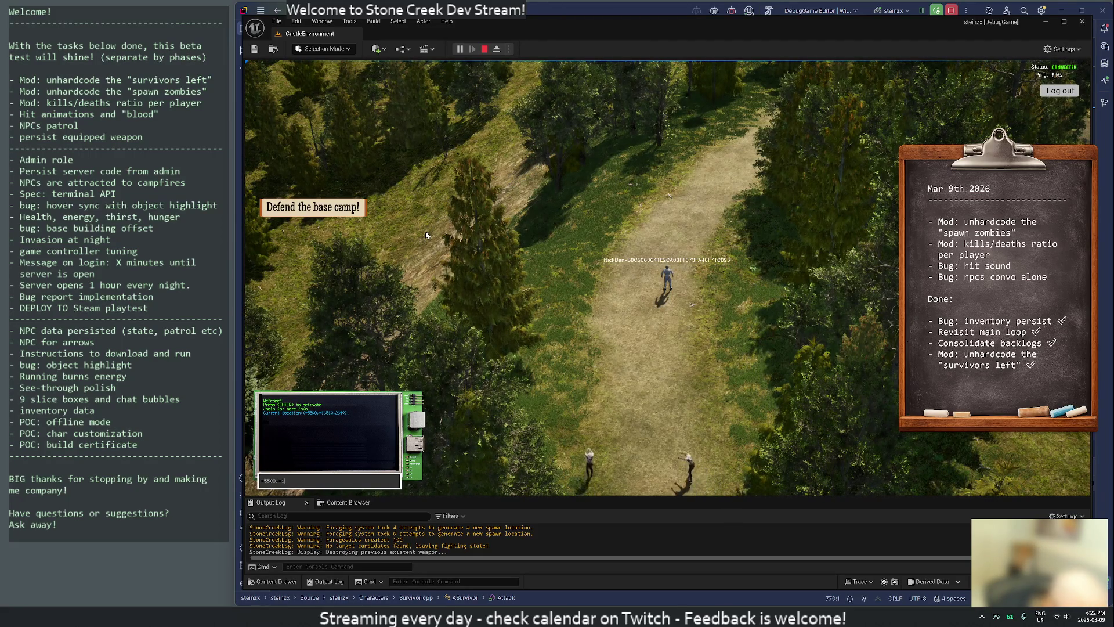
pyautogui.write('65')
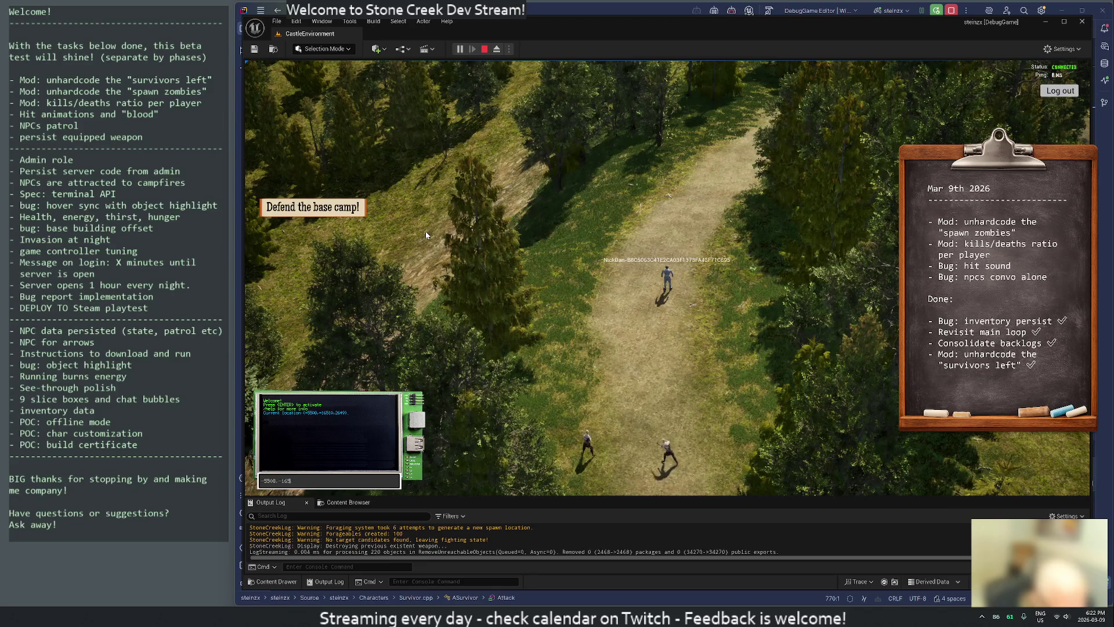
pyautogui.write('10.26')
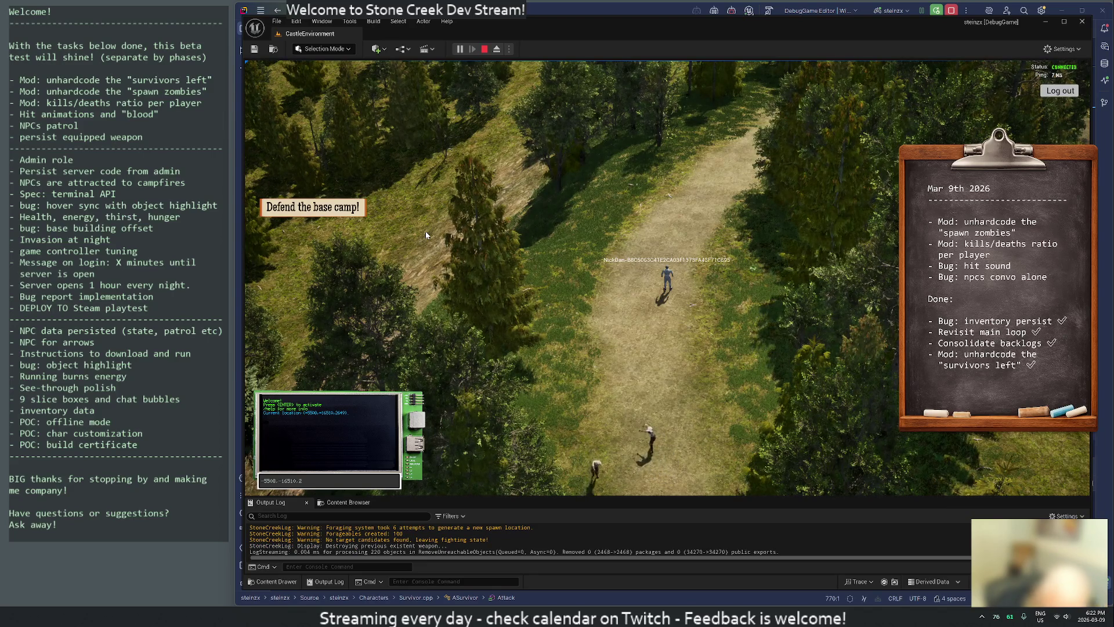
pyautogui.write('49')
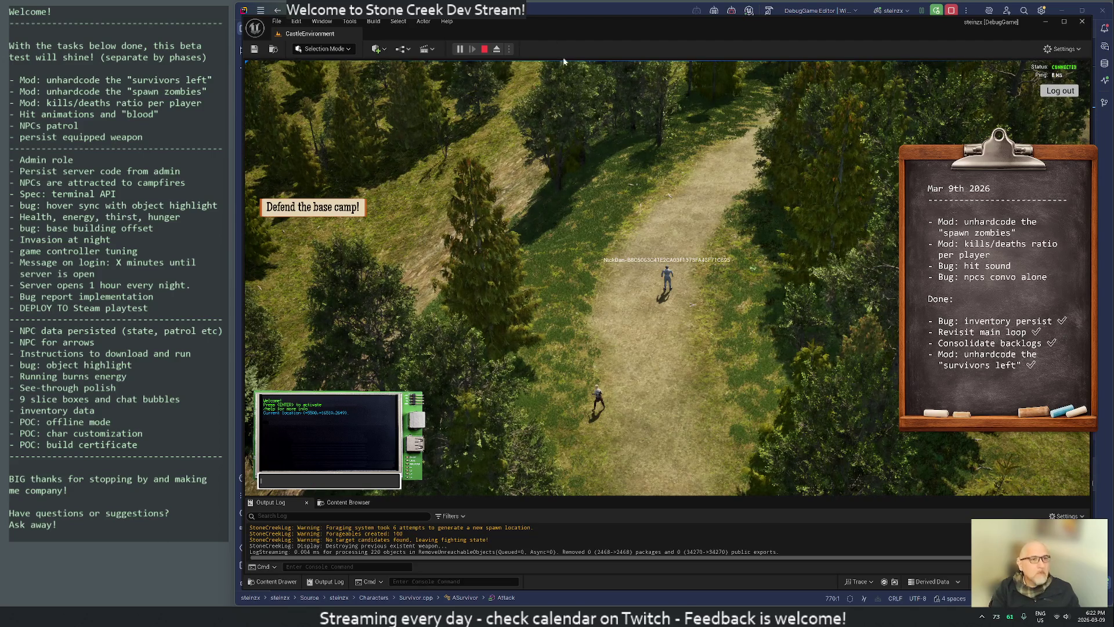
pyautogui.click(484, 49)
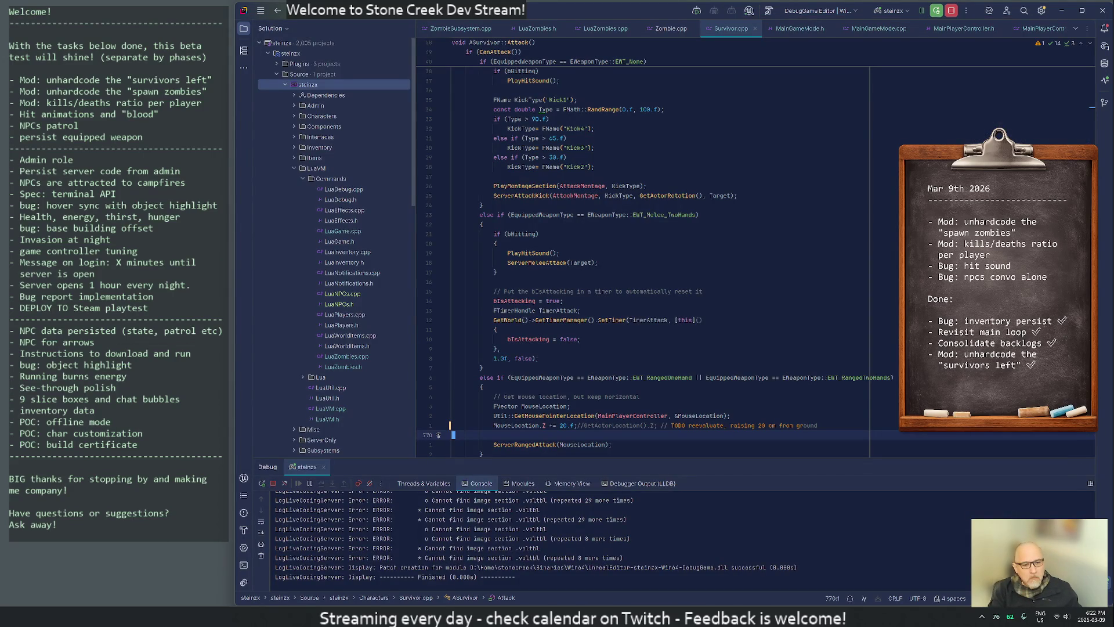
pyautogui.hotkey('alt', 'Tab')
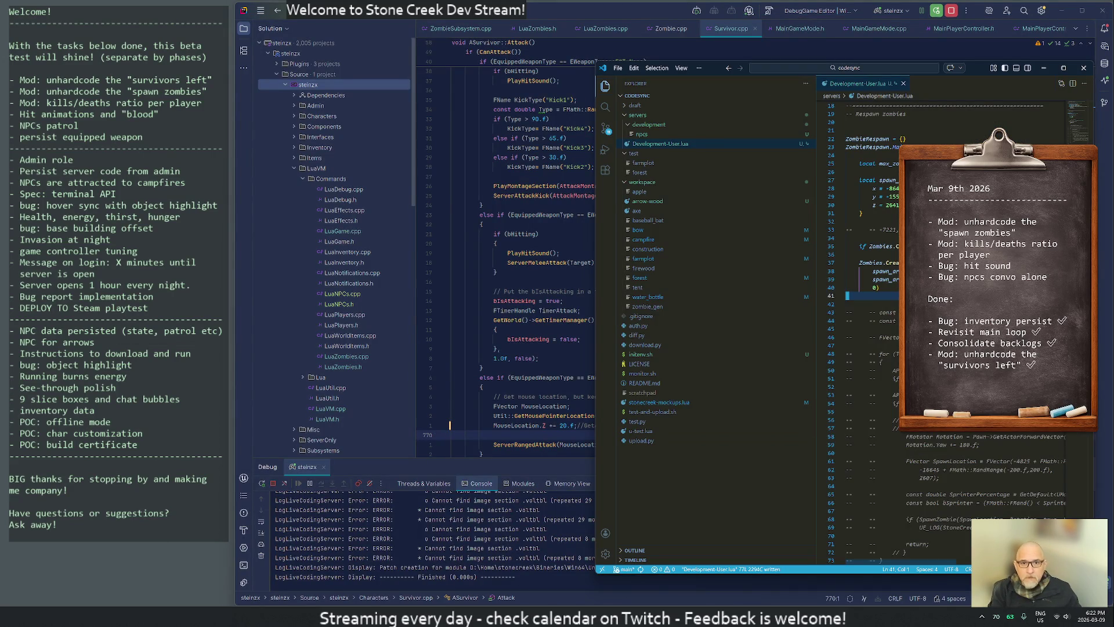
# Add blank lines above the closing brace and split the 16510 and 2649 coordinates onto separate lines.
pyautogui.click(861, 213)
pyautogui.press('O')
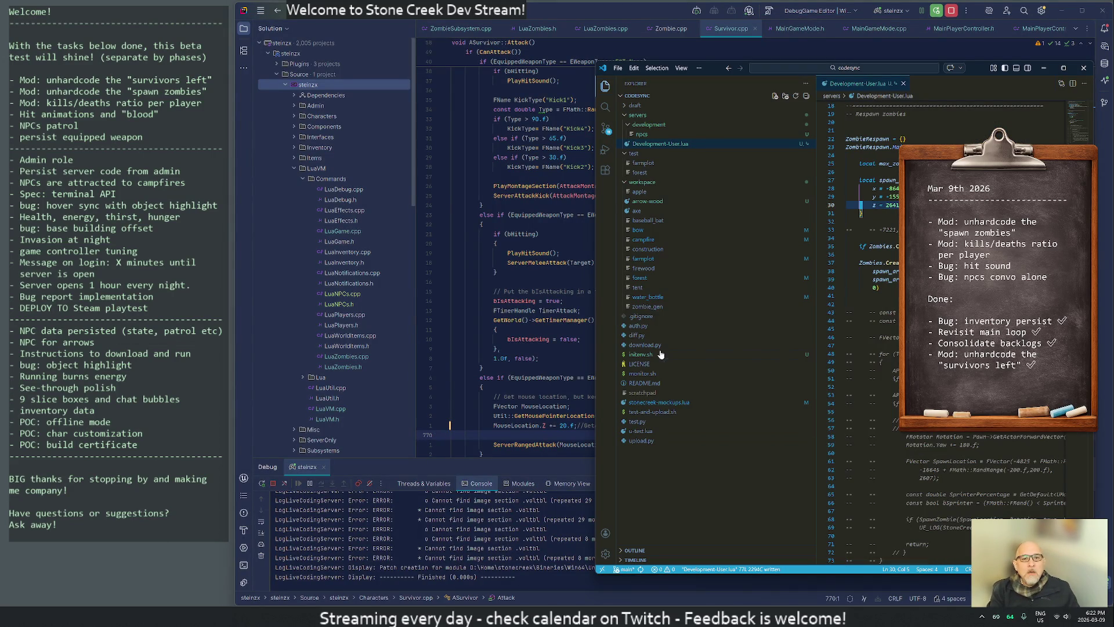
pyautogui.press('Return')
pyautogui.press('Return')
pyautogui.press('Return')
pyautogui.press('Escape')
pyautogui.press('k')
pyautogui.press('k')
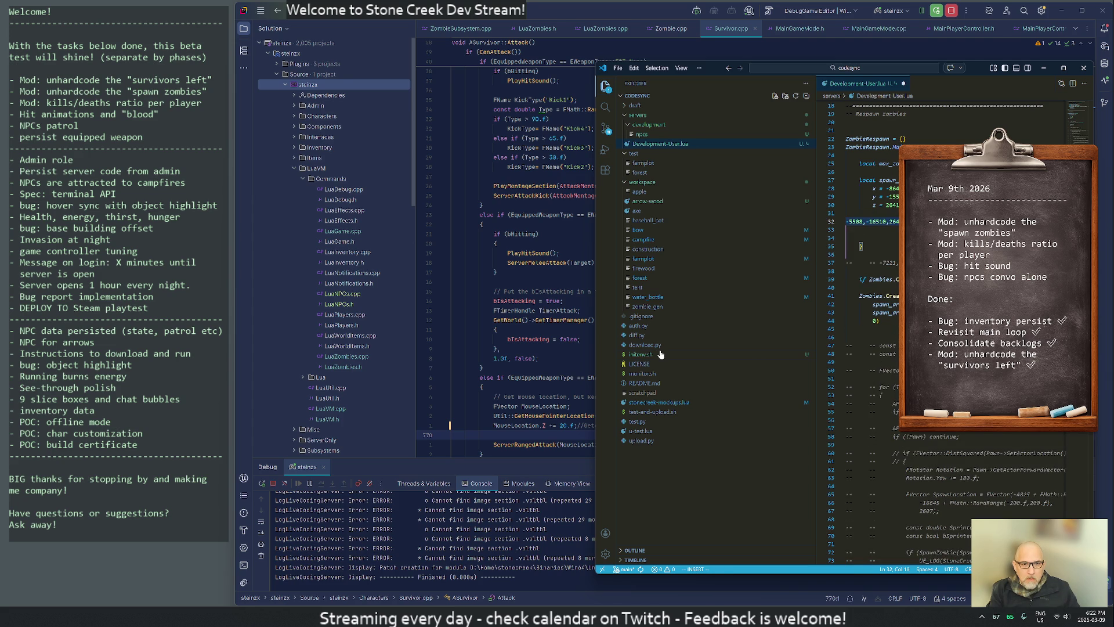
pyautogui.press('Escape')
pyautogui.press('k')
pyautogui.press('k')
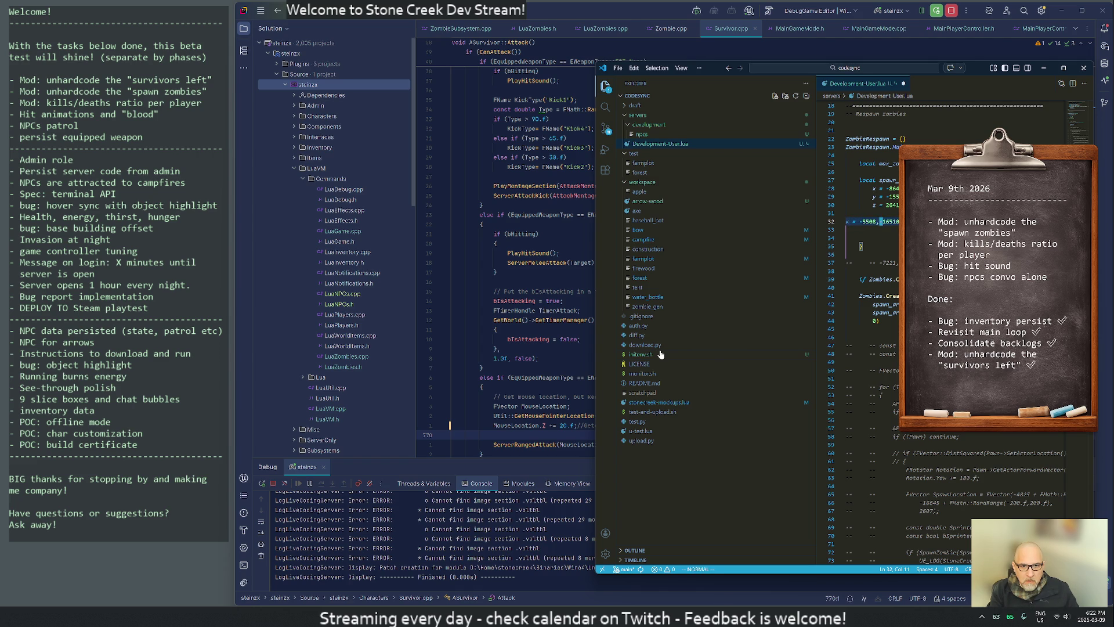
pyautogui.press('s')
pyautogui.press('Return')
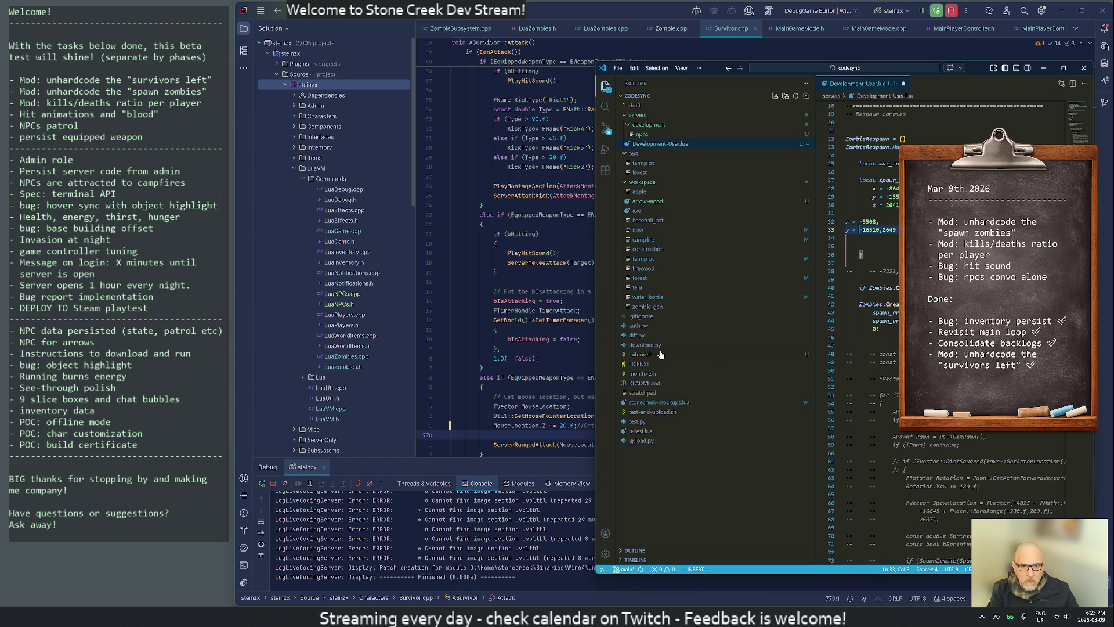
pyautogui.press('s')
pyautogui.press('Return')
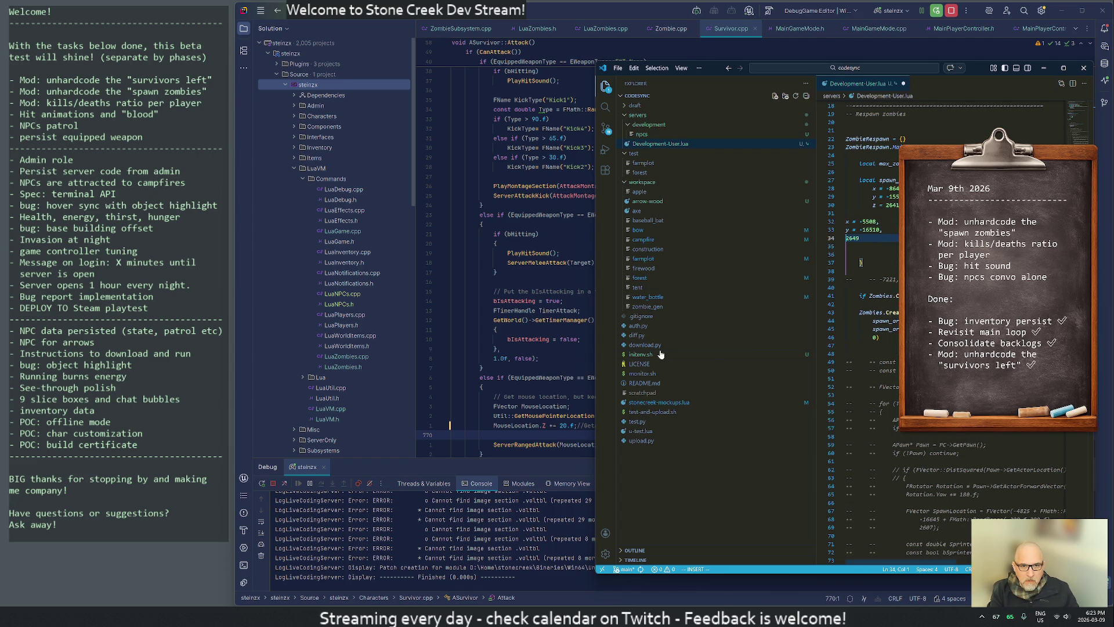
pyautogui.write('z =')
# Delete the old x, y, z spawn lines, indent the remaining coordinates, and remove the empty lines.
pyautogui.press('k')
pyautogui.press('k')
pyautogui.press('k')
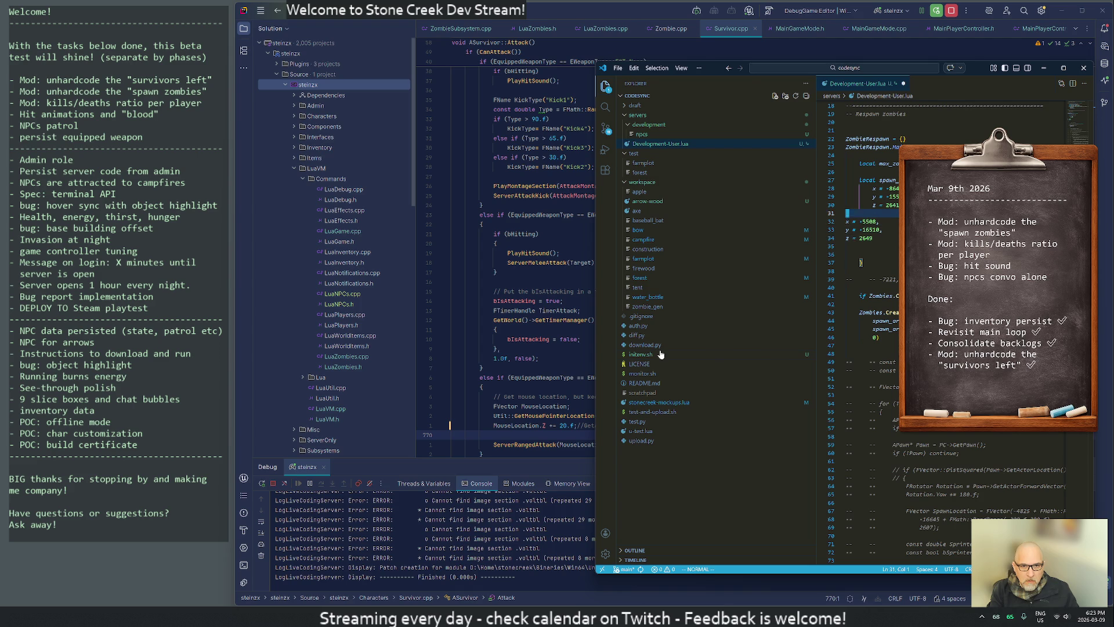
pyautogui.press('d')
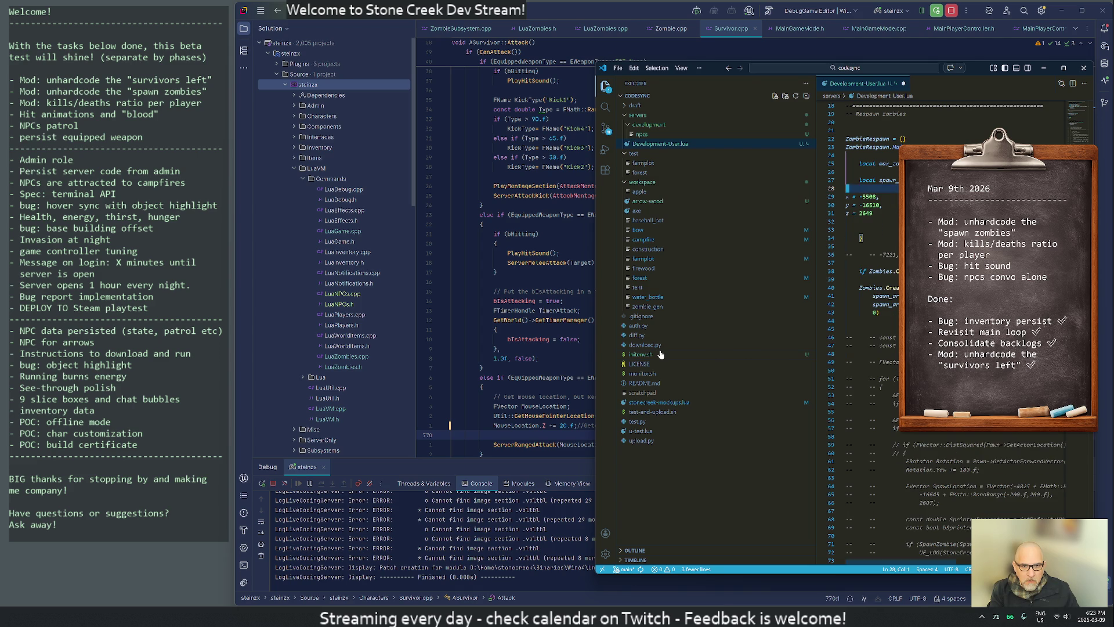
pyautogui.press('d')
pyautogui.press('d')
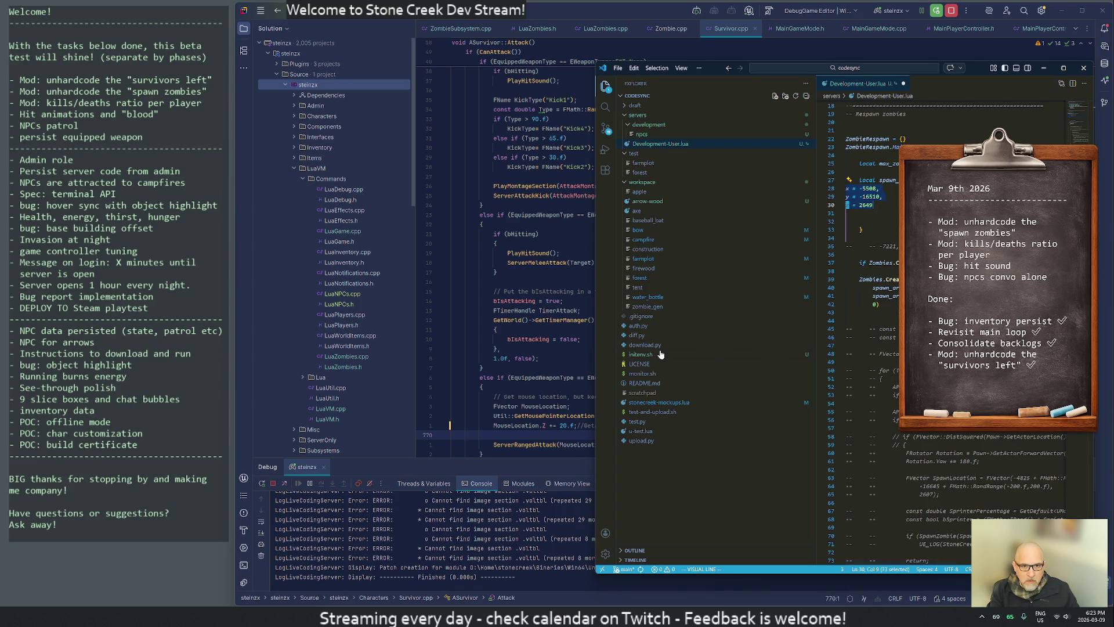
pyautogui.press('>')
pyautogui.press('j')
pyautogui.press('j')
pyautogui.press('j')
pyautogui.press('d')
pyautogui.press('d')
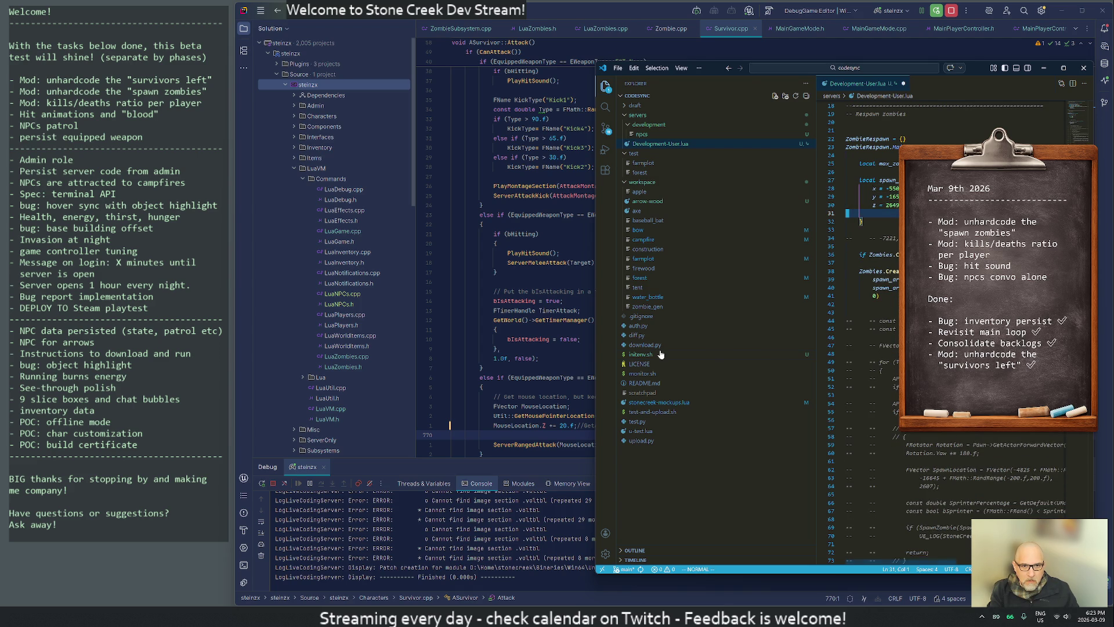
pyautogui.press('d')
pyautogui.press('d')
pyautogui.press('j')
pyautogui.press('j')
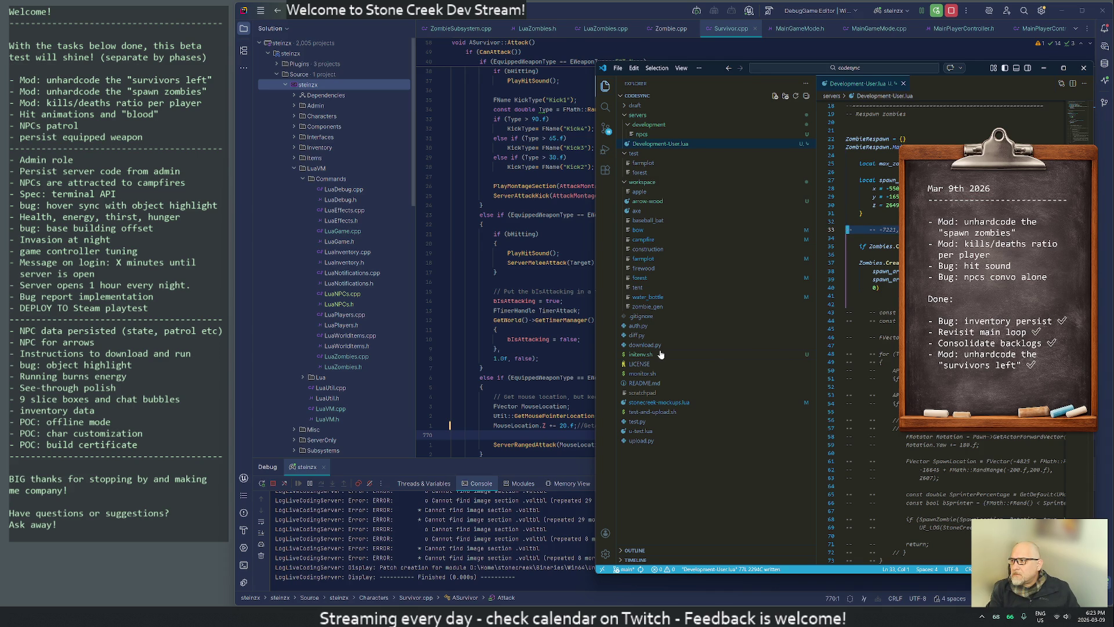
pyautogui.press('k')
pyautogui.press('k')
pyautogui.press('k')
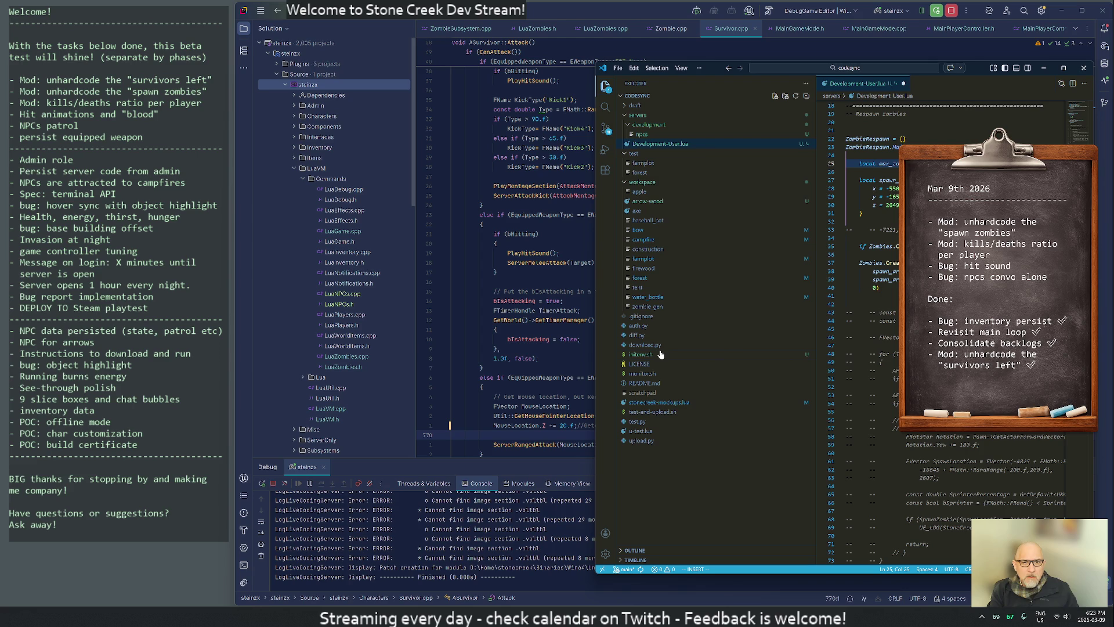
pyautogui.press('j')
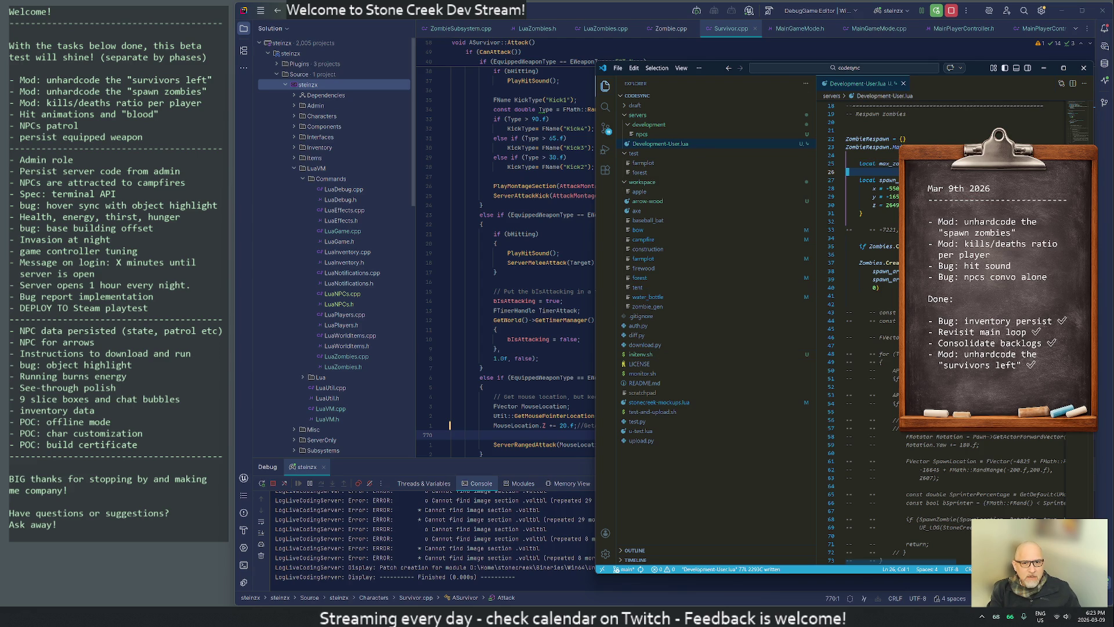
pyautogui.scroll(-4, 952, 325)
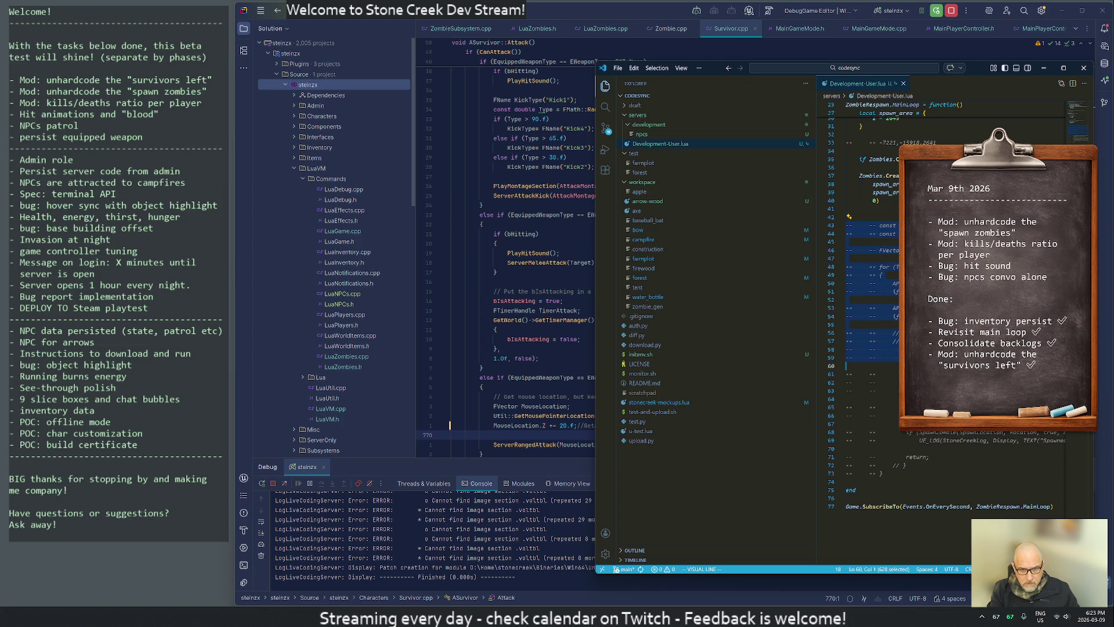
# Delete the 18-line and 13-line commented-out blocks from the respawn loop.
pyautogui.press('d')
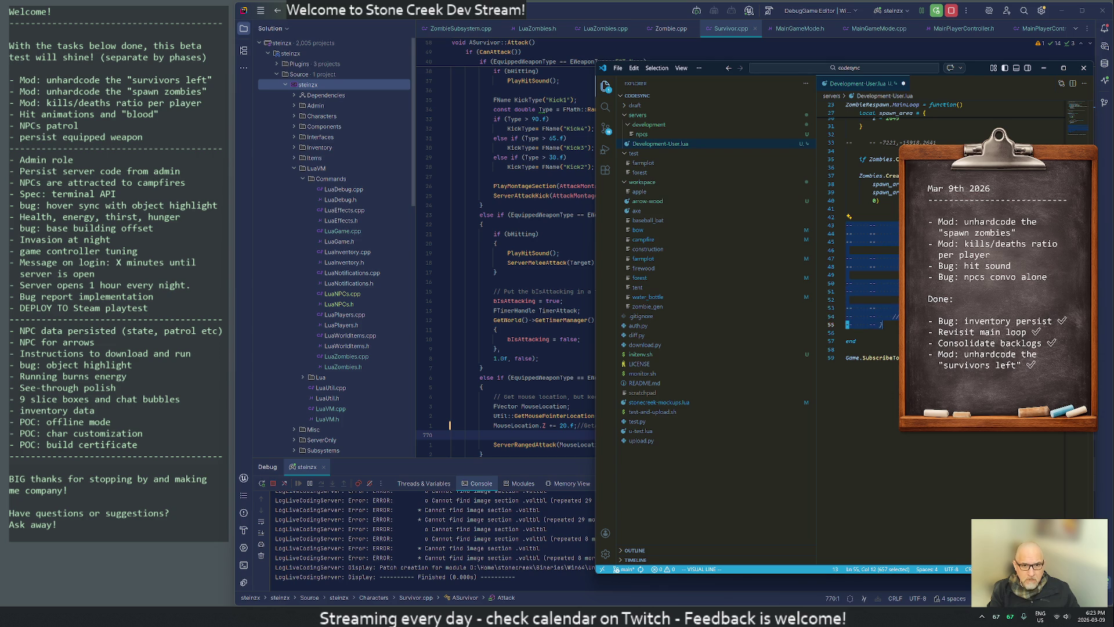
pyautogui.press('d')
pyautogui.press('k')
pyautogui.press('k')
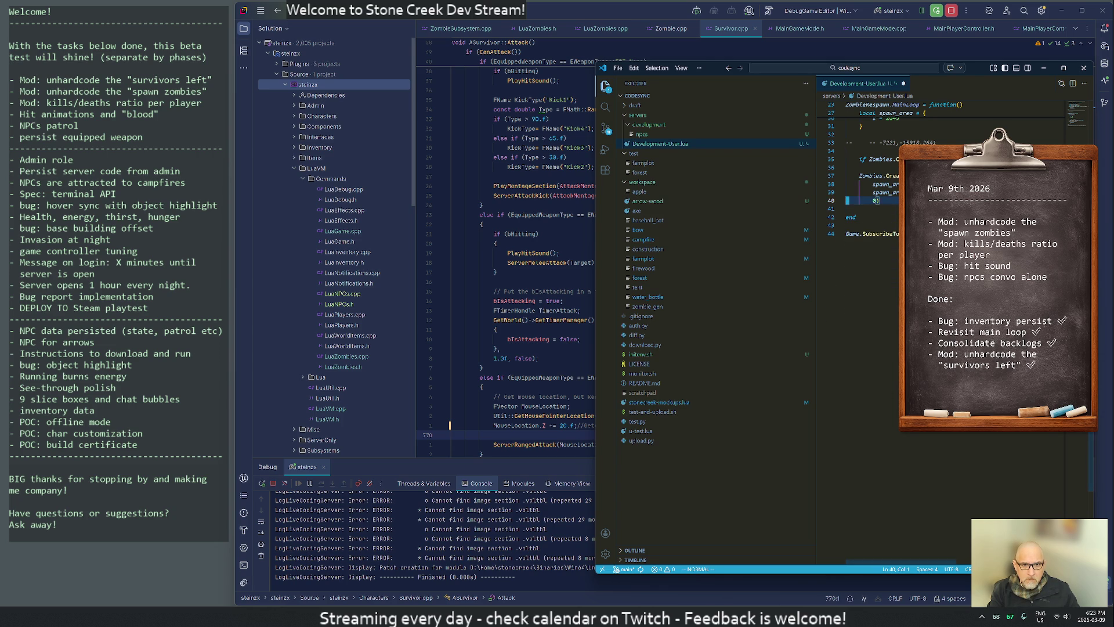
pyautogui.press('k')
pyautogui.press('k')
pyautogui.press('k')
# Add '-- TODO sprinters' and '-- TODO aggressive' notes below the Zombies.Create call.
pyautogui.press('g')
pyautogui.press('c')
pyautogui.press('c')
pyautogui.write('jo')
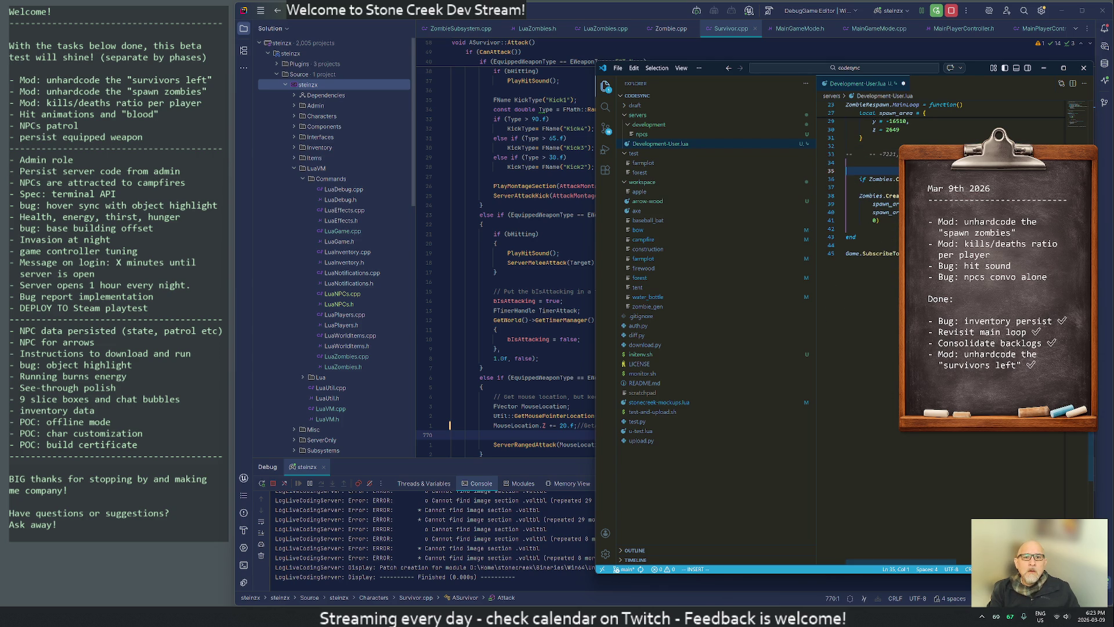
pyautogui.write('//')
pyautogui.press('BackSpace')
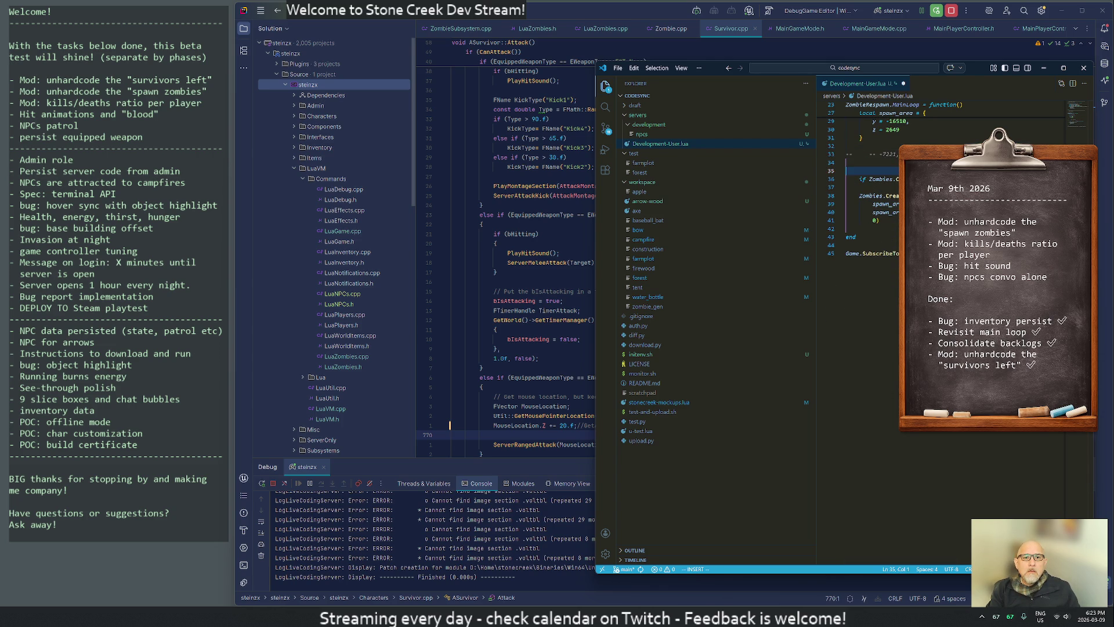
pyautogui.write('ODO ')
pyautogui.write('spri')
pyautogui.press('Return')
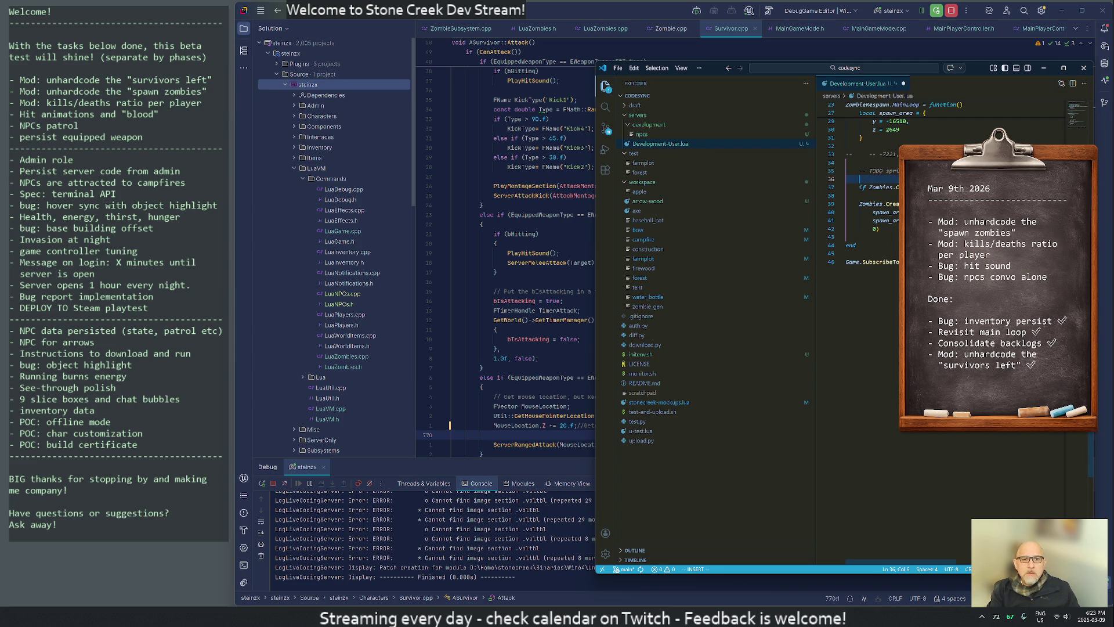
pyautogui.write('--TODO agre')
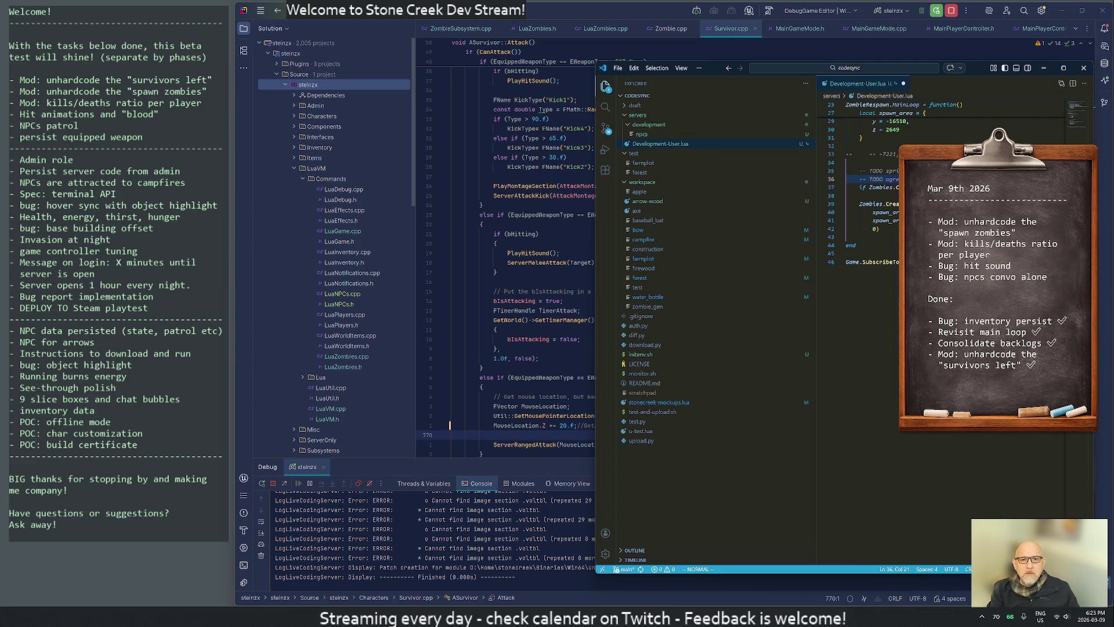
pyautogui.press('BackSpace')
pyautogui.press('BackSpace')
pyautogui.press('BackSpace')
pyautogui.write('ggressive')
# Start a third 'TODO ro' note, then delete the unfinished rotation TODO line.
pyautogui.press('Return')
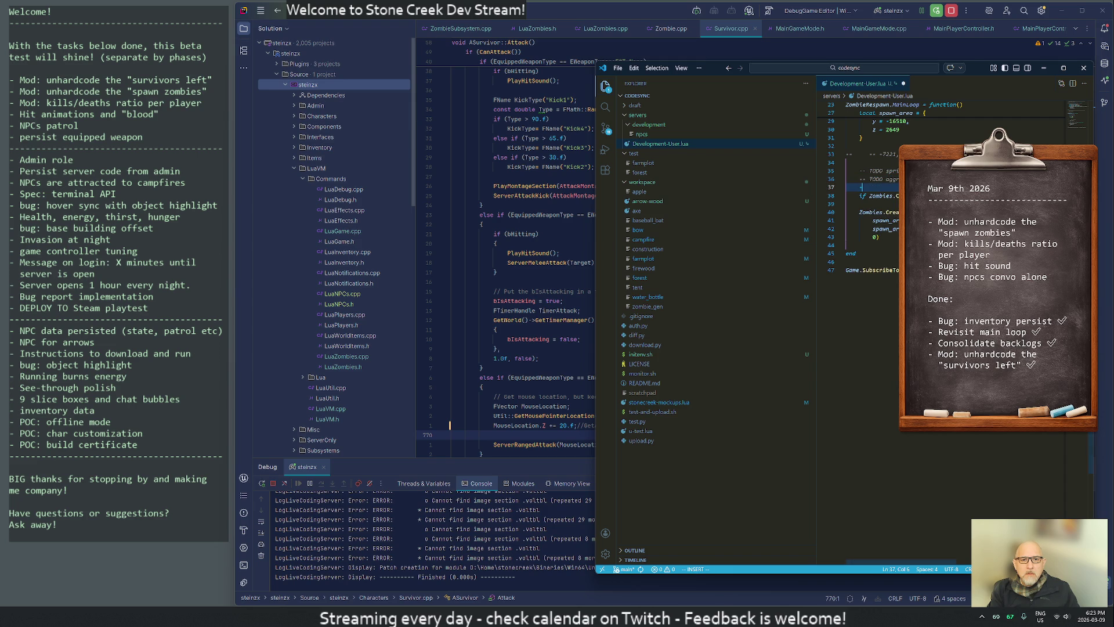
pyautogui.write('--TODO r')
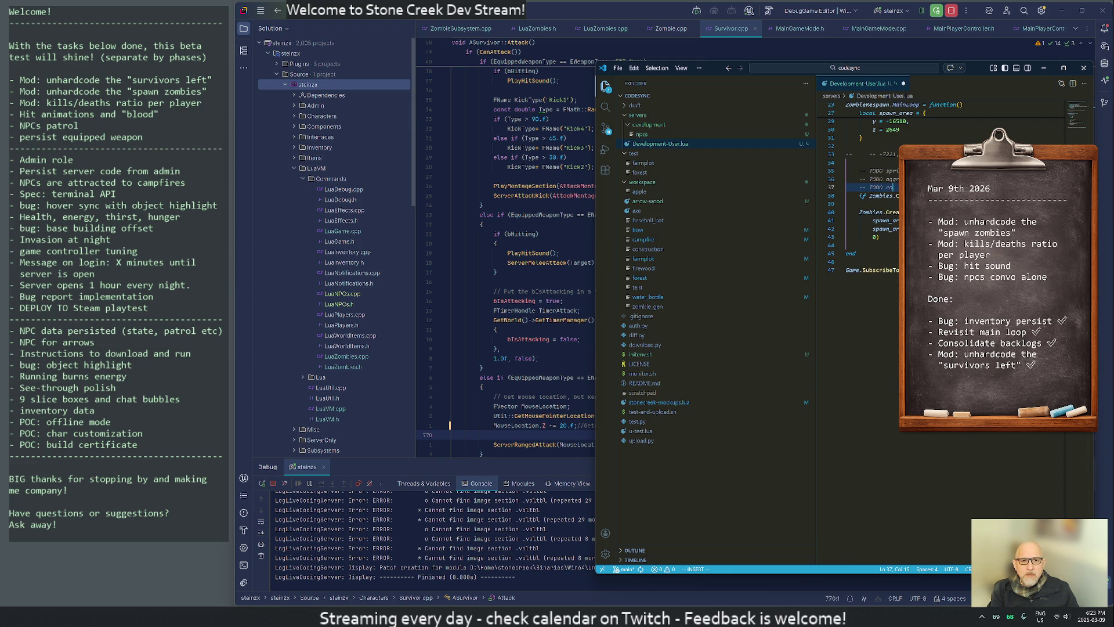
pyautogui.write('o')
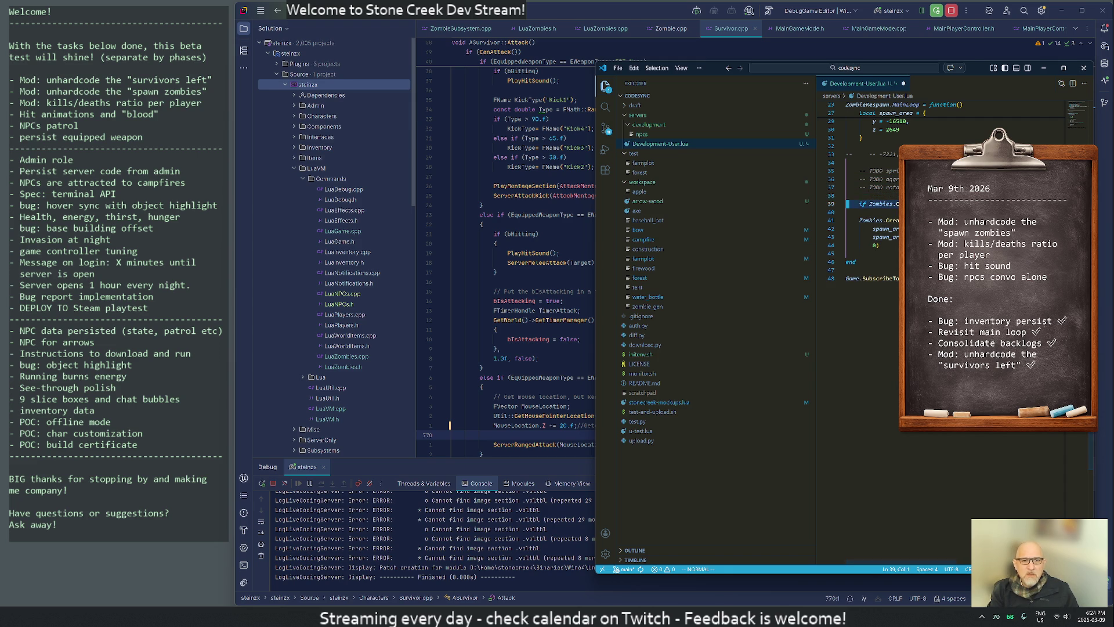
pyautogui.press('Escape')
pyautogui.press('k')
pyautogui.press('d')
pyautogui.press('d')
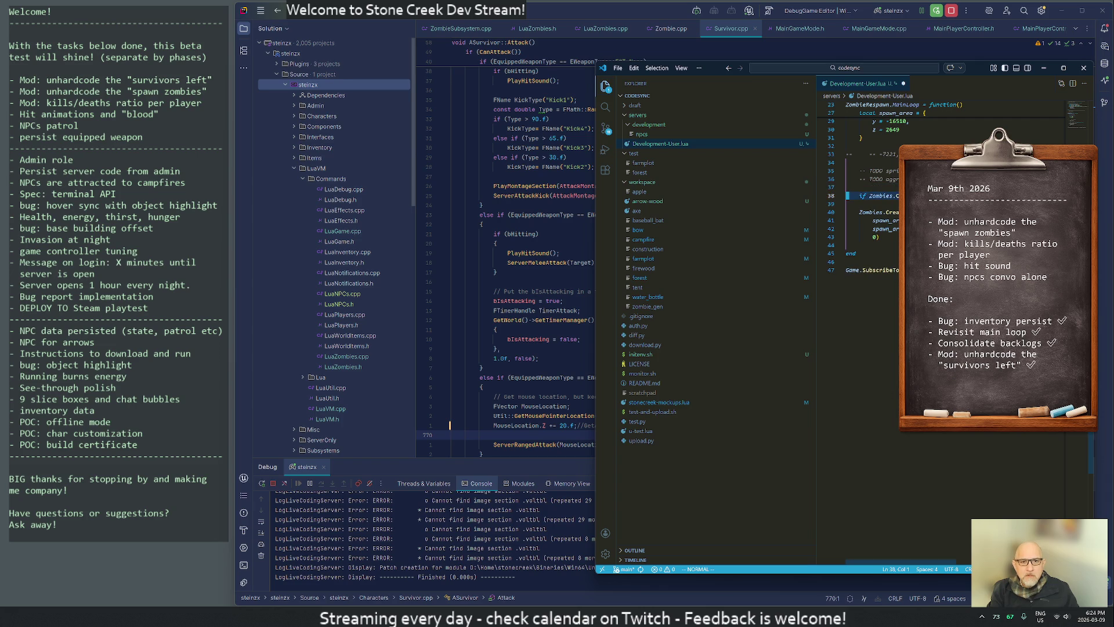
# Move to the 0 rotation argument and search the workspace for 'rand'.
pyautogui.press('j')
pyautogui.press('j')
pyautogui.press('j')
pyautogui.press('w')
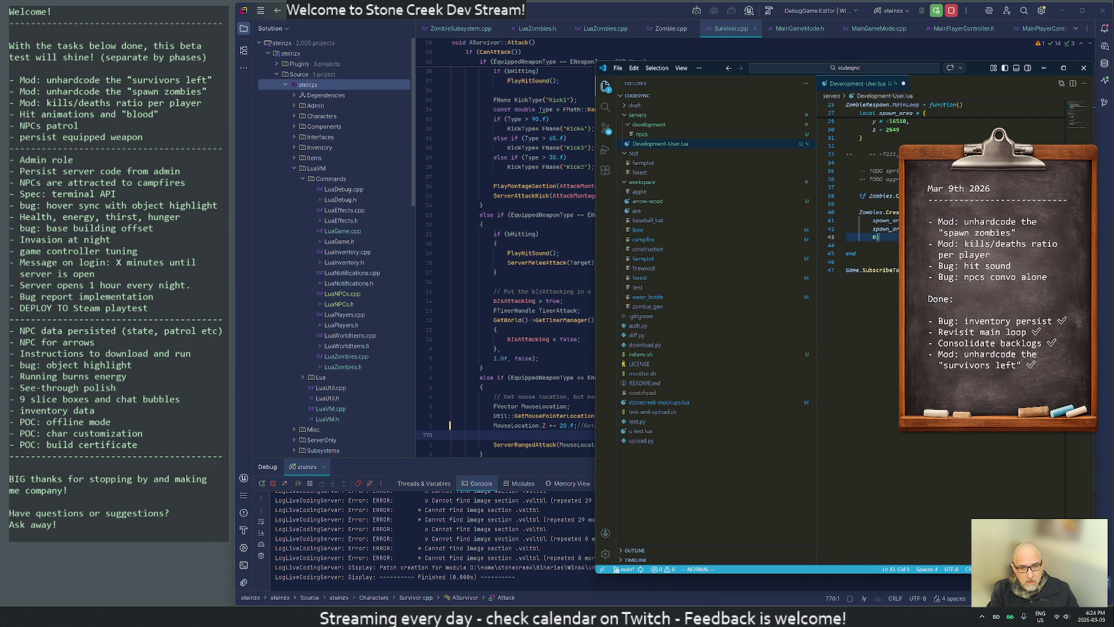
pyautogui.hotkey('ctrl', 'shift', 'f')
pyautogui.write('rand')
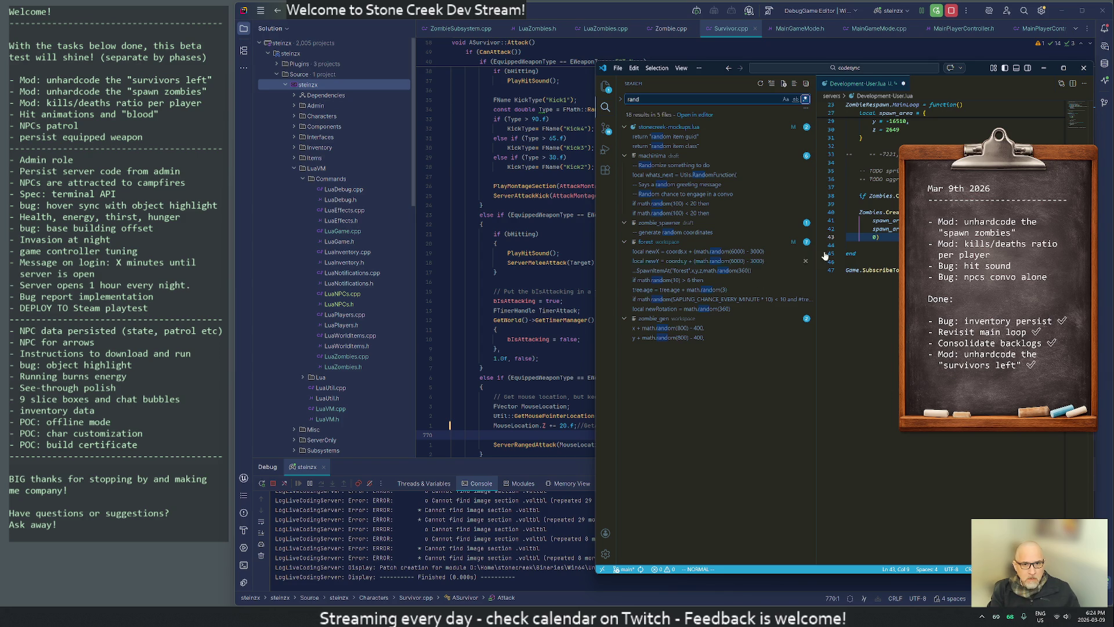
# Replace the 0 rotation argument with math.random(360) and collapse the Explorer sidebar.
pyautogui.write('xi')
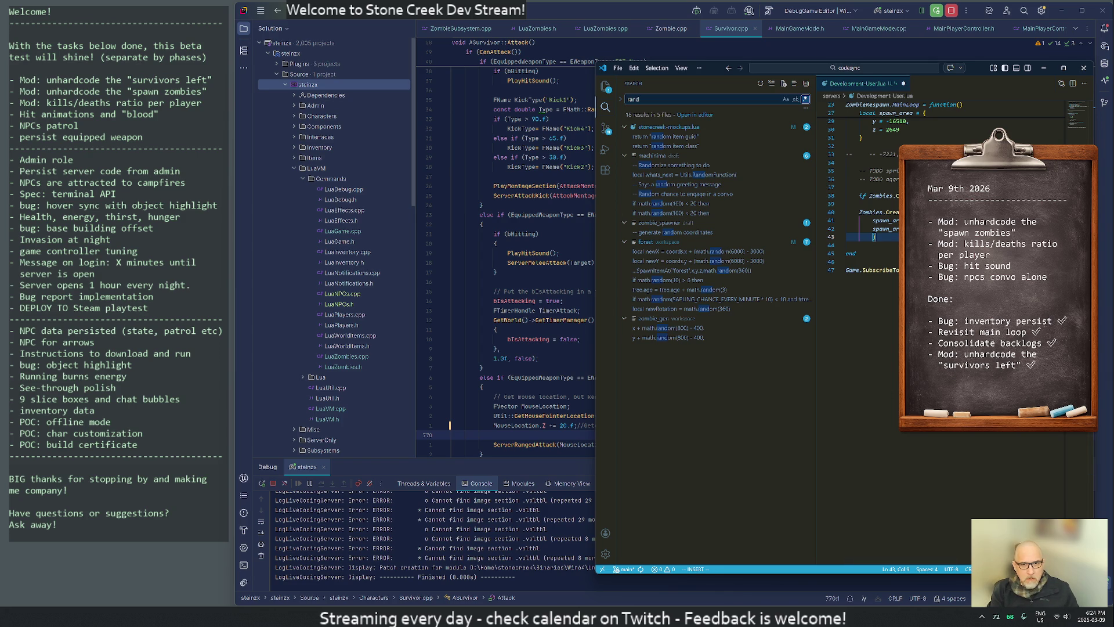
pyautogui.write('math.ran')
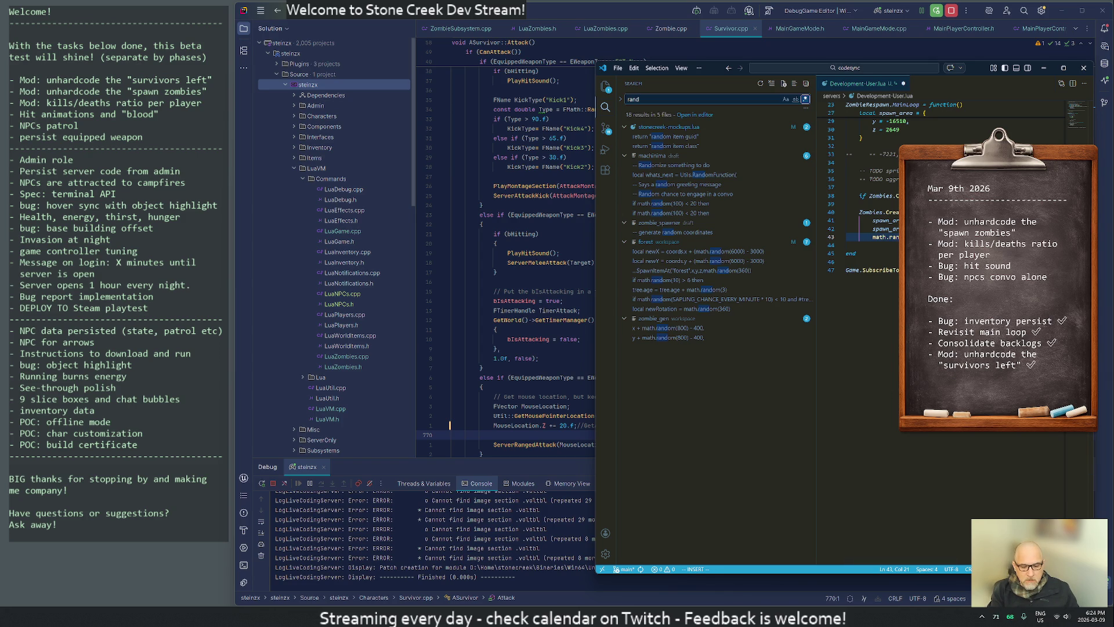
pyautogui.press('Escape')
pyautogui.press('j')
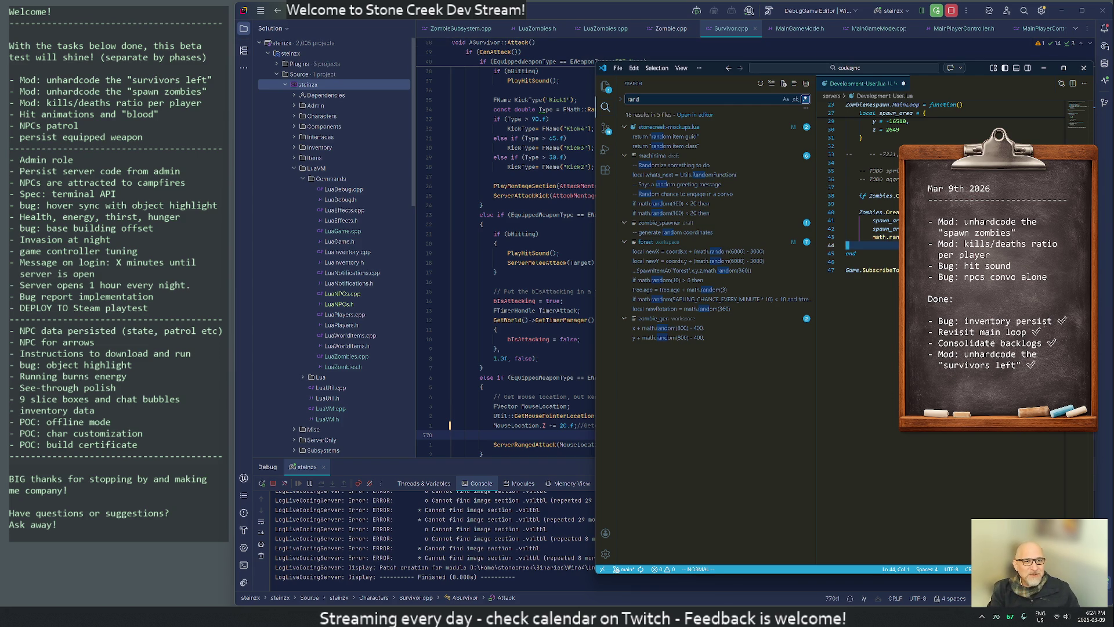
pyautogui.click(605, 86)
pyautogui.click(607, 88)
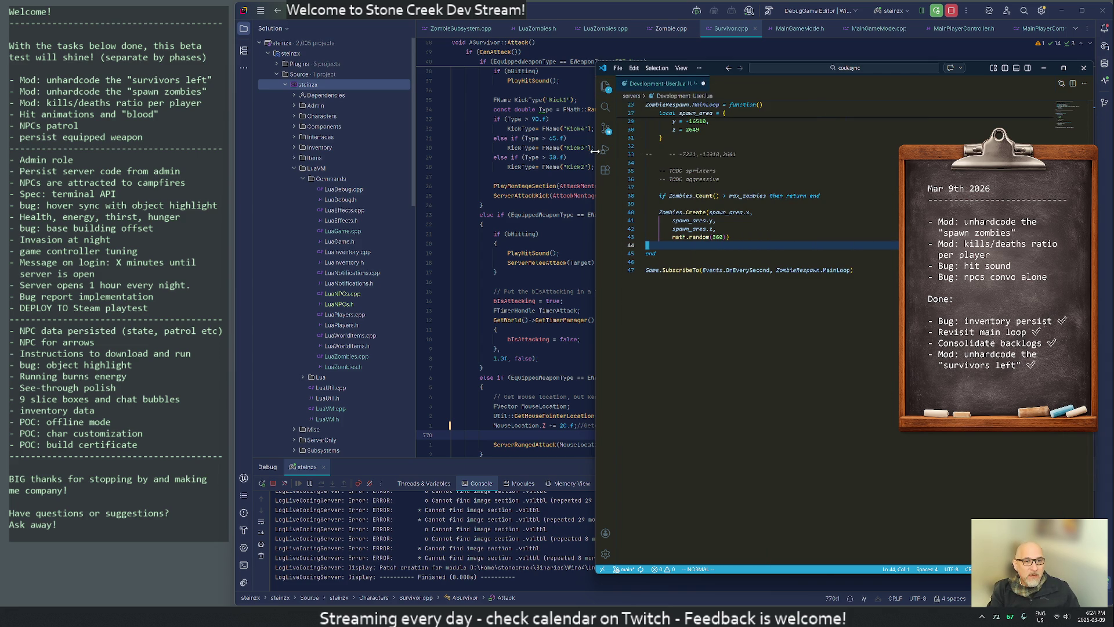
# Narrow the VS Code window, save Development-User.lua with :w, and bring up the Unreal Editor.
pyautogui.moveTo(598, 155); pyautogui.dragTo(787, 152)
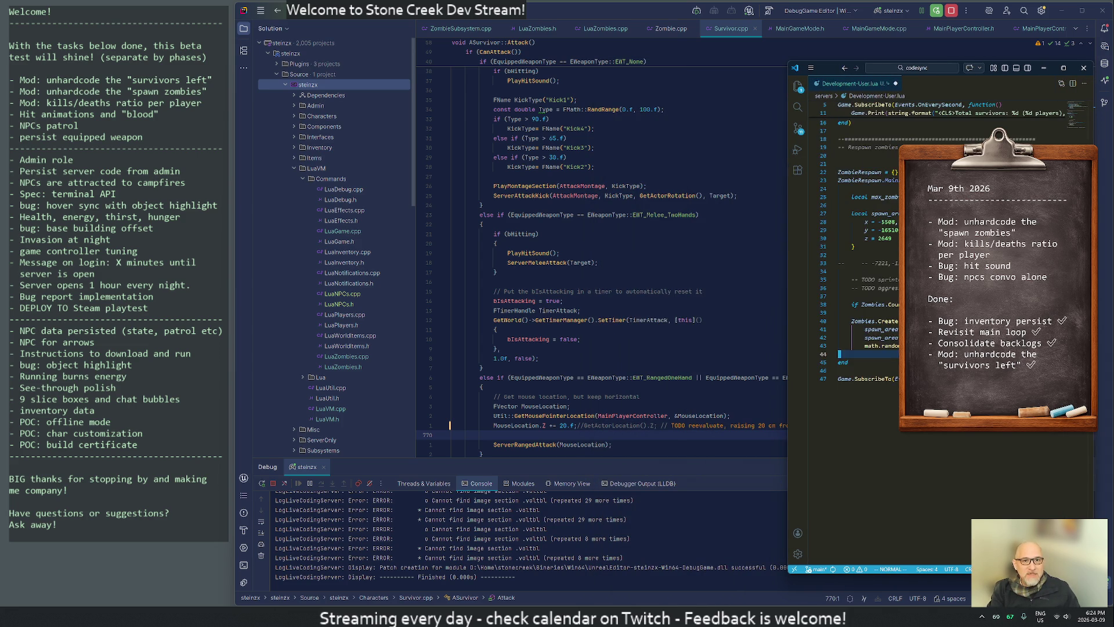
pyautogui.scroll(3, 865, 232)
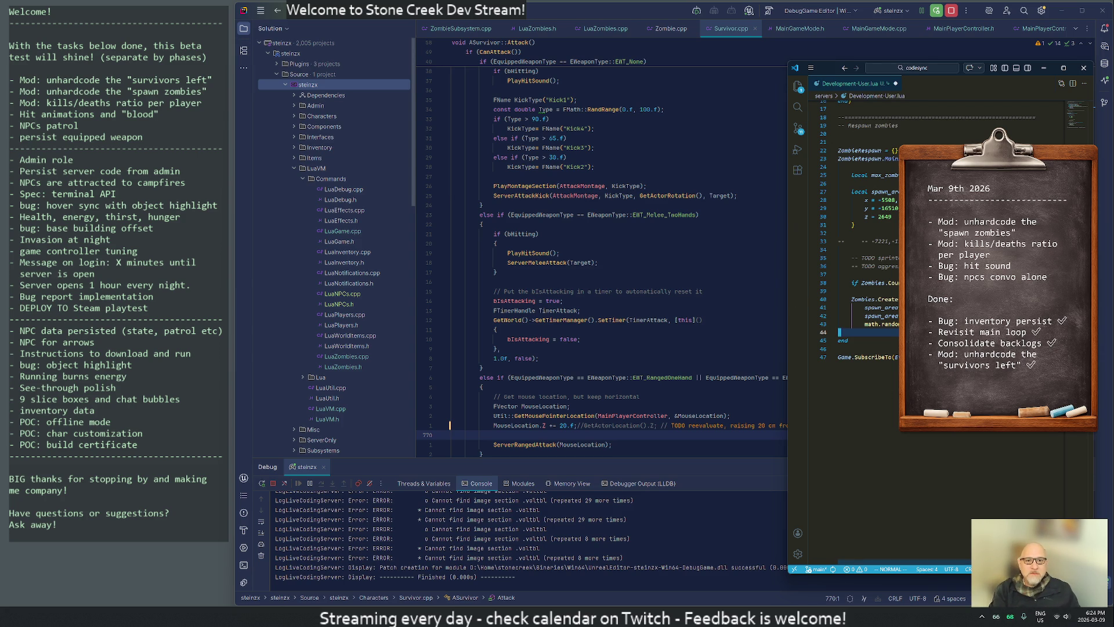
pyautogui.write(':w')
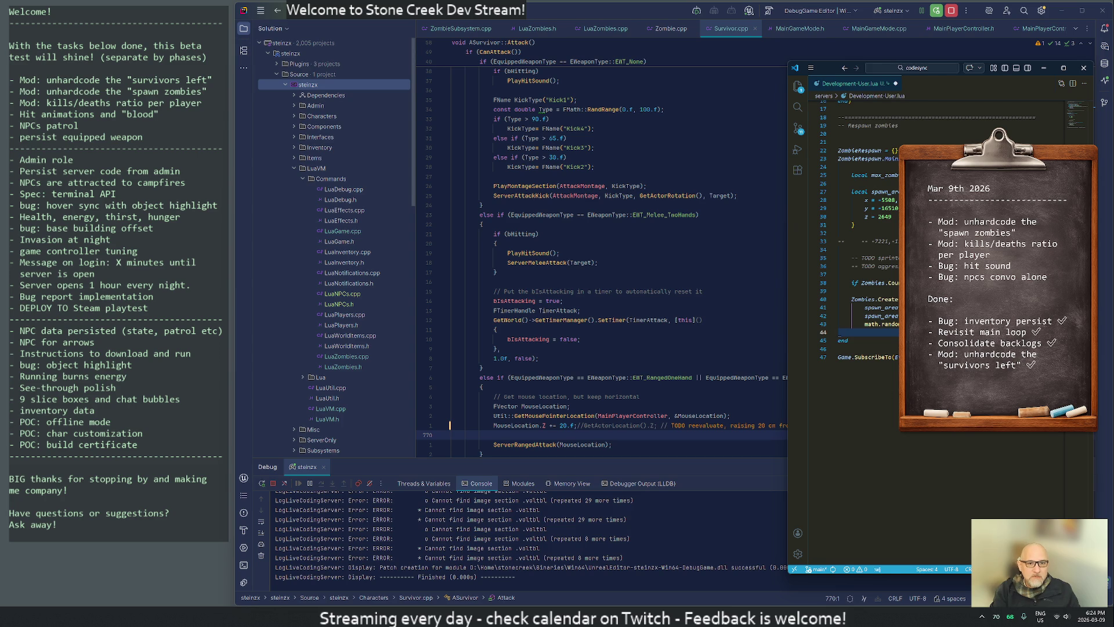
pyautogui.press('Return')
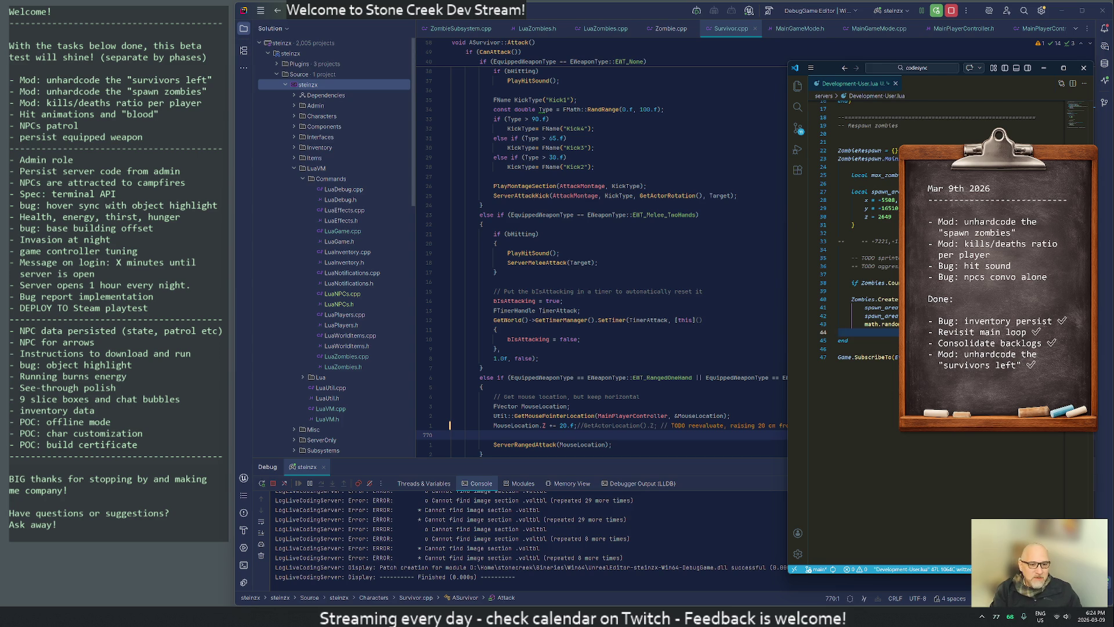
pyautogui.click(643, 566)
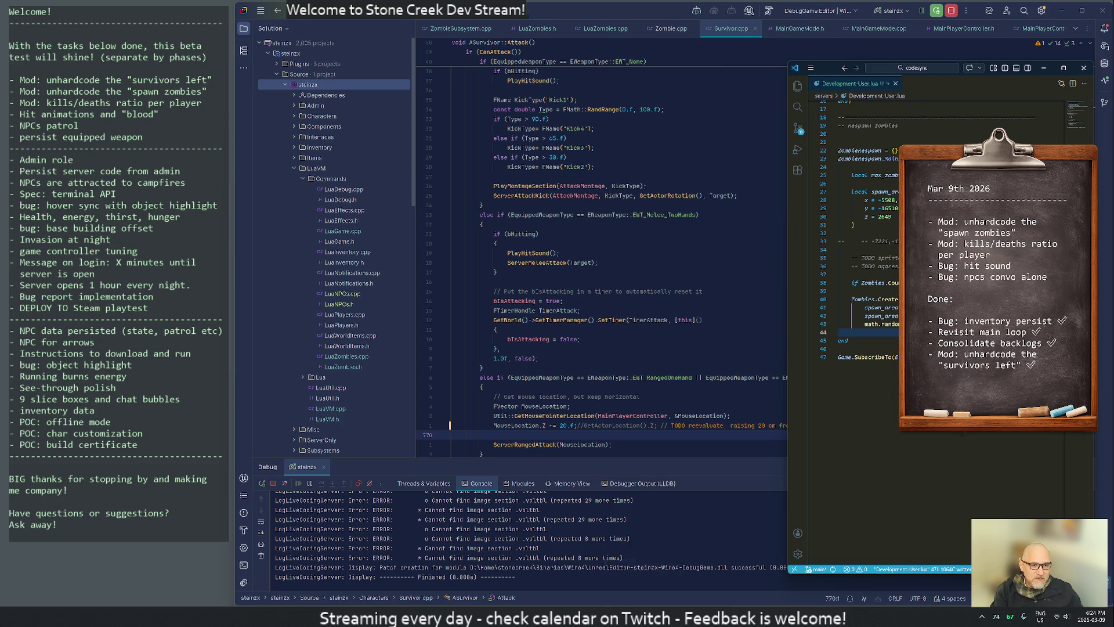
pyautogui.hotkey('alt', 'Tab')
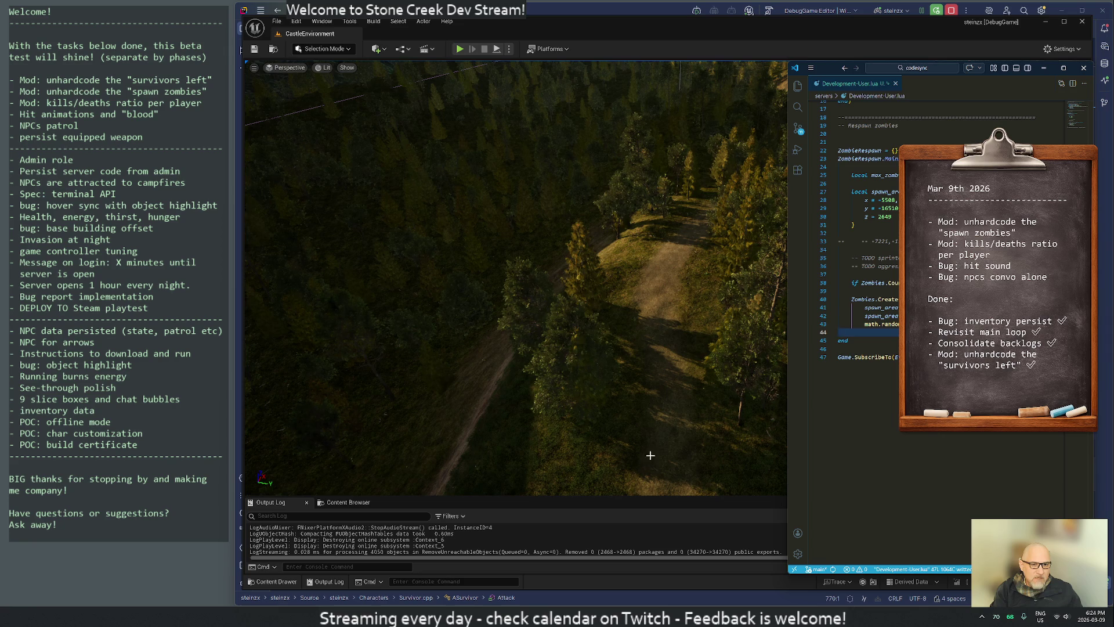
# In Rider, scroll up through Survivor.cpp's Attack and Shove functions.
pyautogui.click(615, 600)
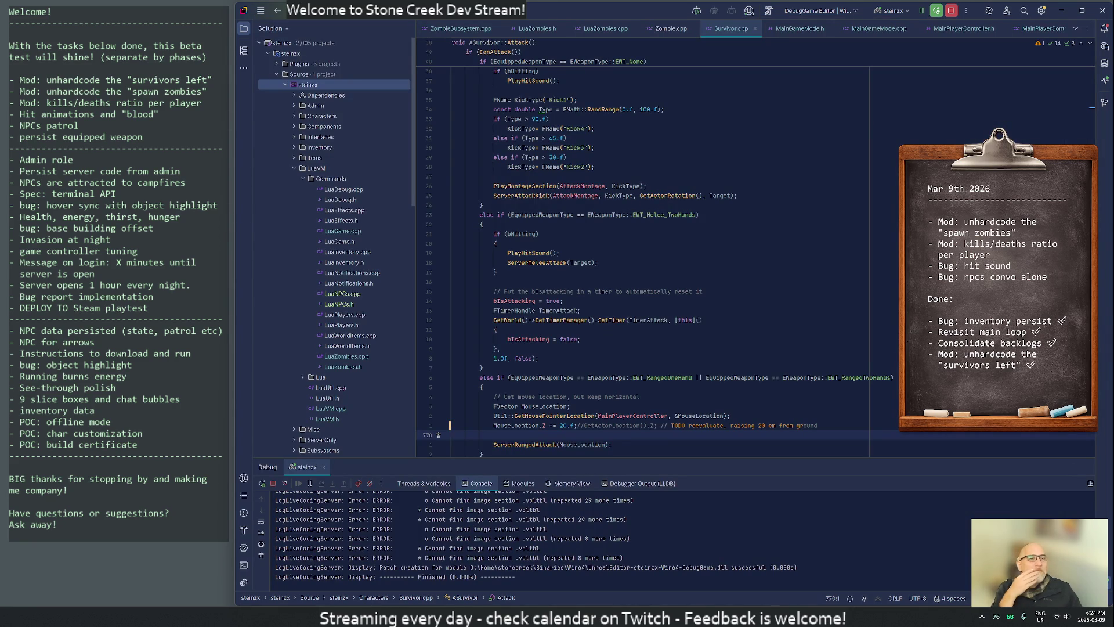
pyautogui.scroll(6, 449, 426)
pyautogui.scroll(3, 450, 427)
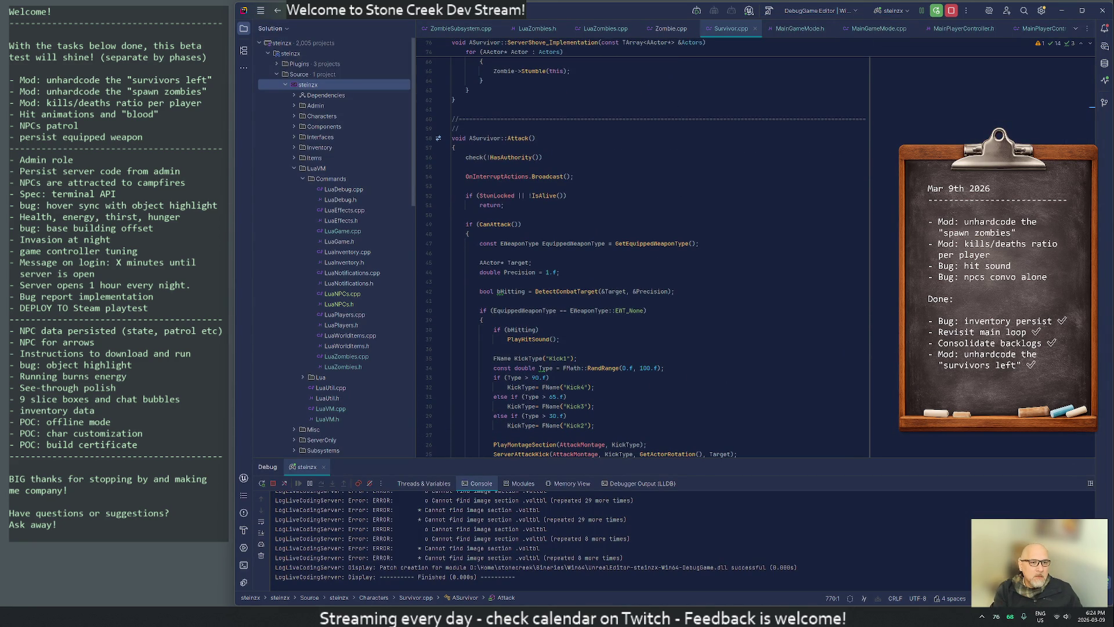
pyautogui.click(453, 147)
pyautogui.scroll(15, 453, 147)
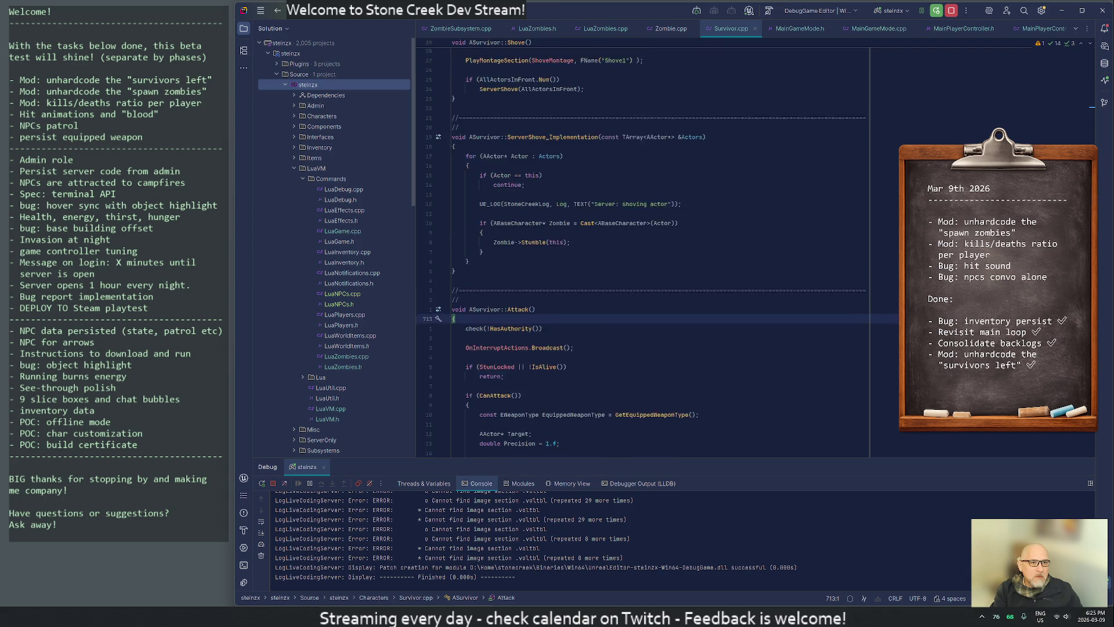
pyautogui.click(502, 234)
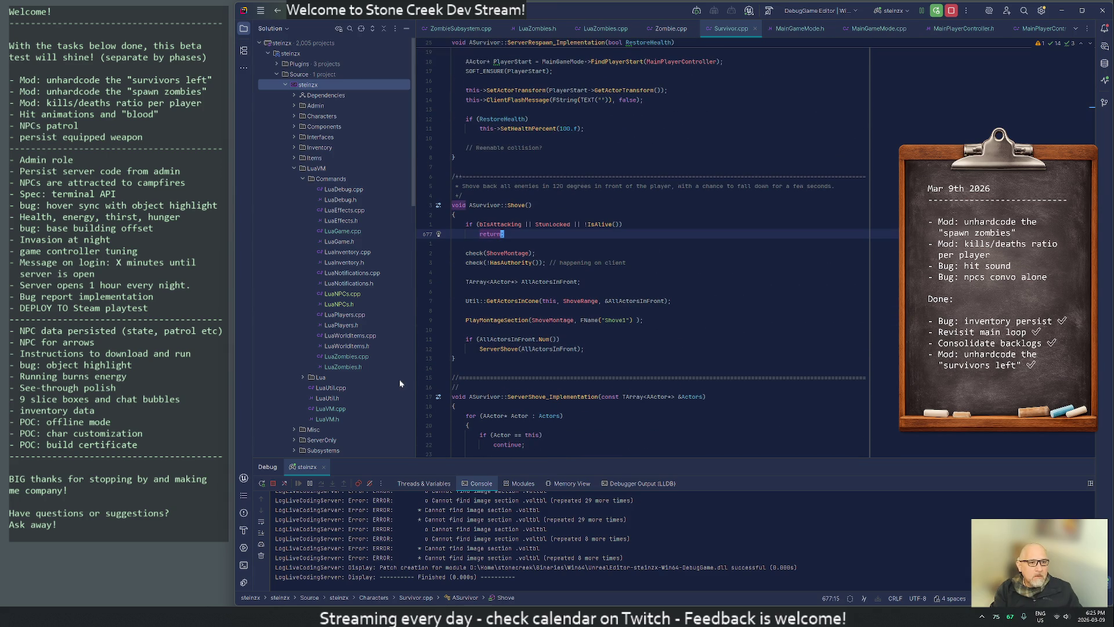
# Step through '/movement' matches up to SurvivorMovementComponent, then close Survivor.cpp with :q.
pyautogui.press('g')
pyautogui.press('g')
pyautogui.write('/movement')
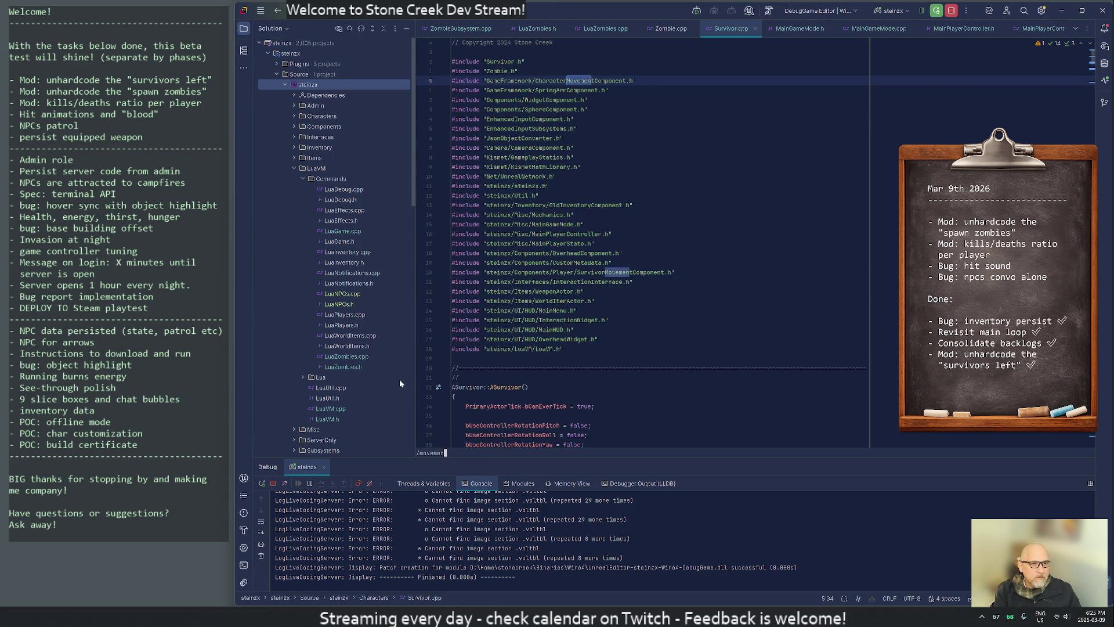
pyautogui.press('Return')
pyautogui.press('n')
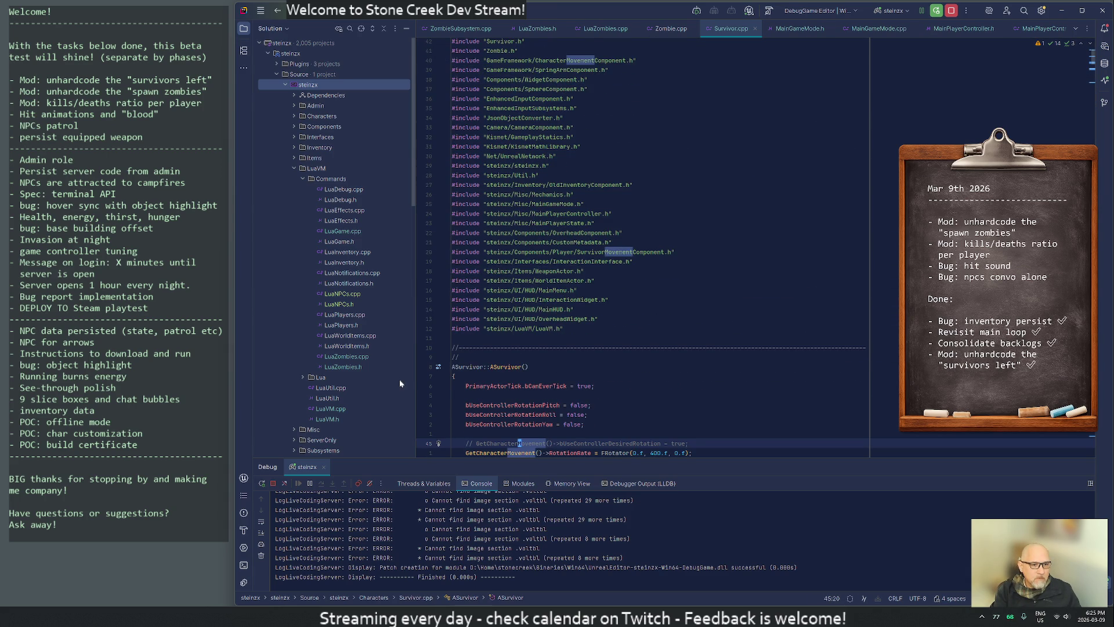
pyautogui.press('n')
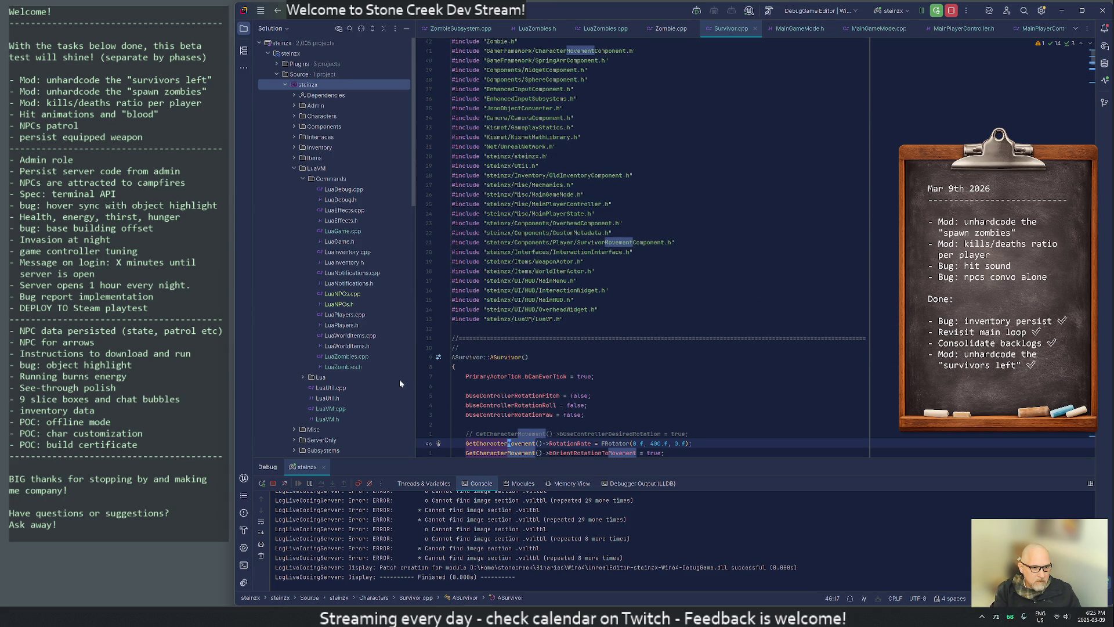
pyautogui.press('n')
pyautogui.press('n')
pyautogui.press('n')
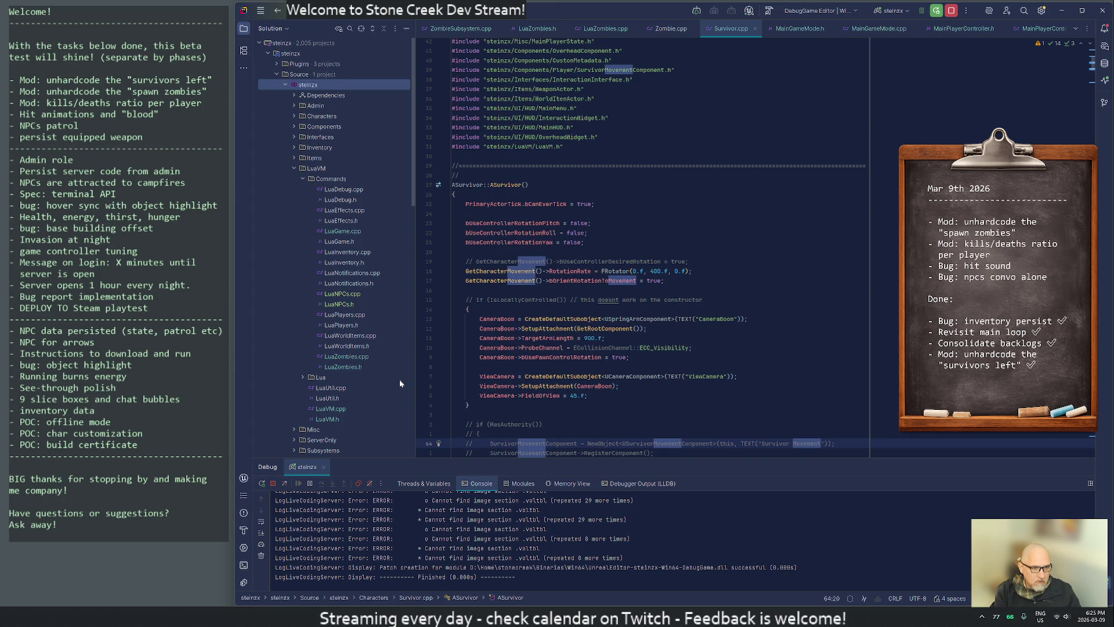
pyautogui.press('n')
pyautogui.press('n')
pyautogui.press('n')
pyautogui.press('n')
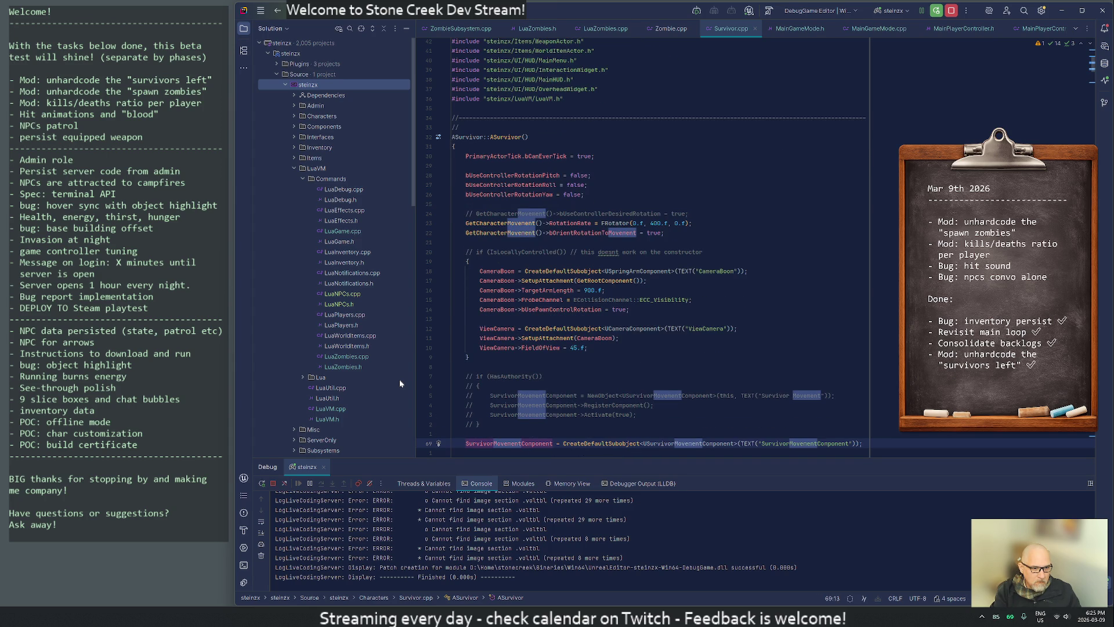
pyautogui.write(':q')
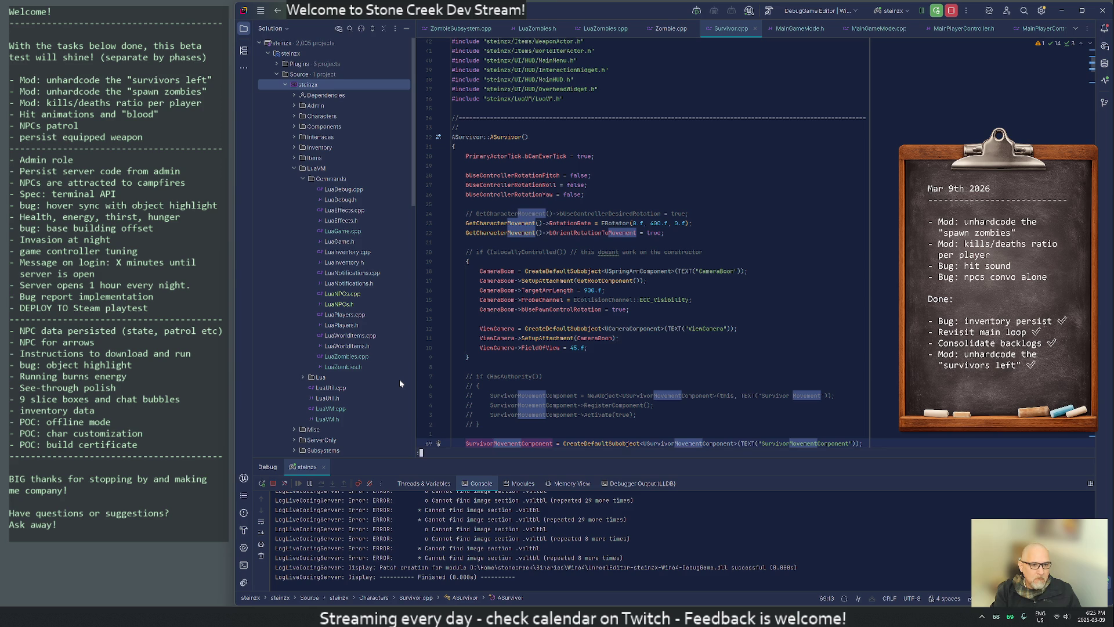
pyautogui.press('Return')
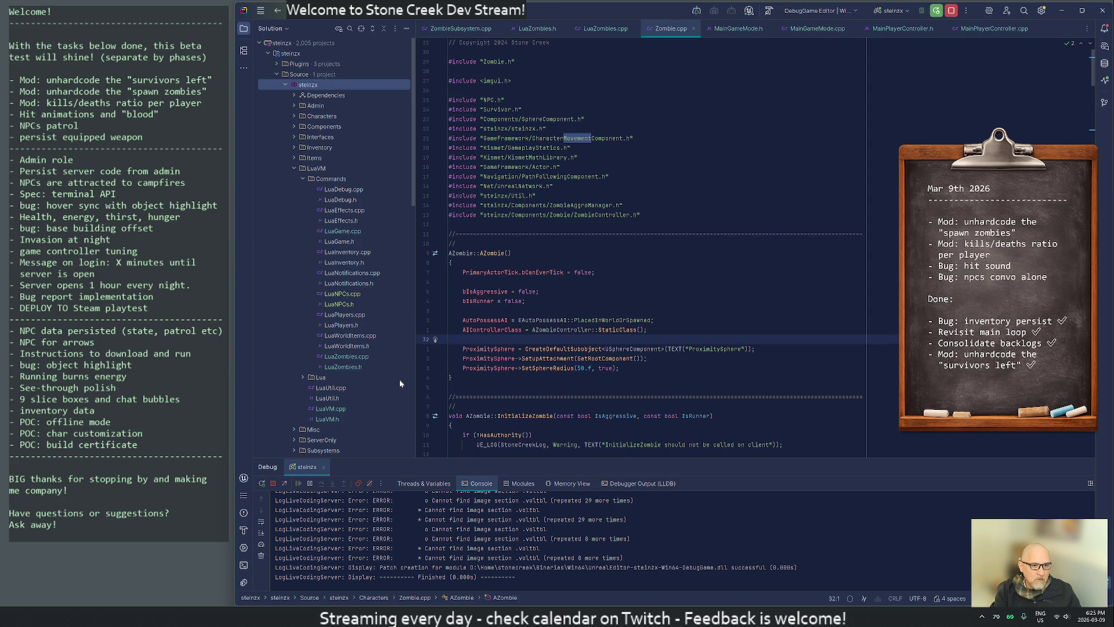
# Step through Movement matches in Zombie.cpp to the StopMovement call in ChasePawn.
pyautogui.press('n')
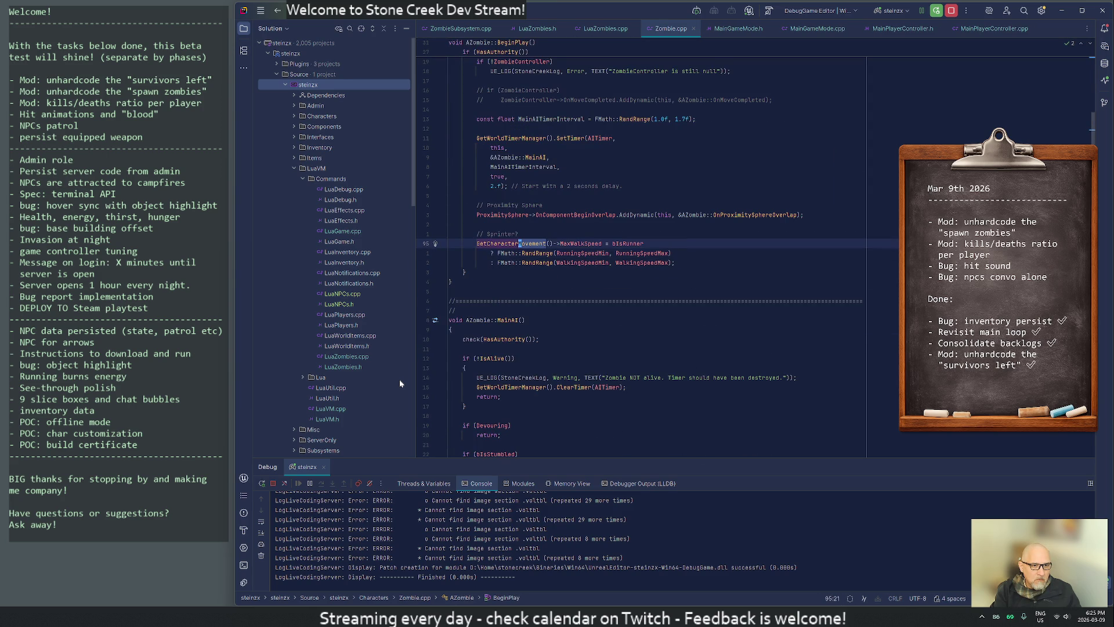
pyautogui.press('n')
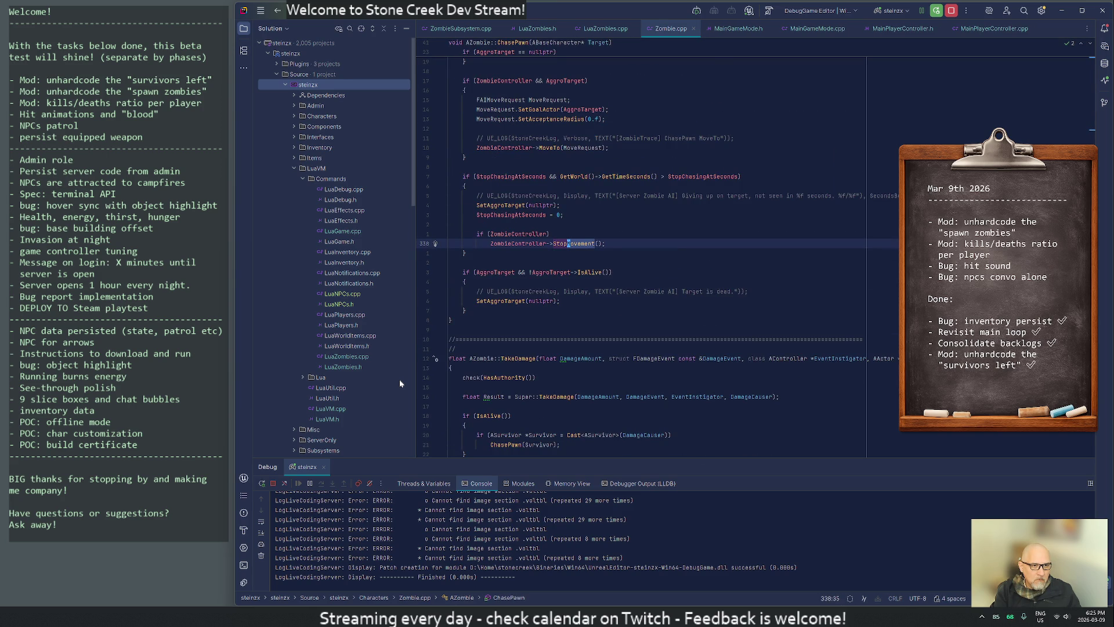
pyautogui.press('z')
pyautogui.press('b')
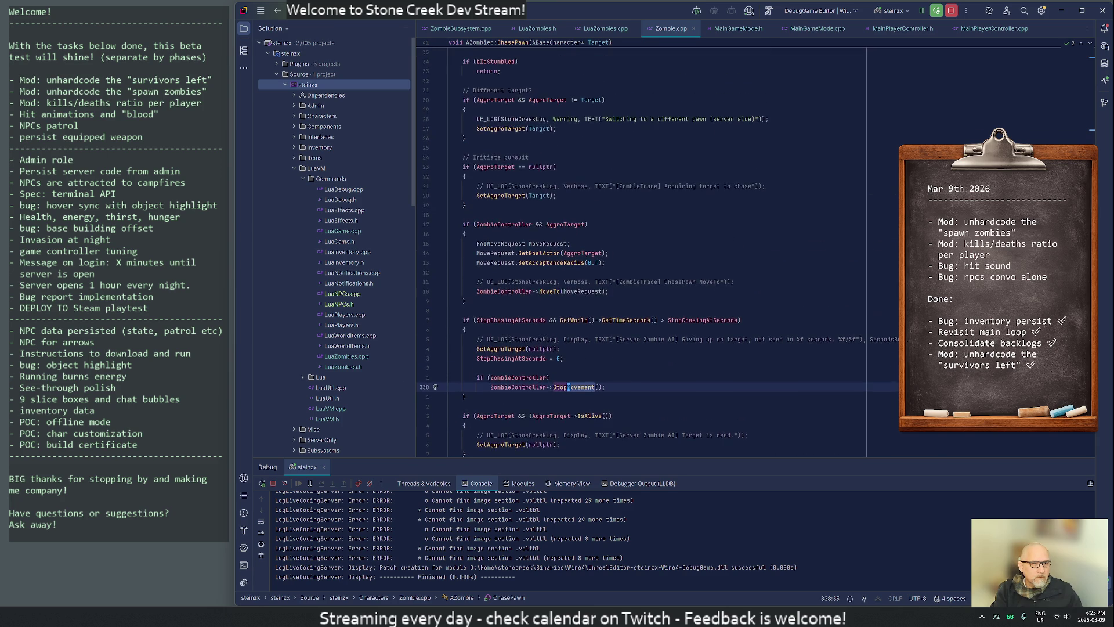
pyautogui.scroll(5, 658, 254)
pyautogui.scroll(-3, 658, 252)
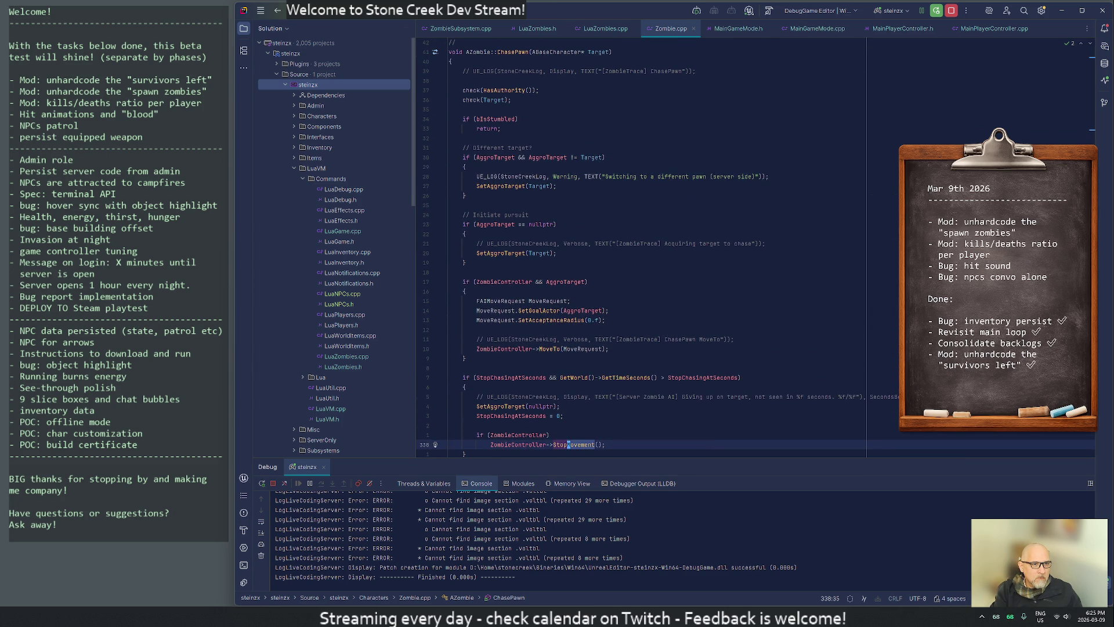
pyautogui.scroll(-4, 658, 252)
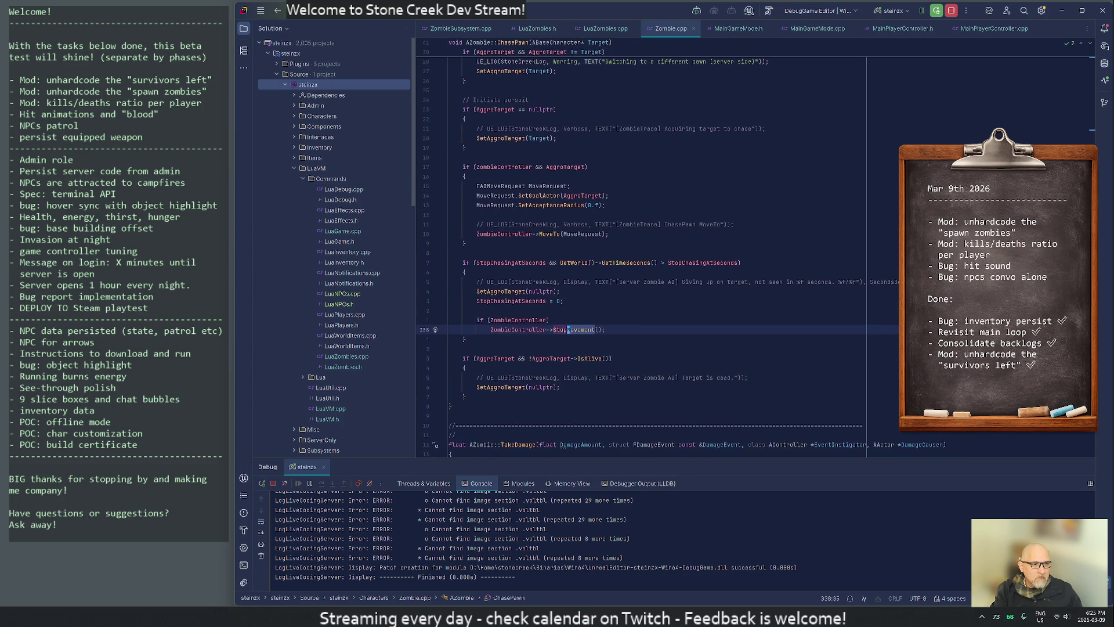
pyautogui.scroll(6, 658, 252)
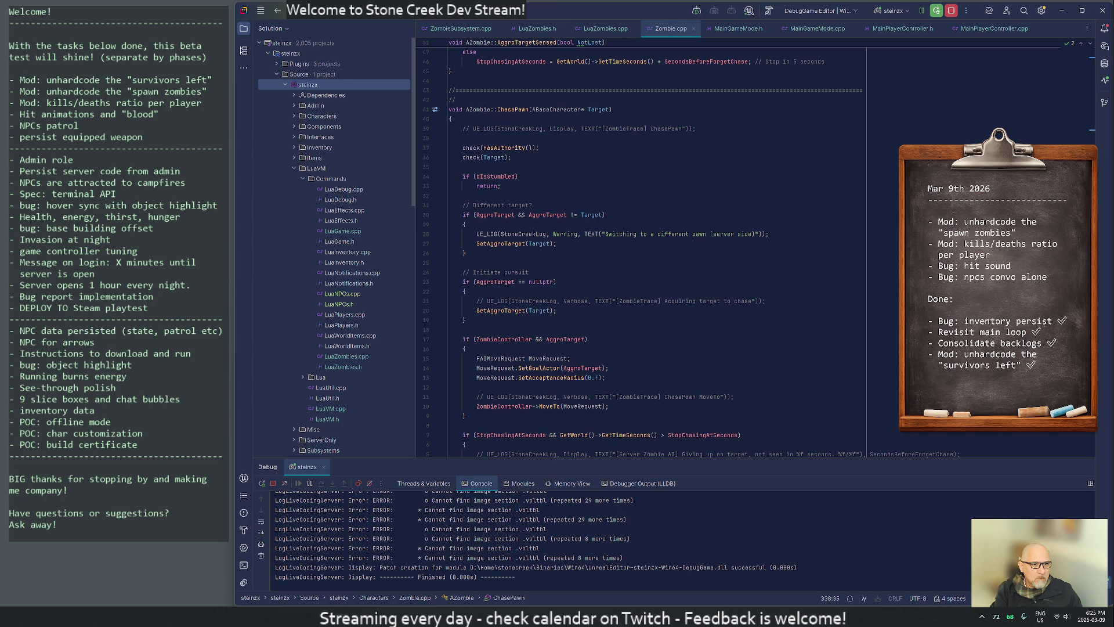
# Add 'if (!IsAlive()) return;' below the bIsStumbled check in ChasePawn.
pyautogui.click(510, 186)
pyautogui.press('Return')
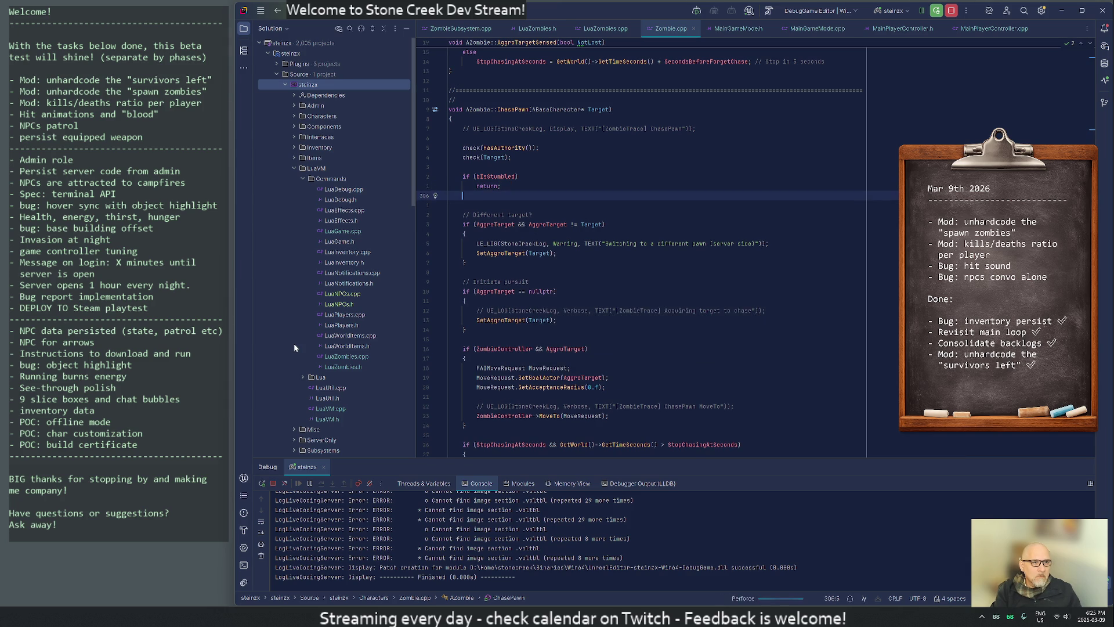
pyautogui.press('Return')
pyautogui.write('if (')
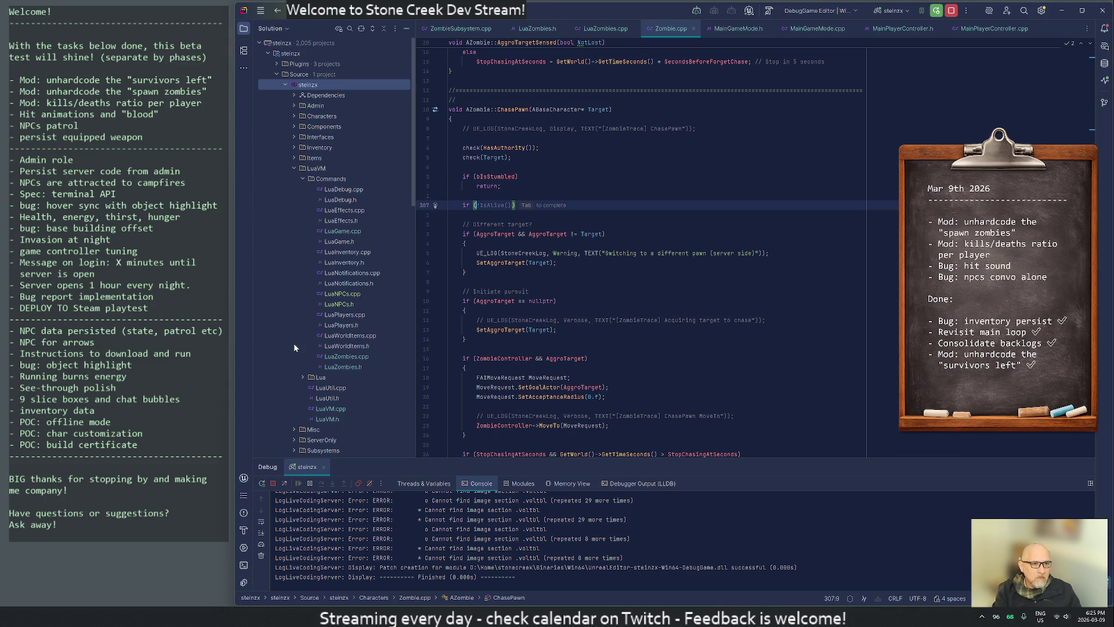
pyautogui.press('Tab')
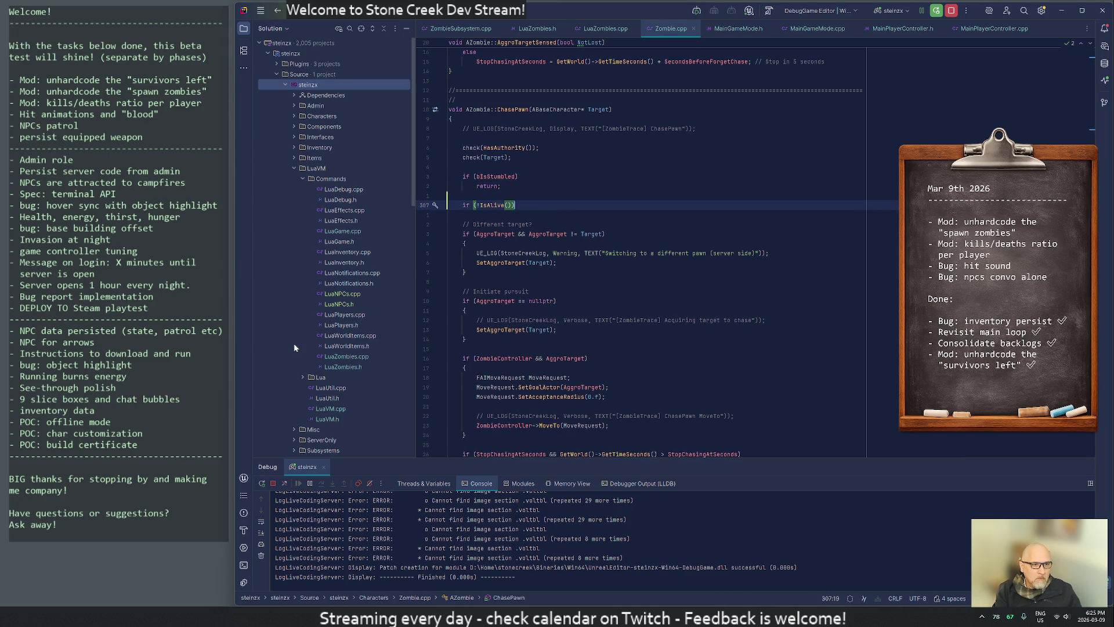
pyautogui.press('Return')
pyautogui.write('return;')
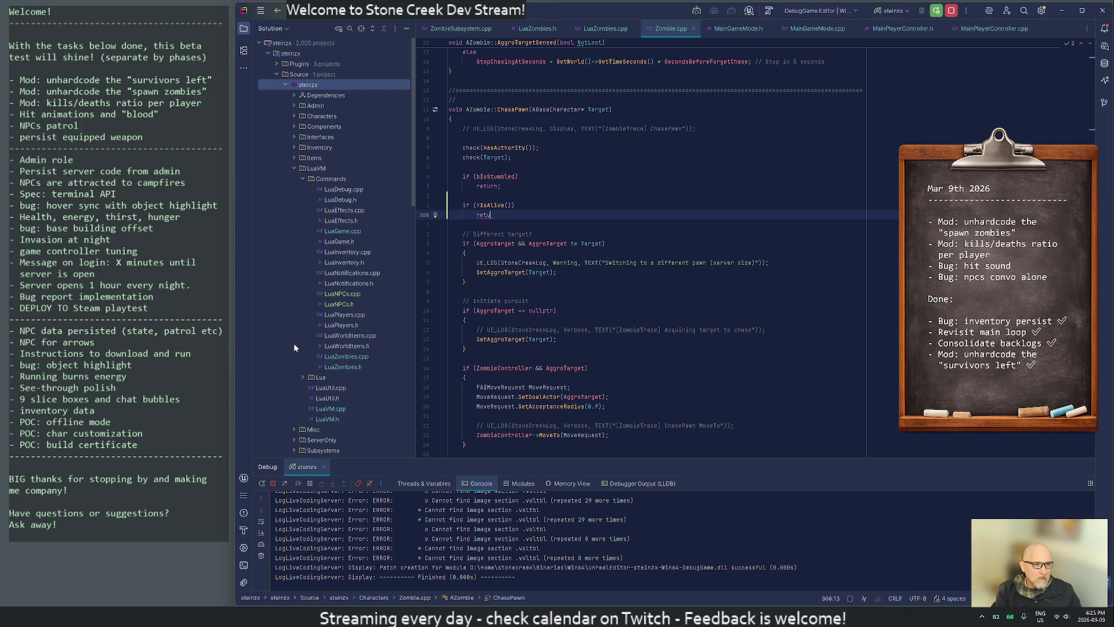
# Jump to the next IsAlive usage near TakeDamage and come back to the new check.
pyautogui.press('Up')
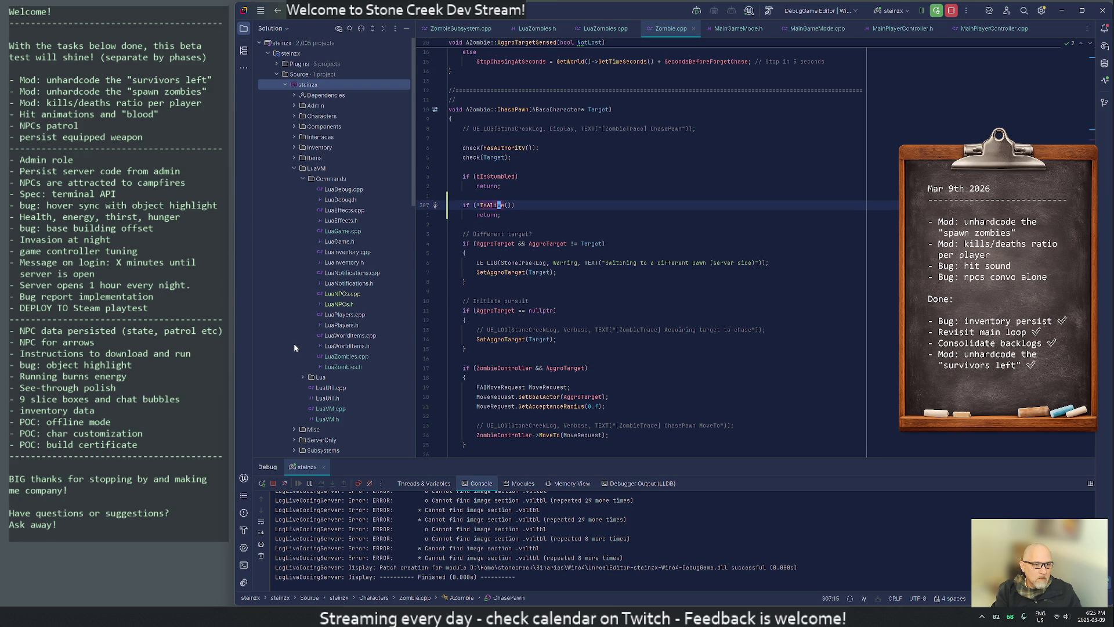
pyautogui.hotkey('ctrl', 'F3')
pyautogui.press('Down')
pyautogui.press('Down')
pyautogui.press('Down')
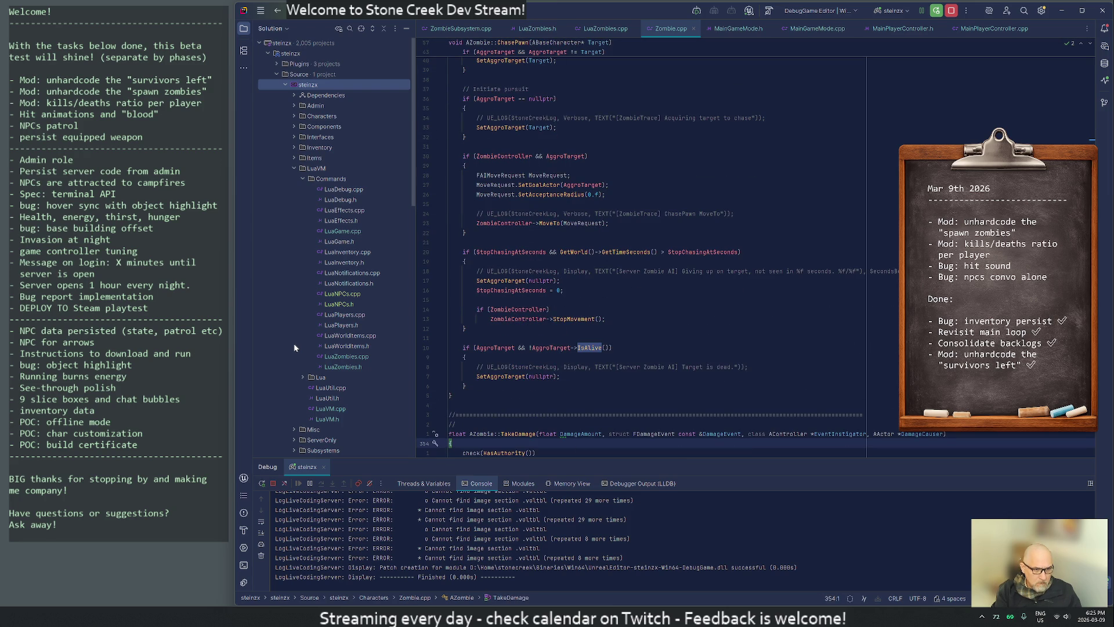
pyautogui.press('Up')
pyautogui.press('Up')
pyautogui.press('Up')
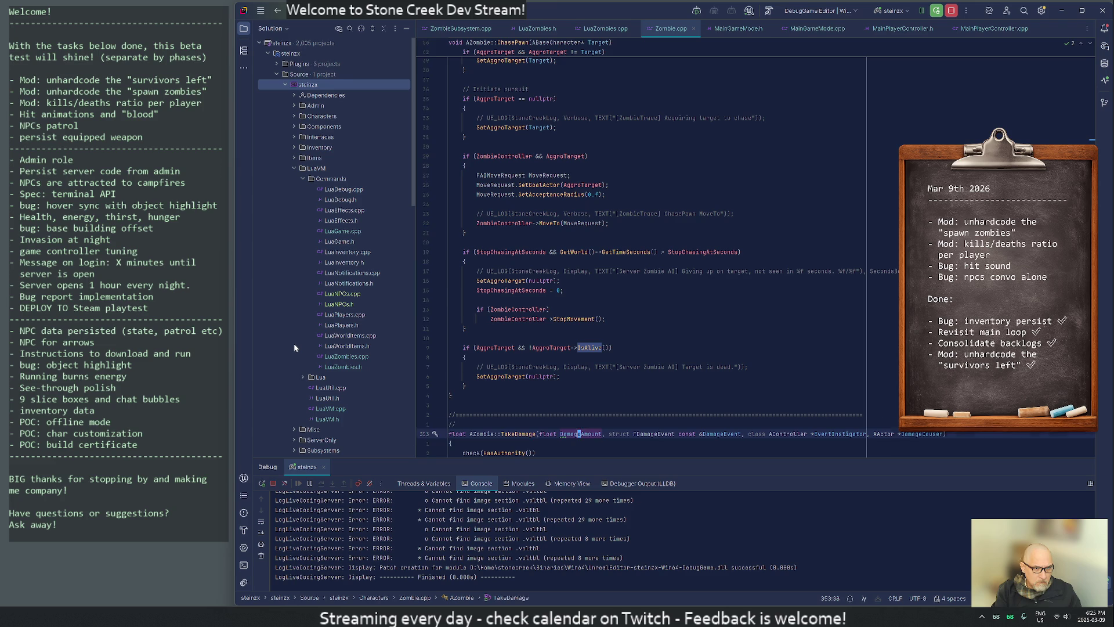
# Search Zombie.cpp for 'movemen' and cycle through the StopMovement and GetCharacterMovement matches.
pyautogui.press('Up')
pyautogui.press('Up')
pyautogui.press('Up')
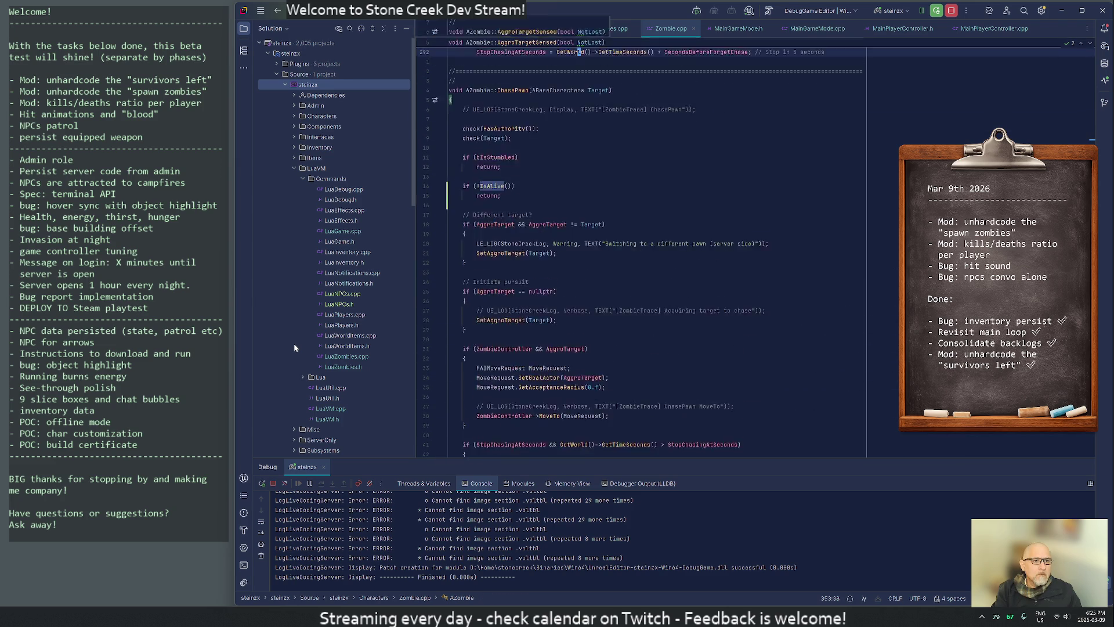
pyautogui.write('/movemen')
pyautogui.press('Return')
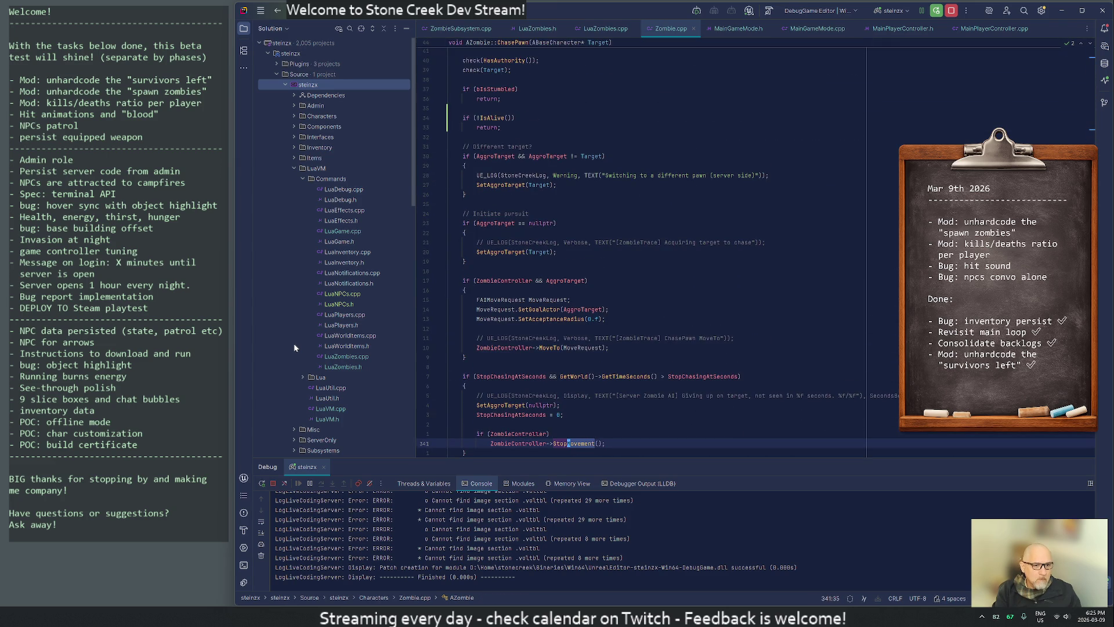
pyautogui.press('w')
pyautogui.press('n')
pyautogui.press('n')
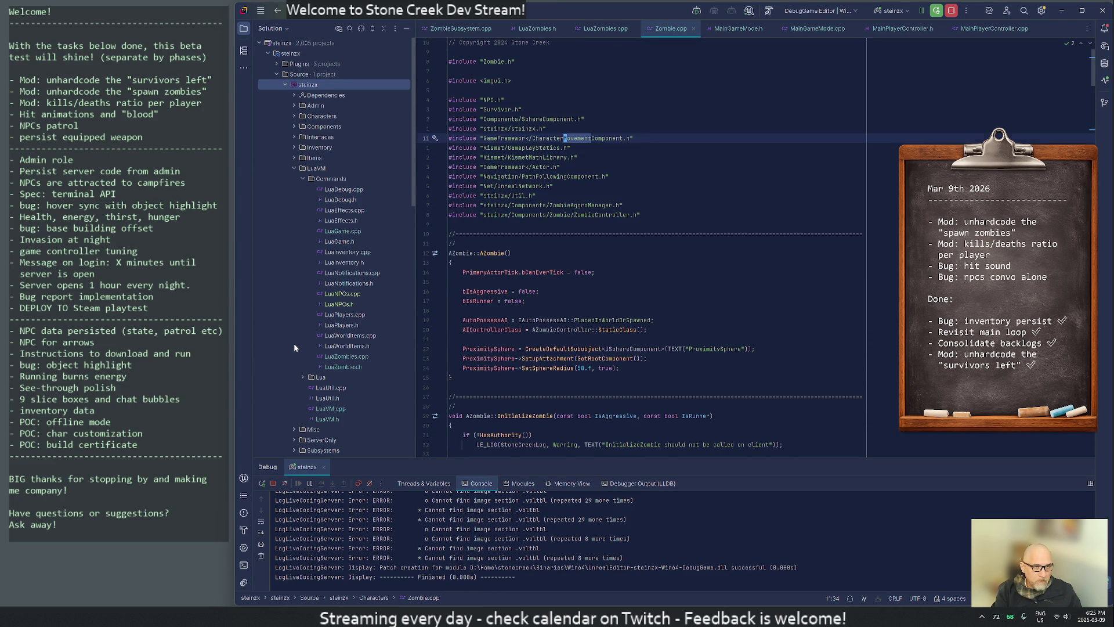
pyautogui.press('n')
pyautogui.press('n')
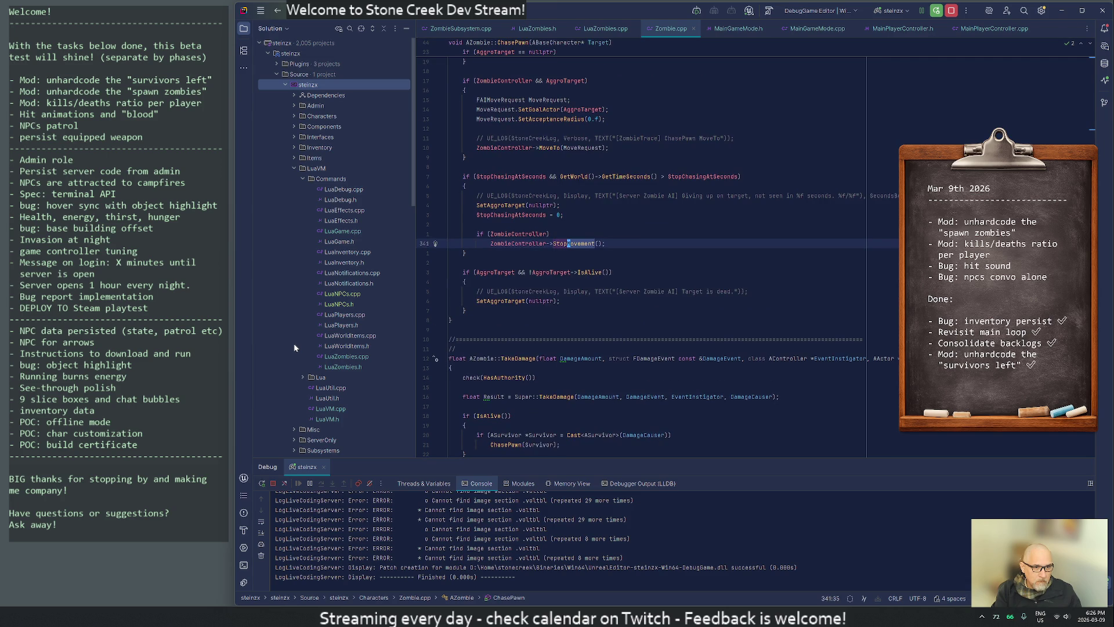
pyautogui.press('n')
pyautogui.press('shift')
pyautogui.press('shift')
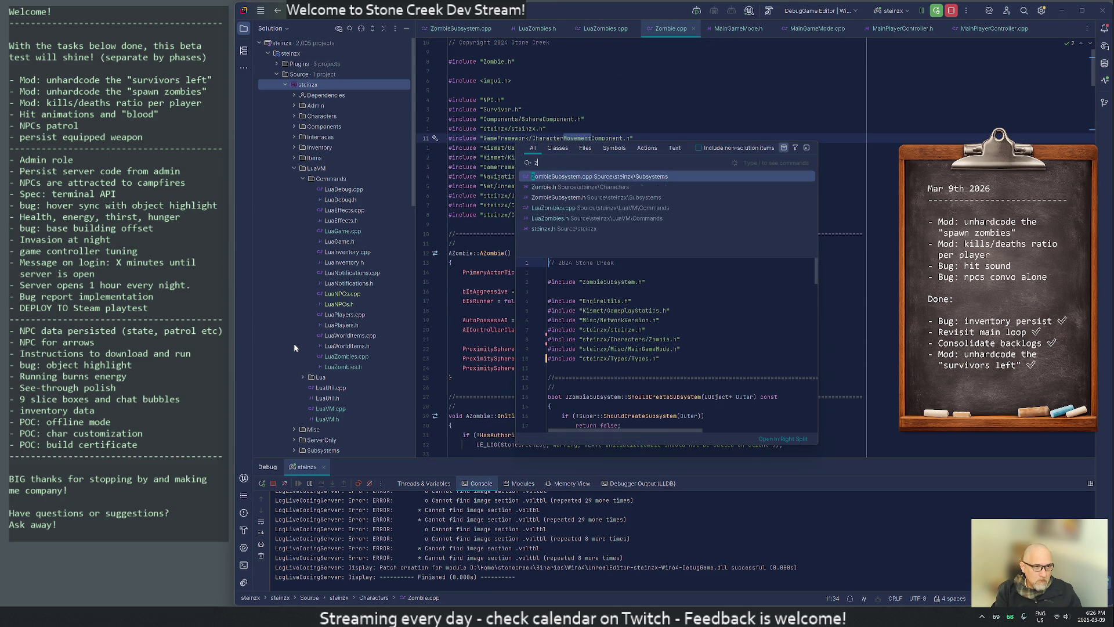
pyautogui.write('zombiecontro')
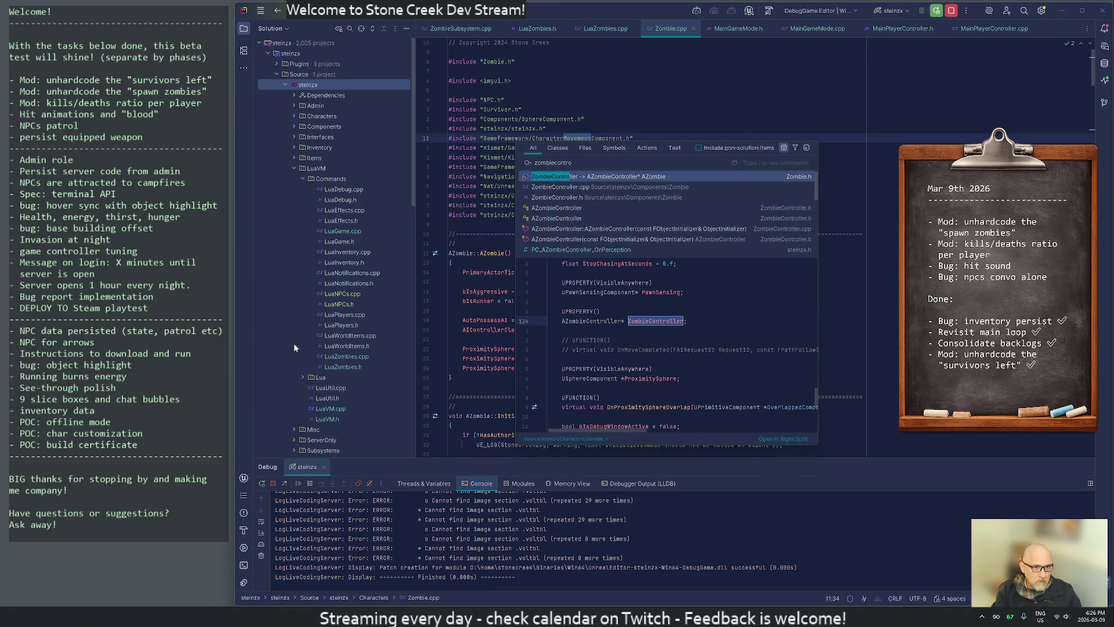
pyautogui.press('Down')
pyautogui.press('Return')
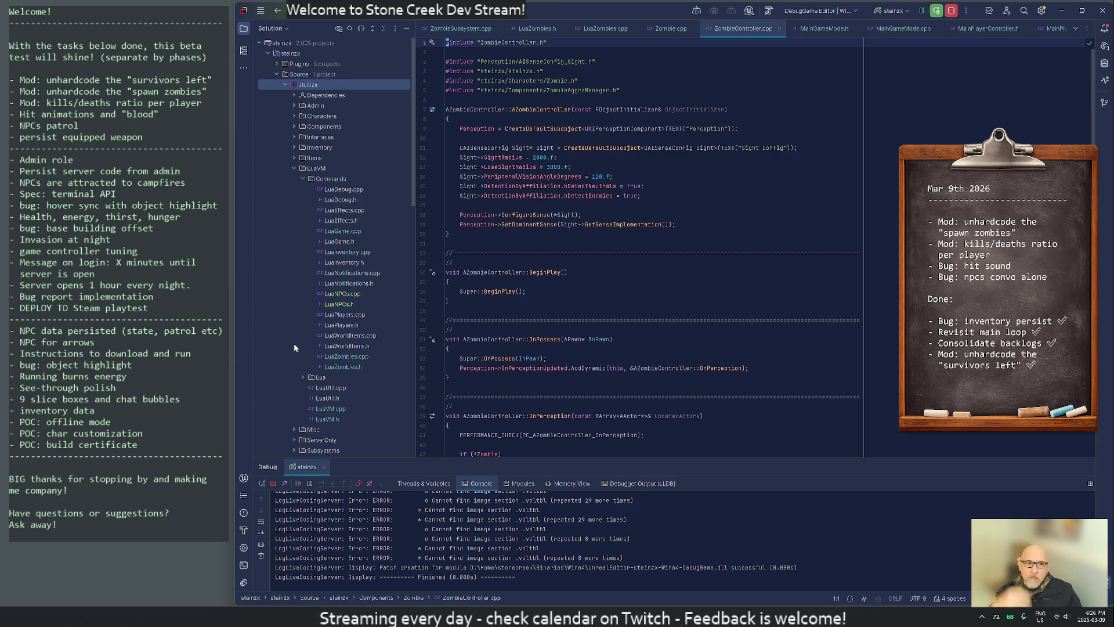
pyautogui.press('Down')
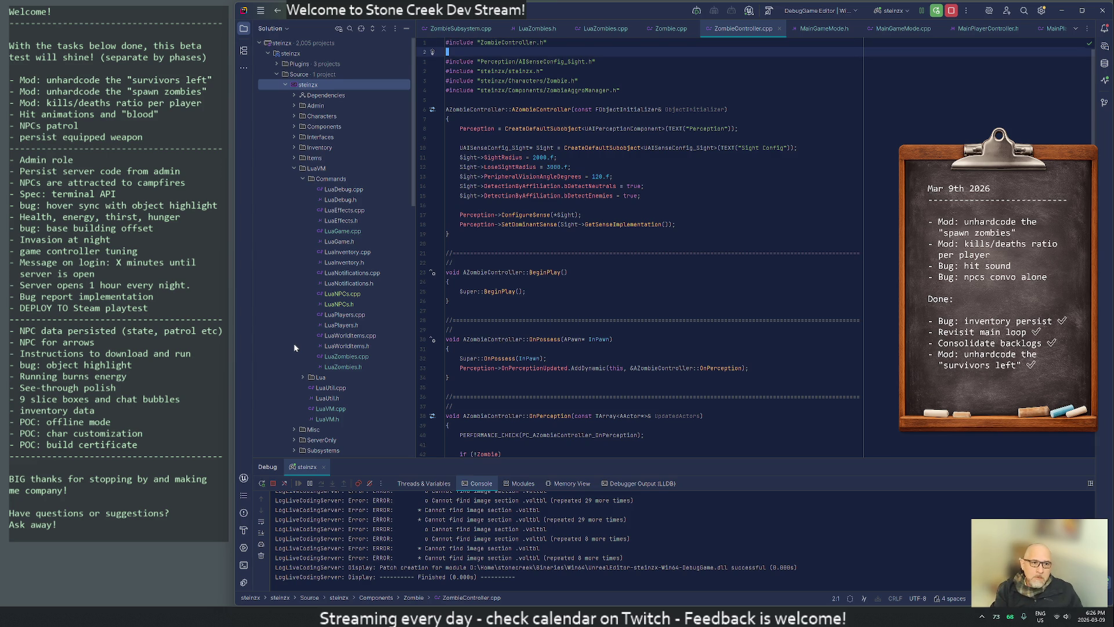
pyautogui.press('Down')
pyautogui.press('Down')
pyautogui.press('Down')
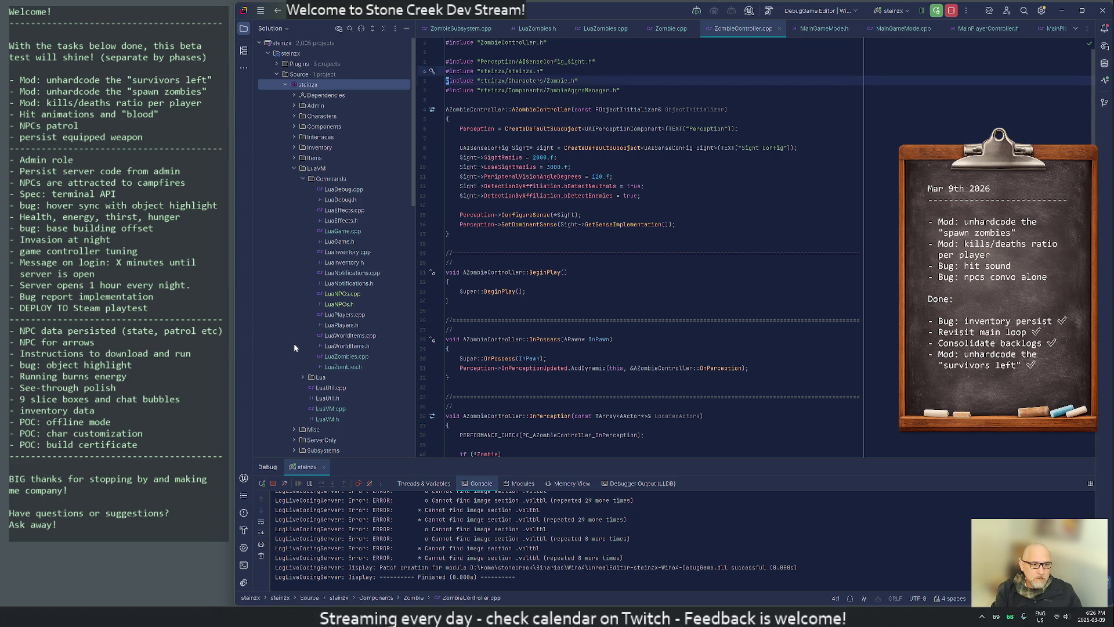
pyautogui.scroll(-8, 639, 244)
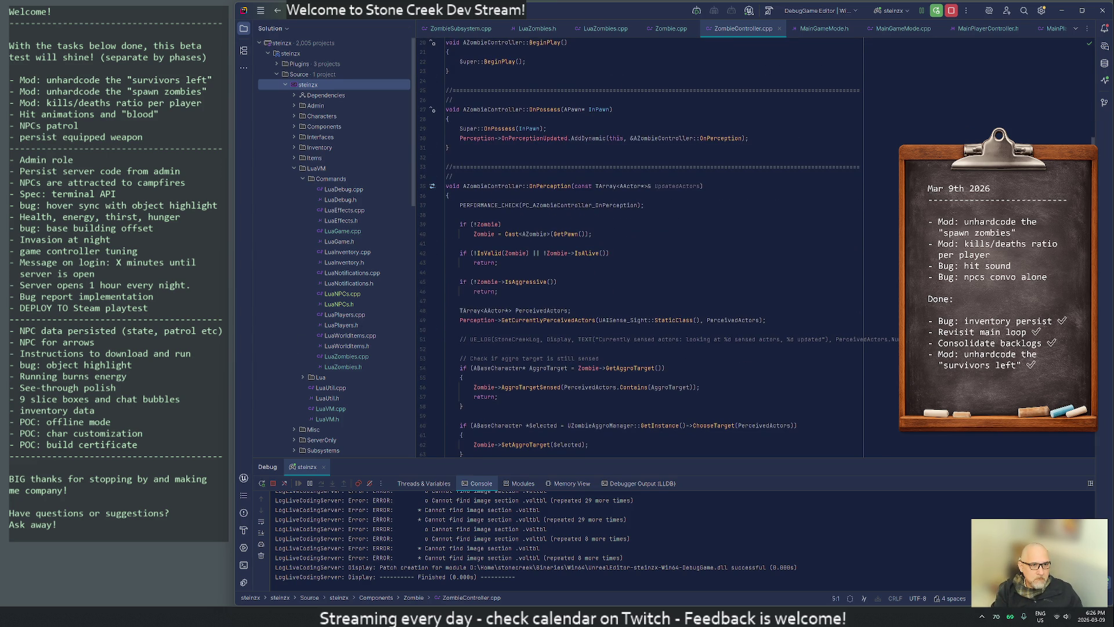
pyautogui.scroll(-5, 638, 243)
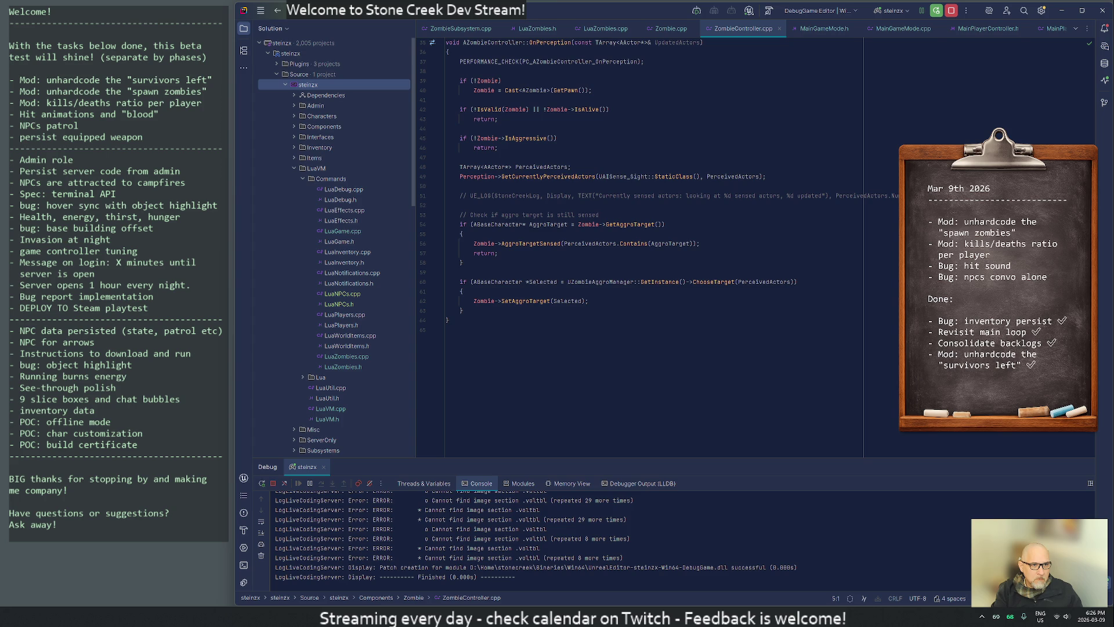
pyautogui.click(583, 109)
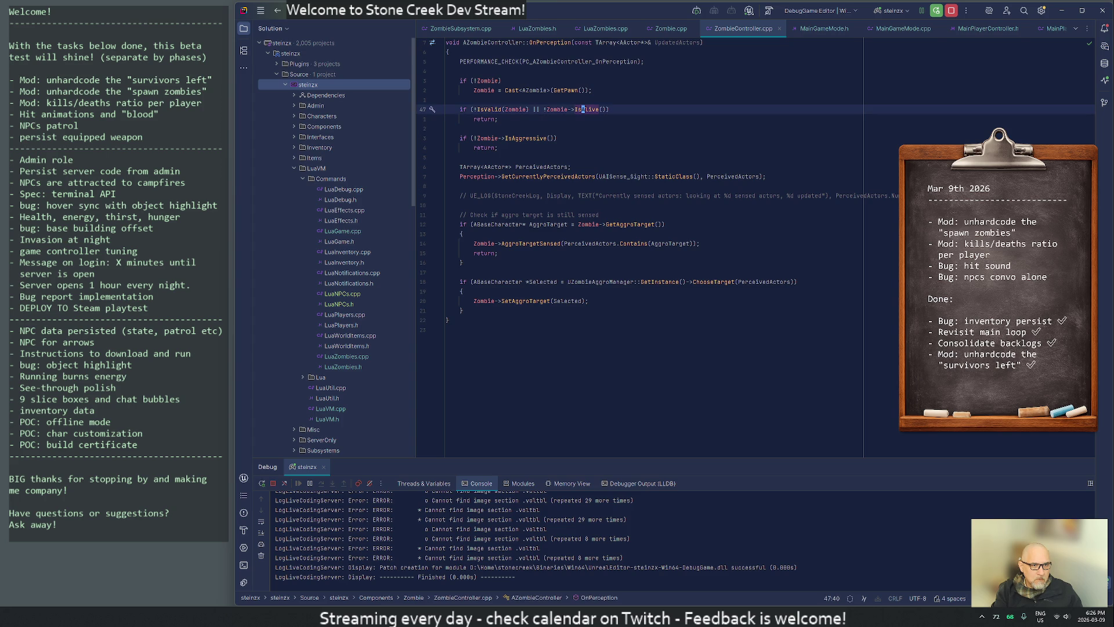
pyautogui.scroll(11, 639, 243)
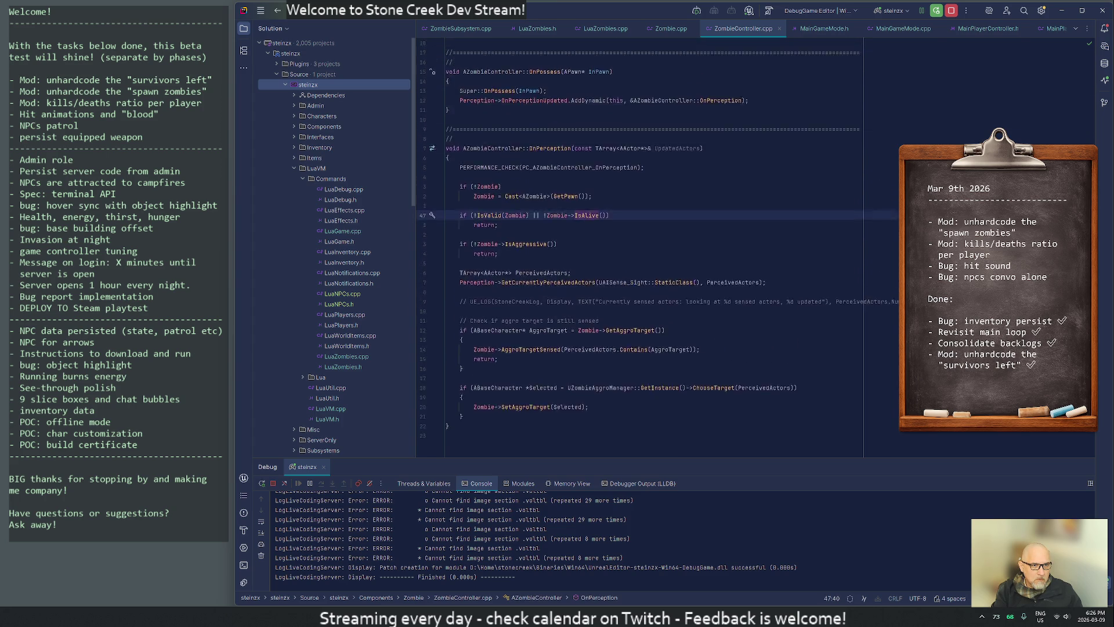
pyautogui.scroll(2, 638, 244)
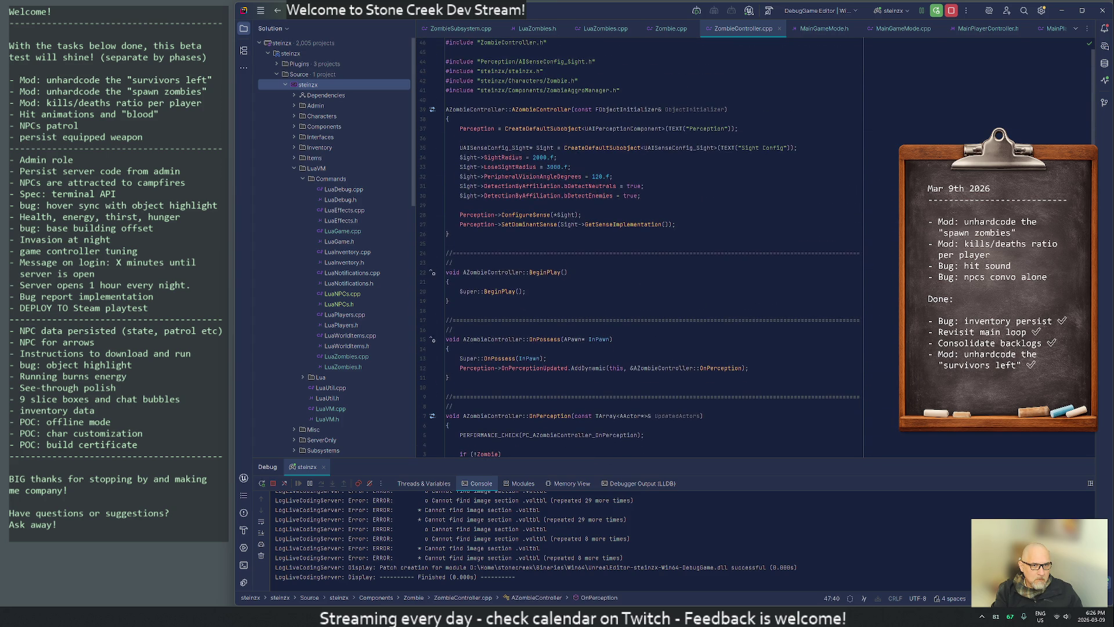
pyautogui.middleClick(743, 31)
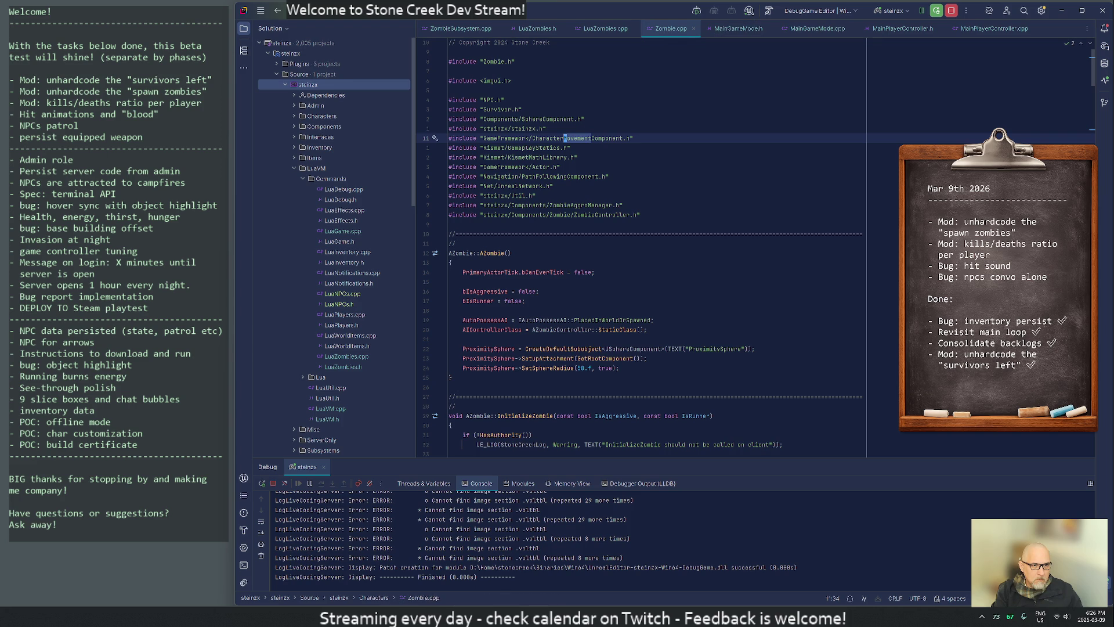
# Find TakeDamage with /take and paste ZombieController->StopMovement(); into the zombie-died else branch.
pyautogui.write('/take')
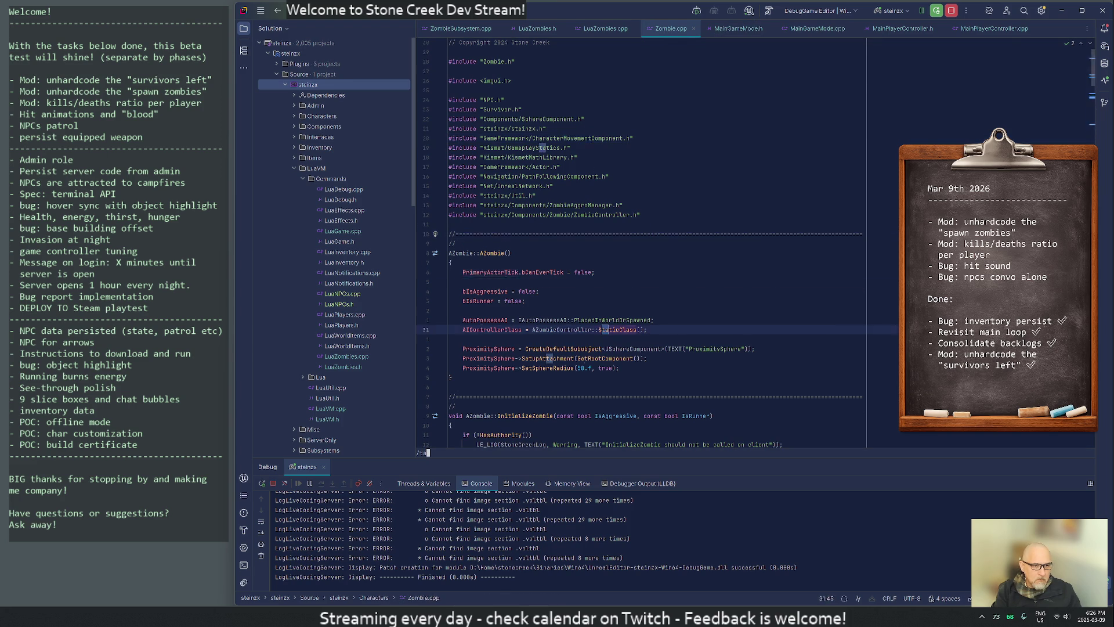
pyautogui.press('Return')
pyautogui.press('j')
pyautogui.press('j')
pyautogui.press('j')
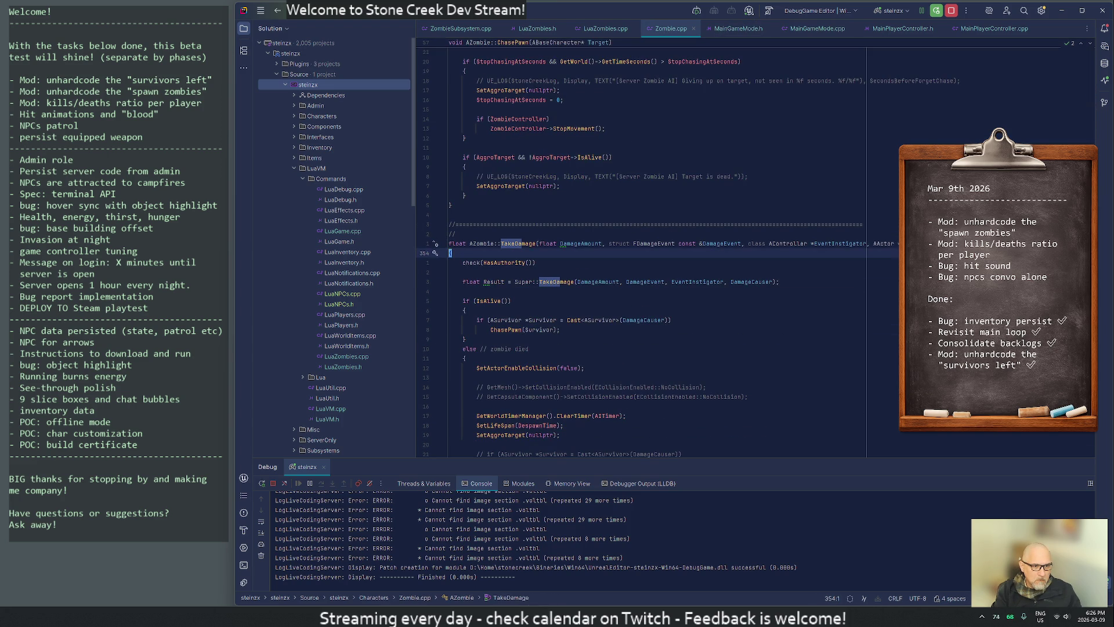
pyautogui.press('j')
pyautogui.press('j')
pyautogui.press('j')
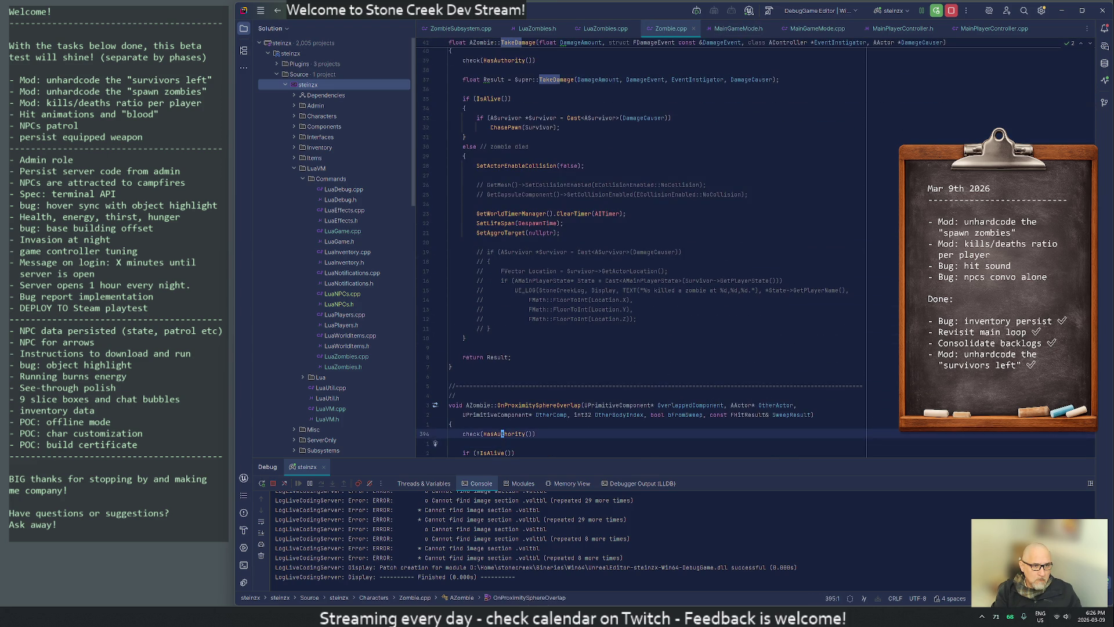
pyautogui.press('k')
pyautogui.press('k')
pyautogui.press('k')
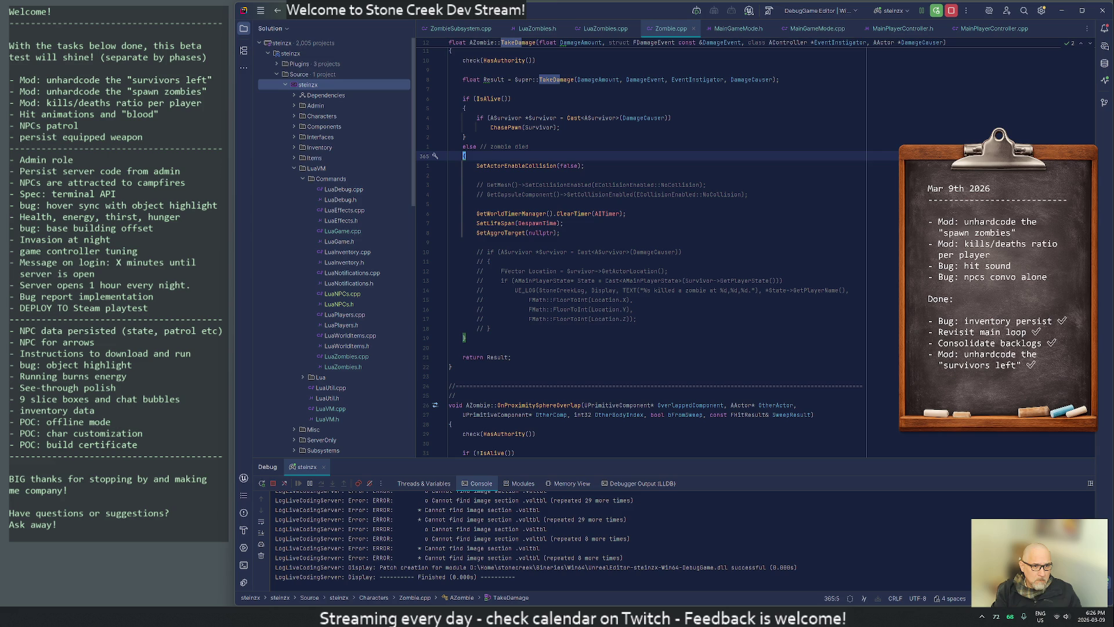
pyautogui.press('j')
pyautogui.press('p')
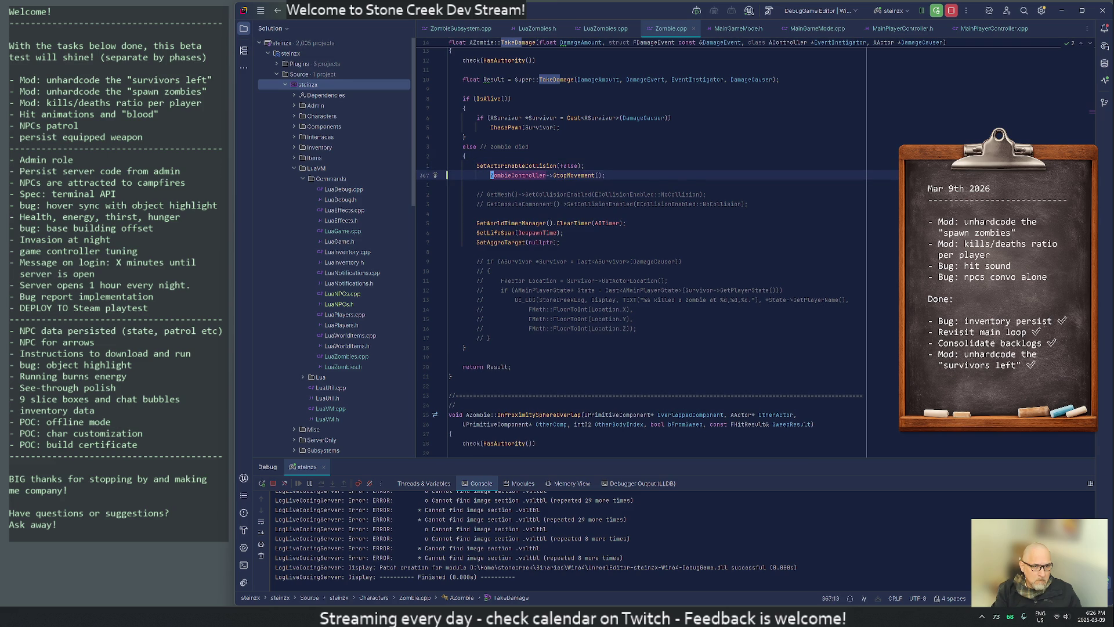
# Unindent the StopMovement line and move it above SetActorEnableCollision(false).
pyautogui.press('less')
pyautogui.press('less')
pyautogui.press('j')
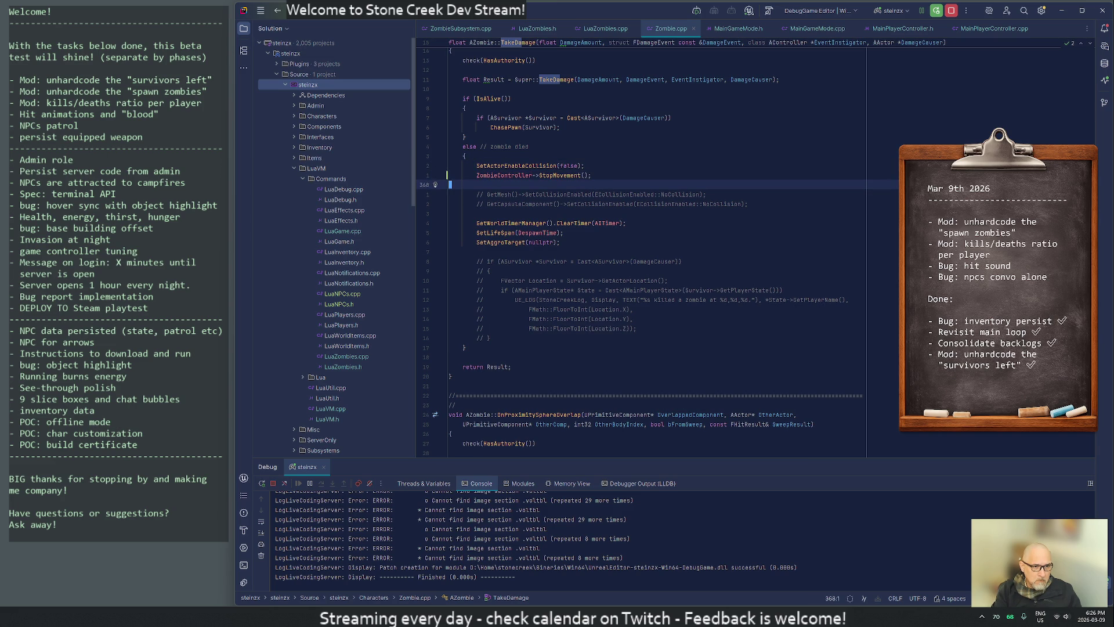
pyautogui.press('k')
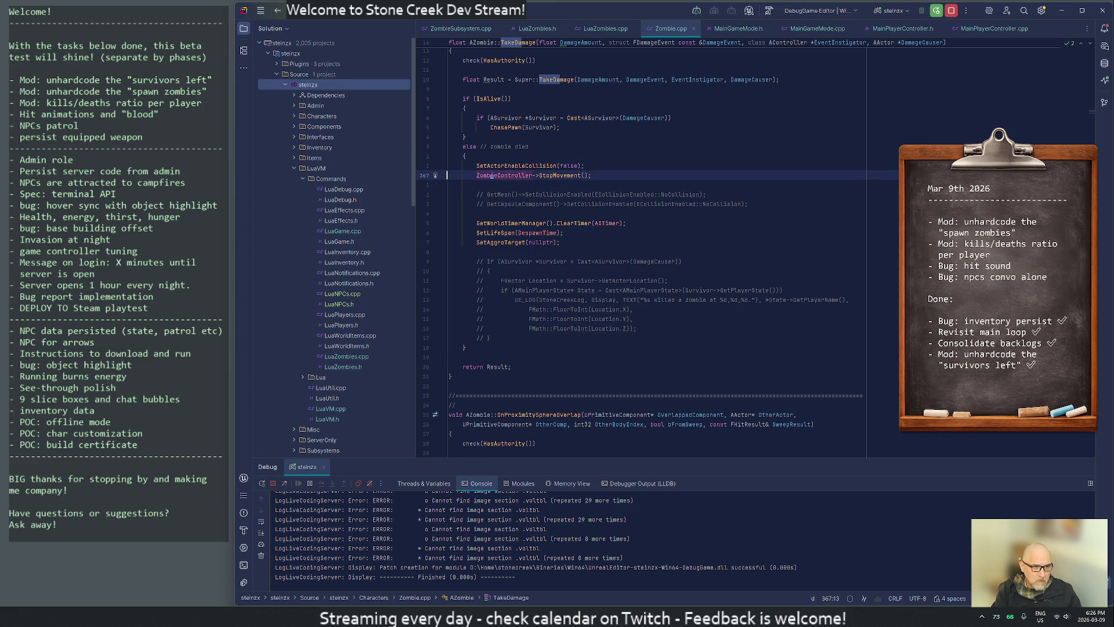
pyautogui.press('d')
pyautogui.press('d')
pyautogui.press('k')
pyautogui.press('P')
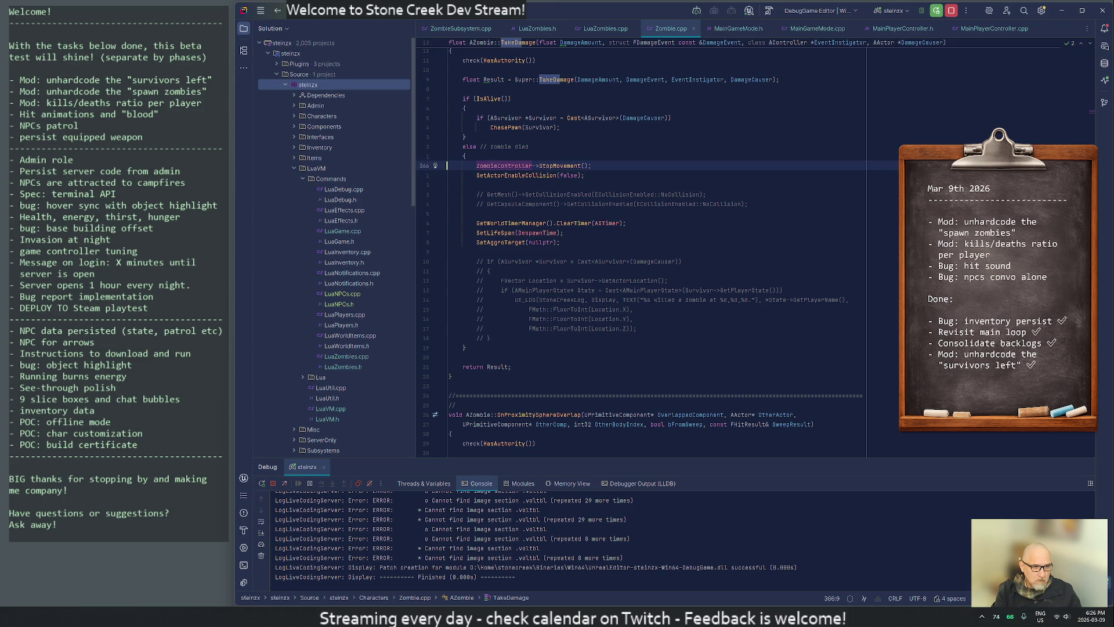
pyautogui.press('j')
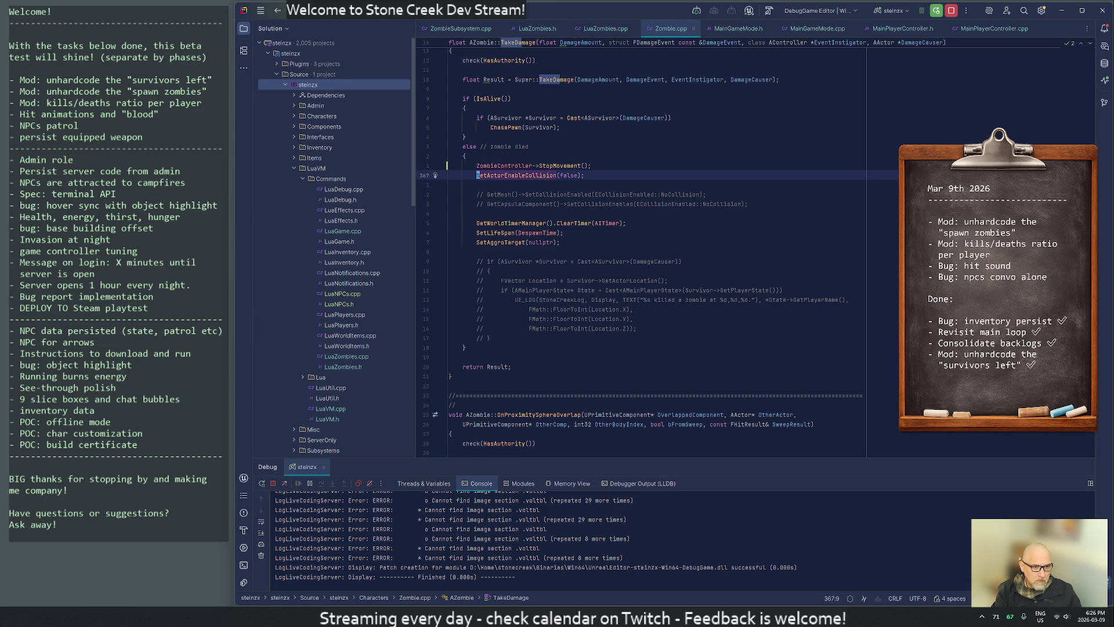
pyautogui.press('j')
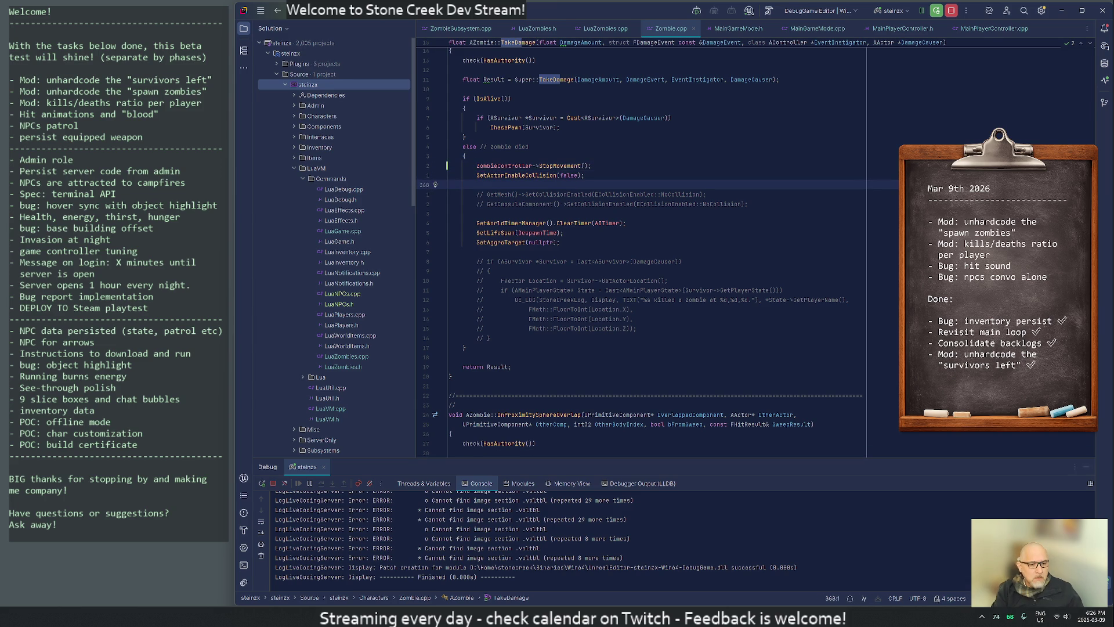
pyautogui.hotkey('alt', 'Tab')
# Trigger a Live Coding recompile with Ctrl+Alt+F11, then return to Rider.
pyautogui.hotkey('ctrl', 'alt', 'F11')
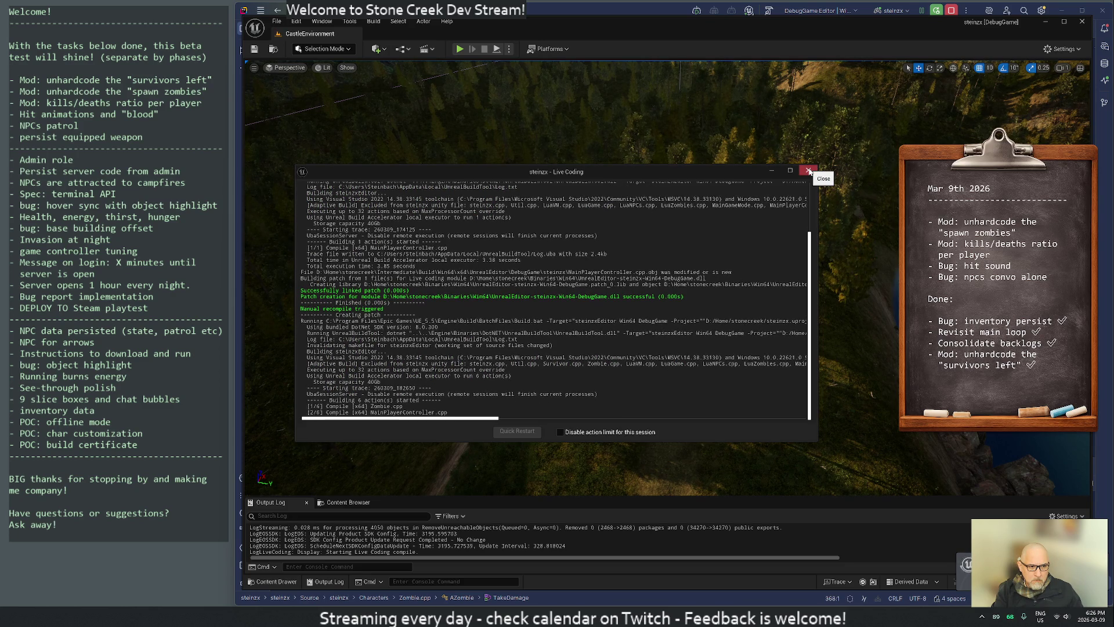
pyautogui.hotkey('alt', 'Tab')
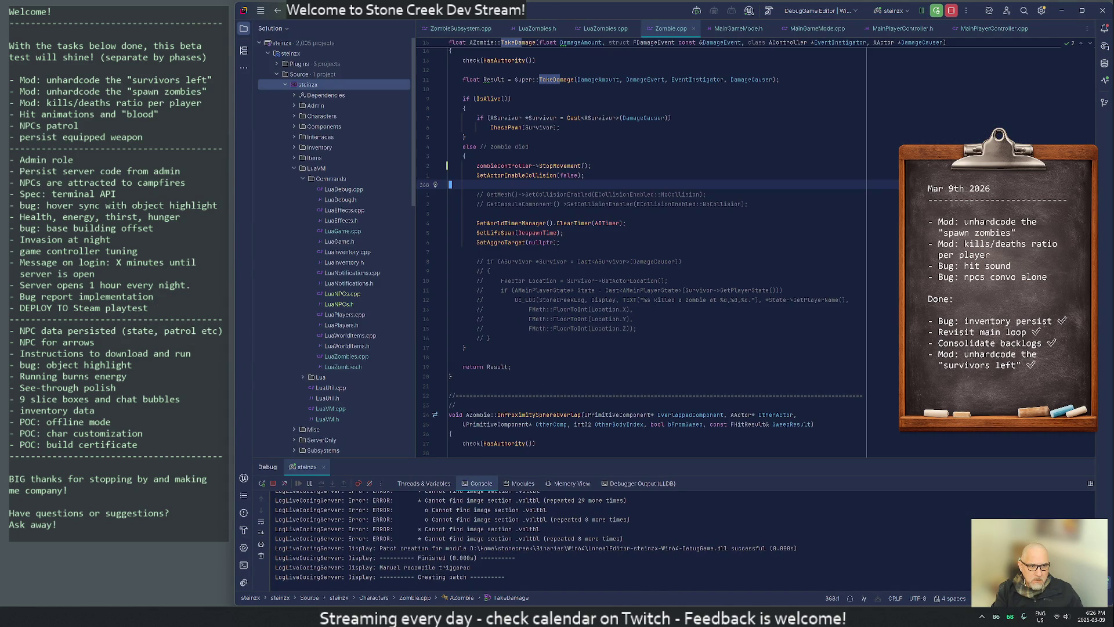
# Wait for the Live Coding patch to succeed while reviewing the SetActorEnableCollision line in the death branch.
pyautogui.scroll(5, 596, 262)
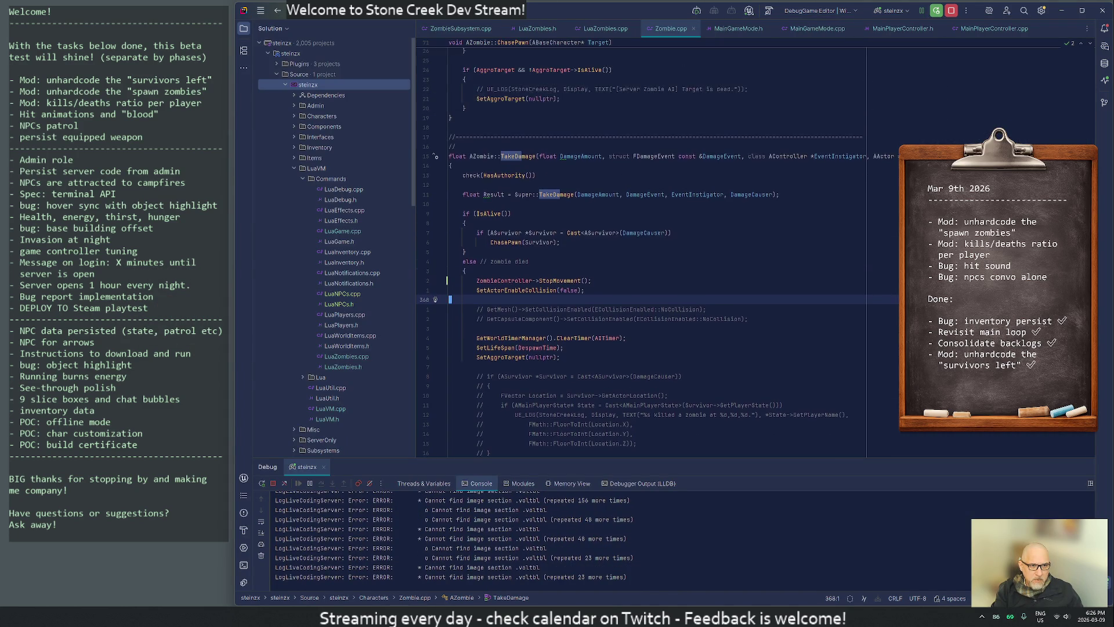
pyautogui.hotkey('alt', 'Tab')
pyautogui.hotkey('alt', 'Tab')
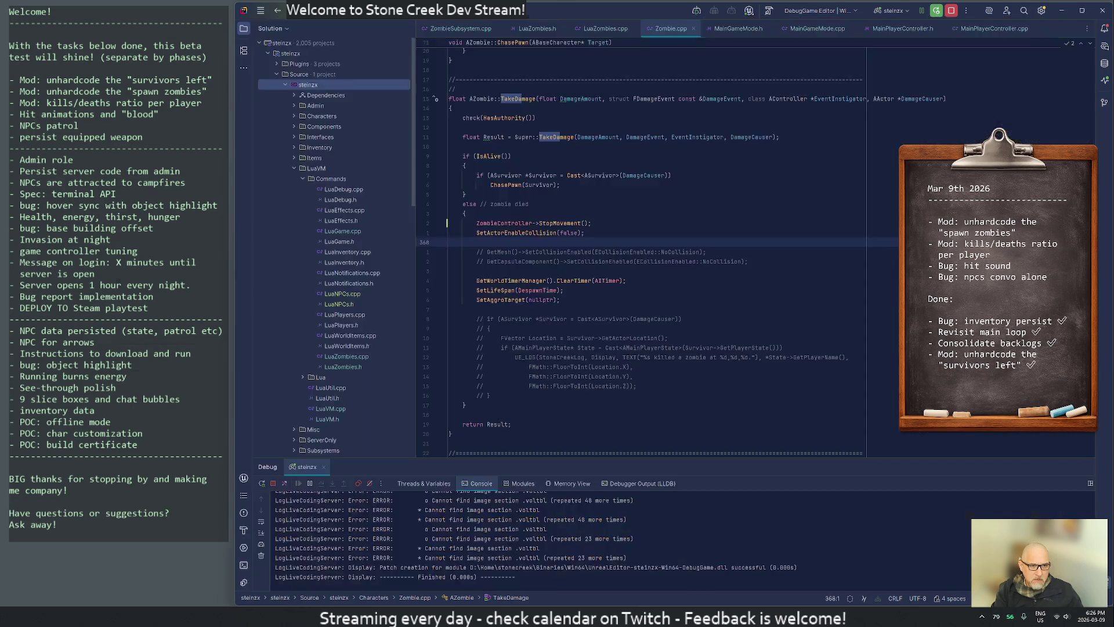
pyautogui.click(545, 233)
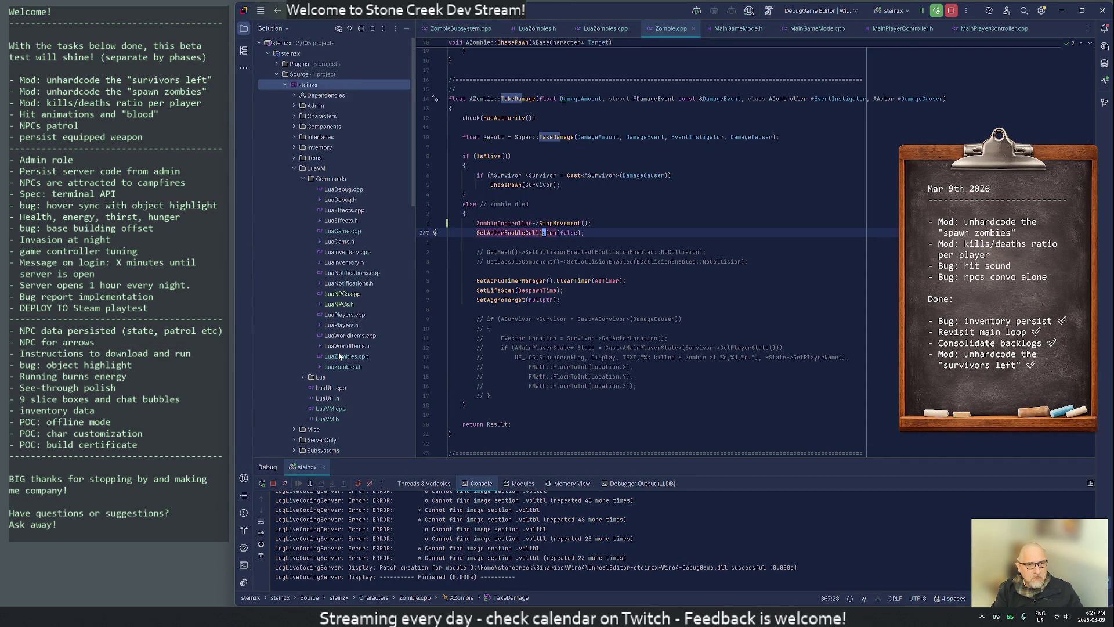
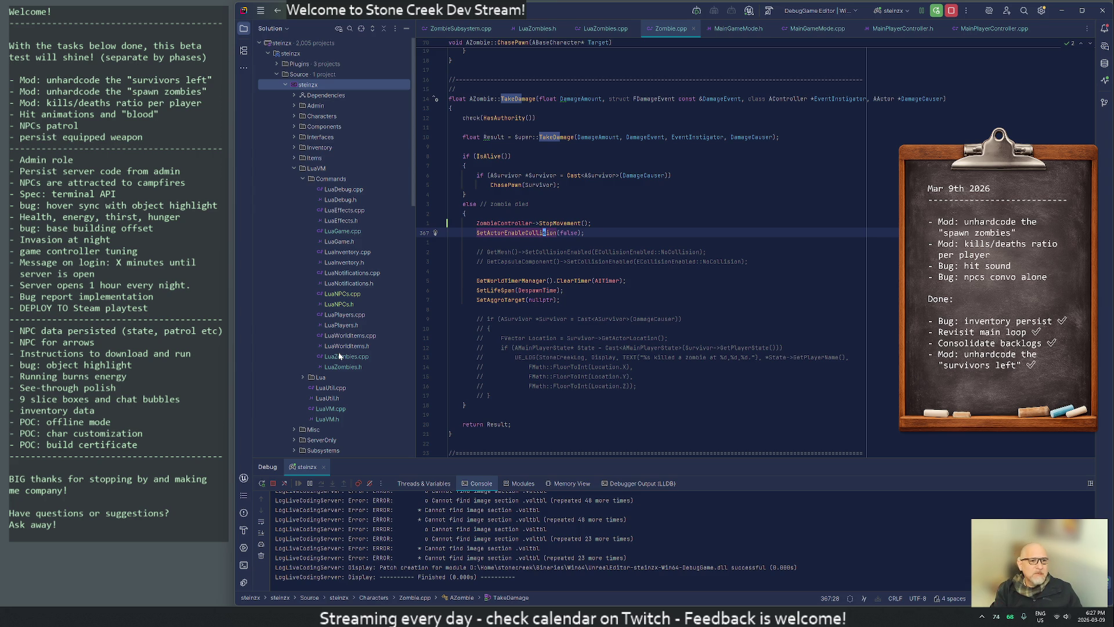
# Move the cursor around the SetActorEnableCollision line in Zombie.cpp's TakeDamage.
pyautogui.press('Down')
pyautogui.press('Down')
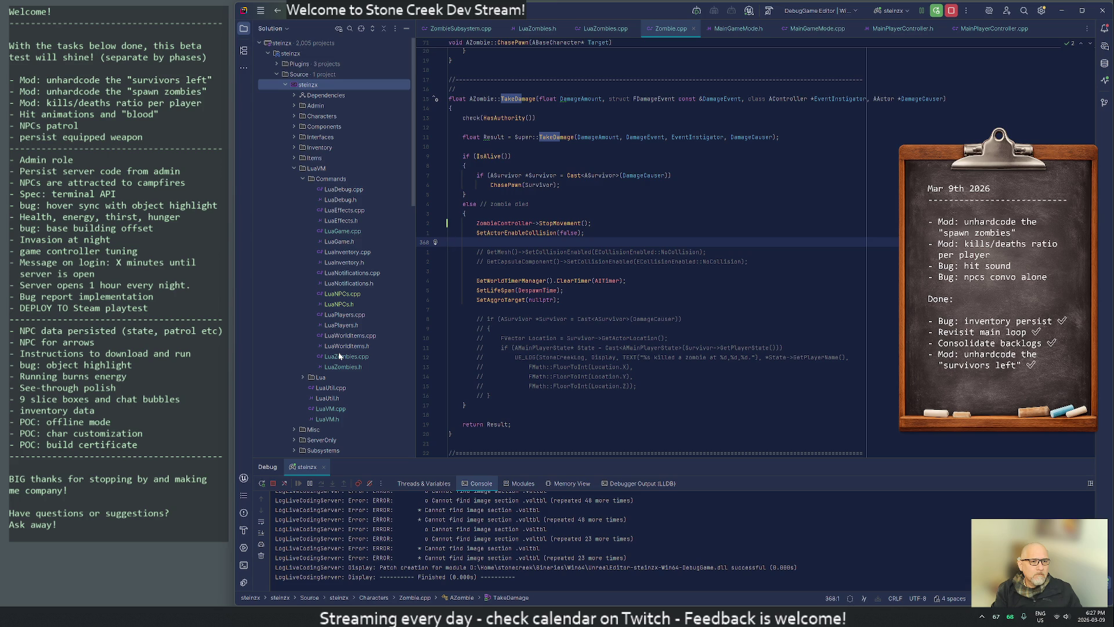
pyautogui.press('Up')
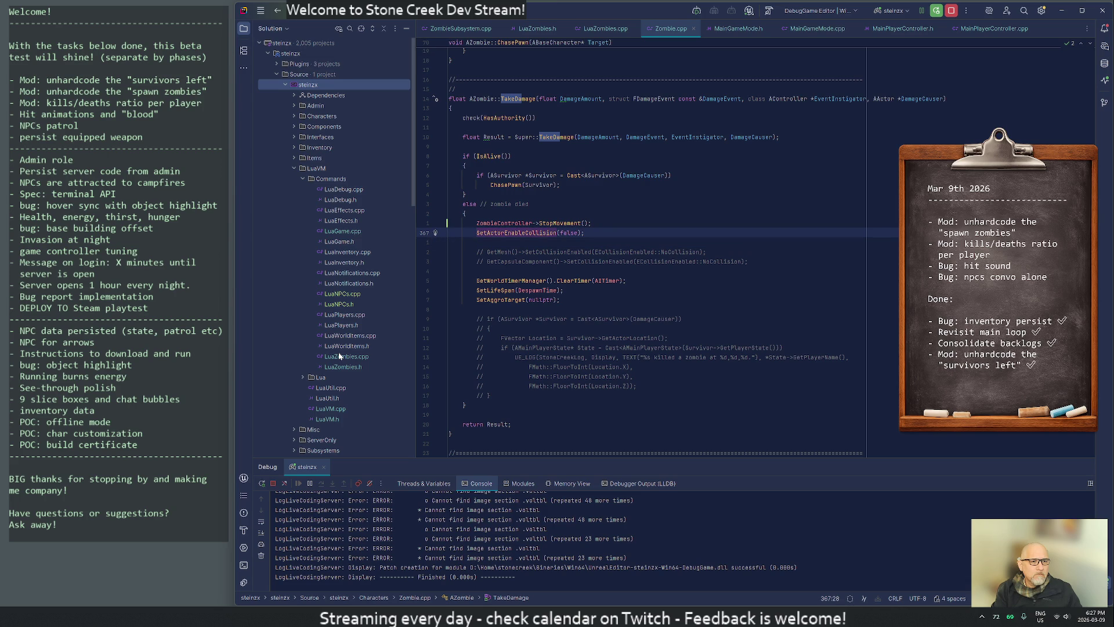
# Open BaseCharacter.cpp and find the OnRep_Health definition through a Health search in the header.
pyautogui.hotkey('ctrl', 'e')
pyautogui.write('basec')
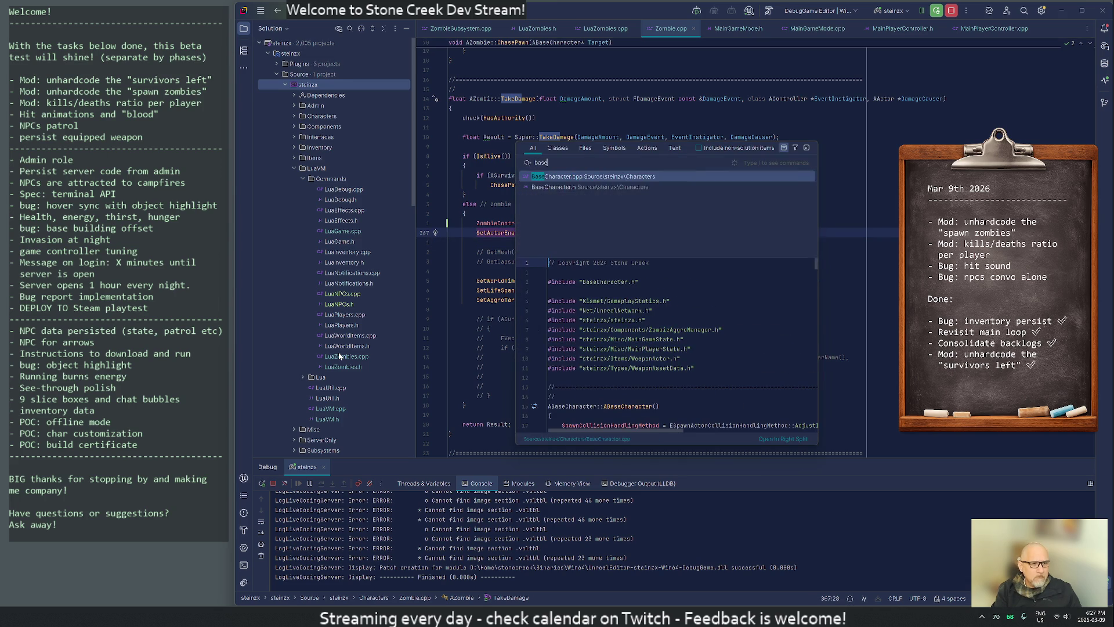
pyautogui.press('Return')
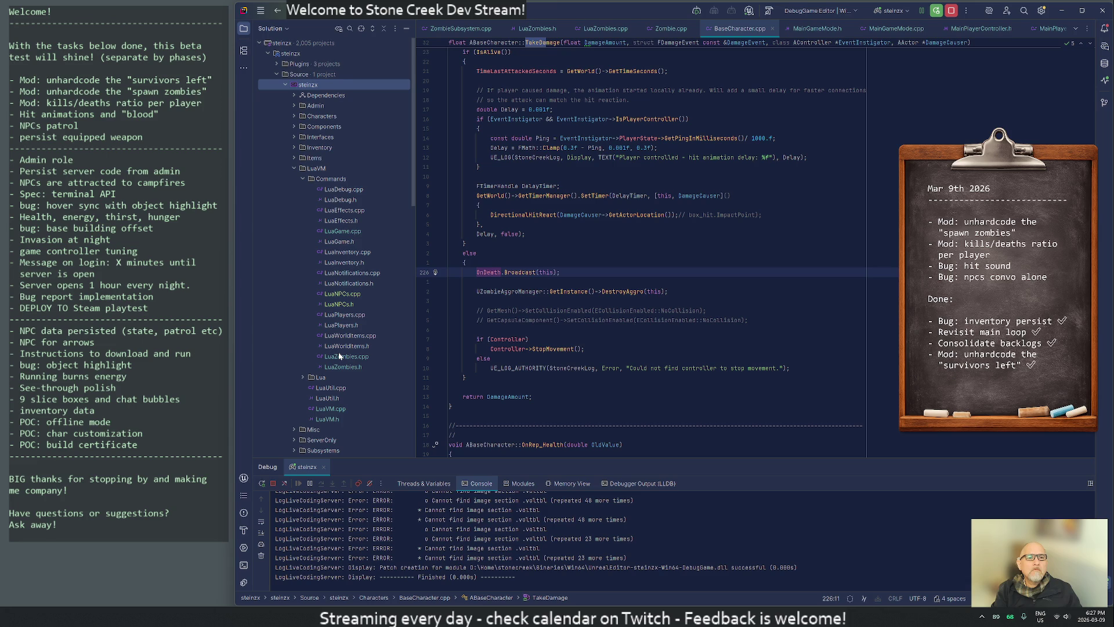
pyautogui.hotkey('ctrl', 'Home')
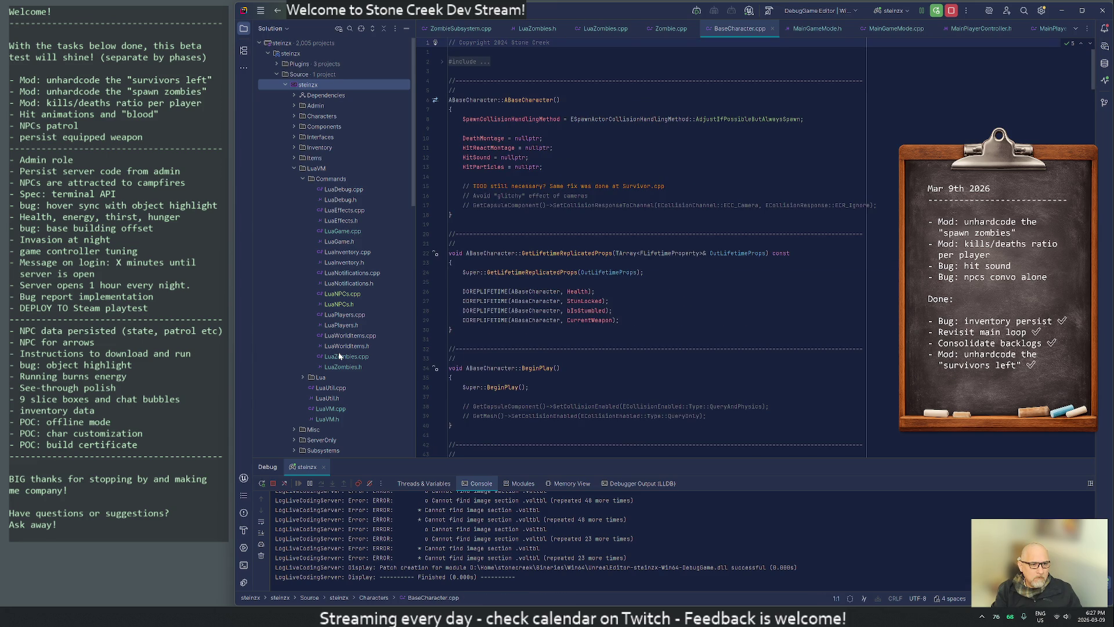
pyautogui.press('Down')
pyautogui.press('Down')
pyautogui.press('Down')
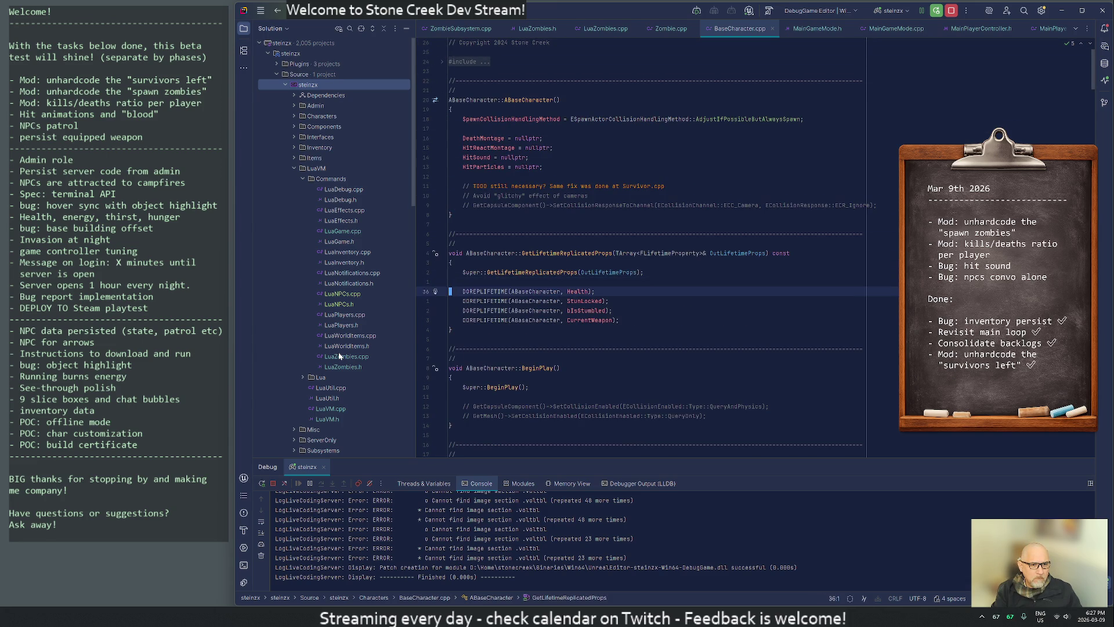
pyautogui.hotkey('ctrl', 'Right')
pyautogui.hotkey('ctrl', 'Right')
pyautogui.hotkey('ctrl', 'Right')
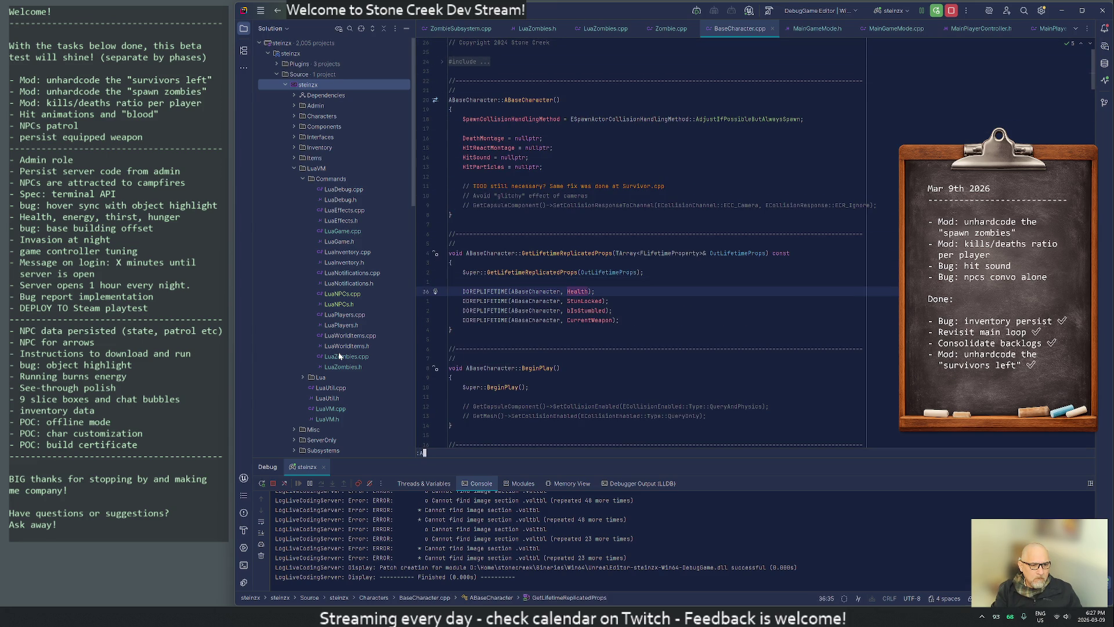
pyautogui.hotkey('alt', 'o')
pyautogui.write('/healt')
pyautogui.press('Return')
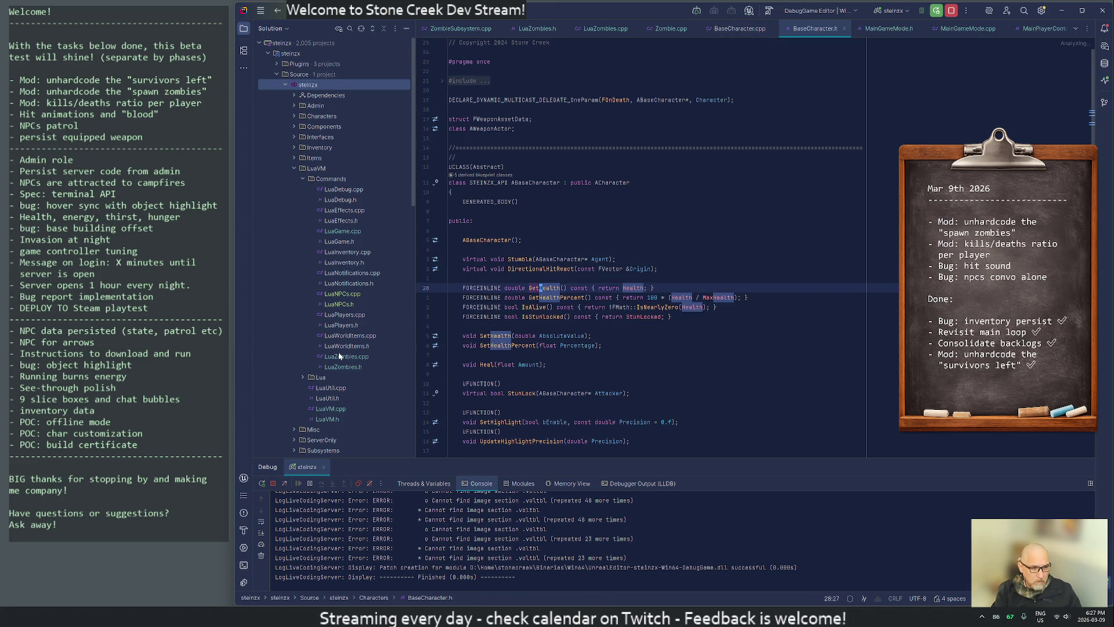
pyautogui.press('n')
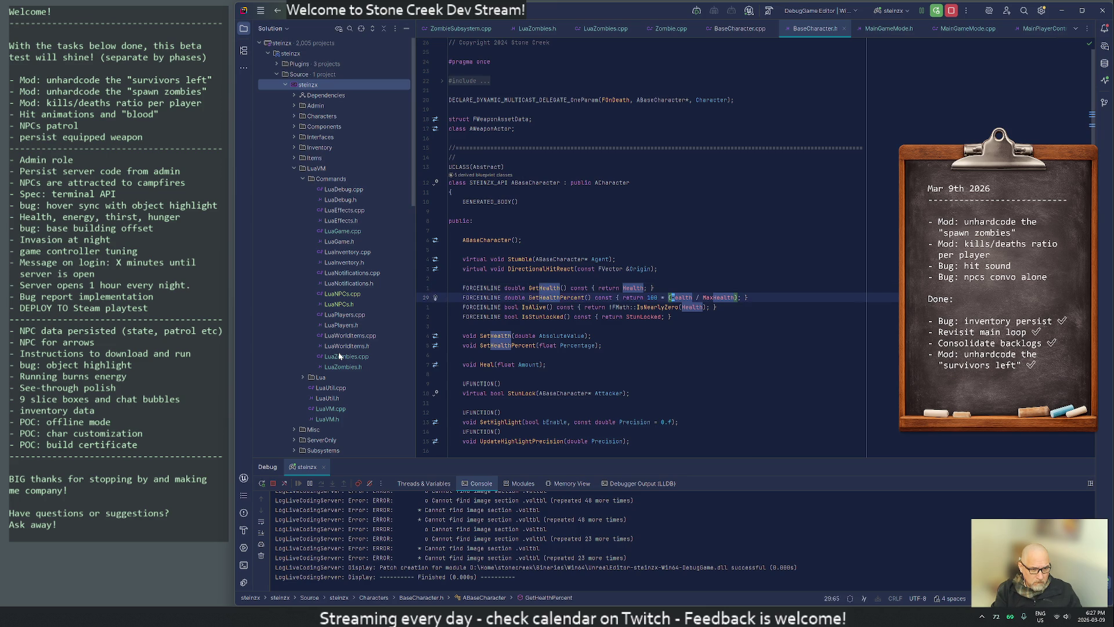
pyautogui.press('n')
pyautogui.press('n')
pyautogui.press('n')
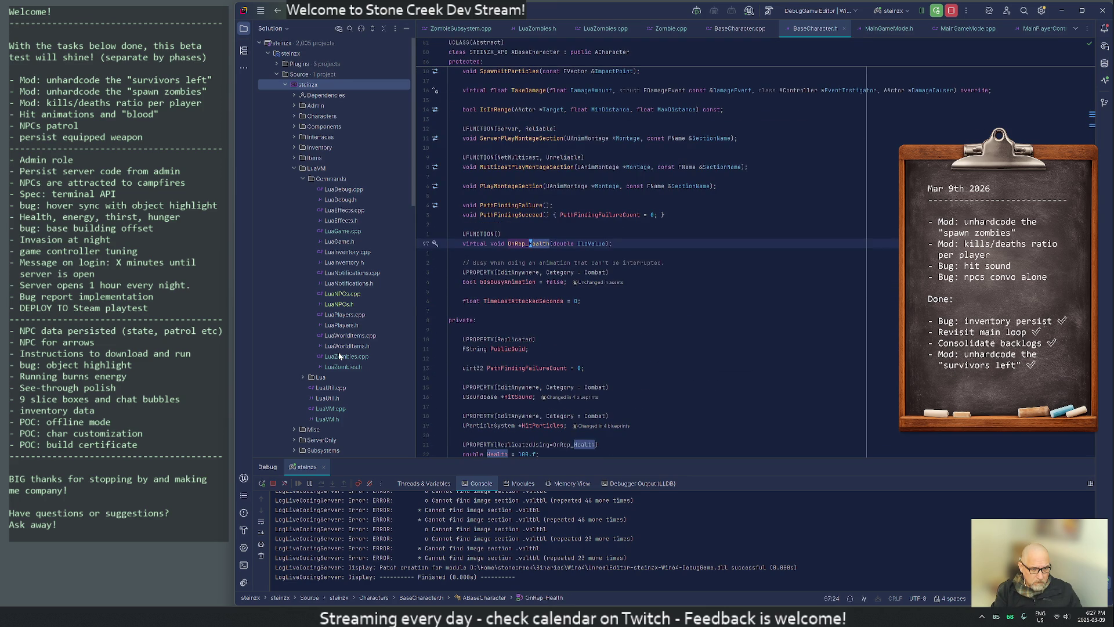
pyautogui.press('F12')
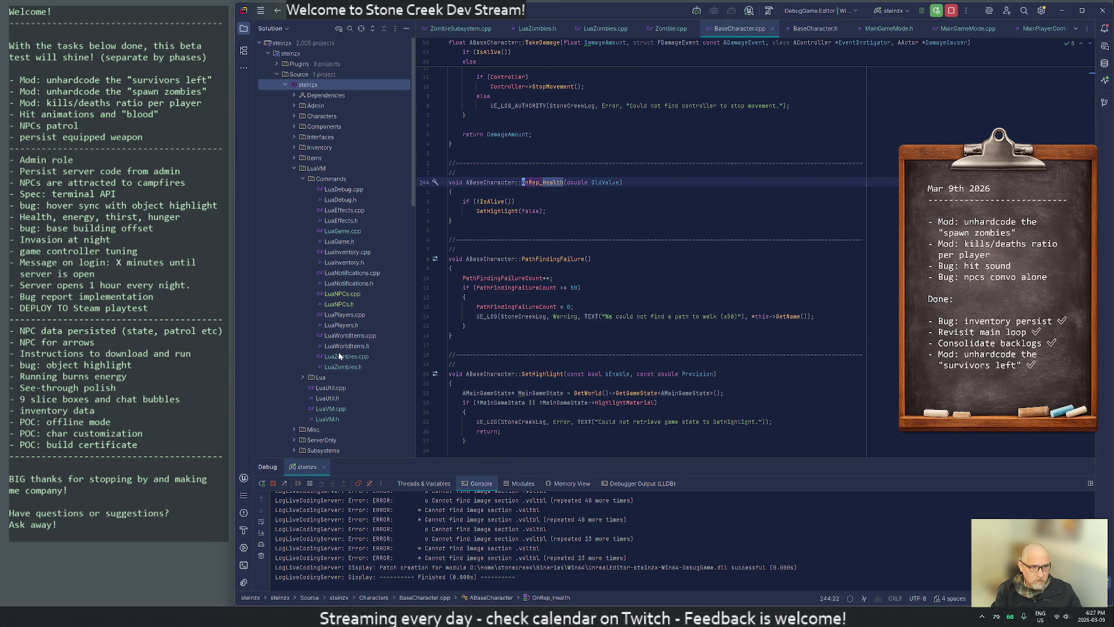
# Wrap the !IsAlive() branch in braces, adding SetActorEnableCollision(false) alongside SetHighlight(false).
pyautogui.press('j')
pyautogui.press('j')
pyautogui.press('j')
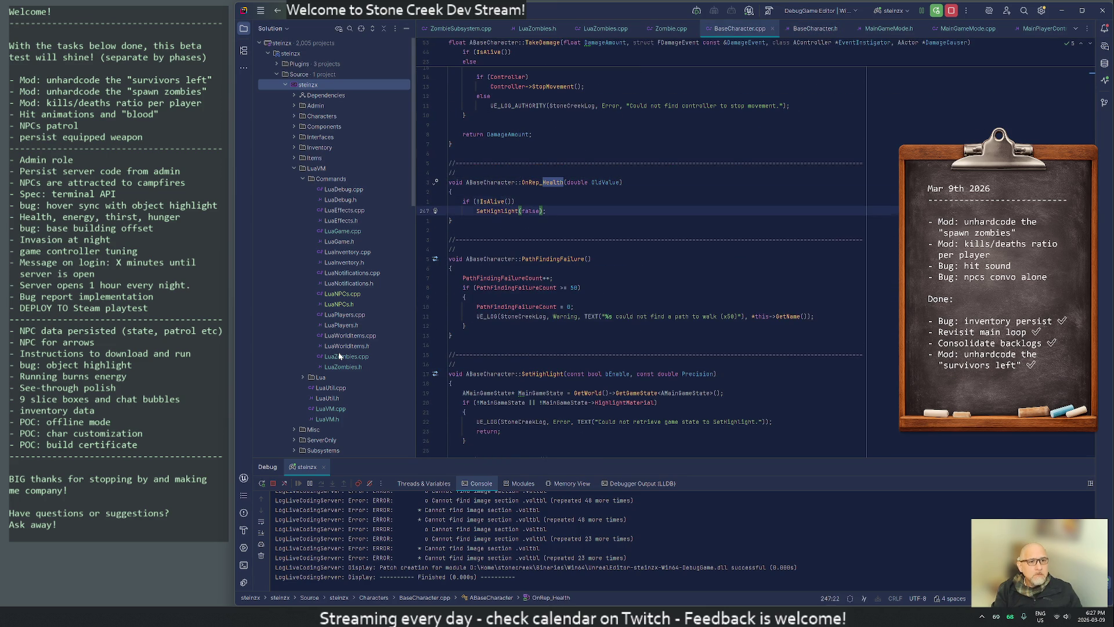
pyautogui.press('O')
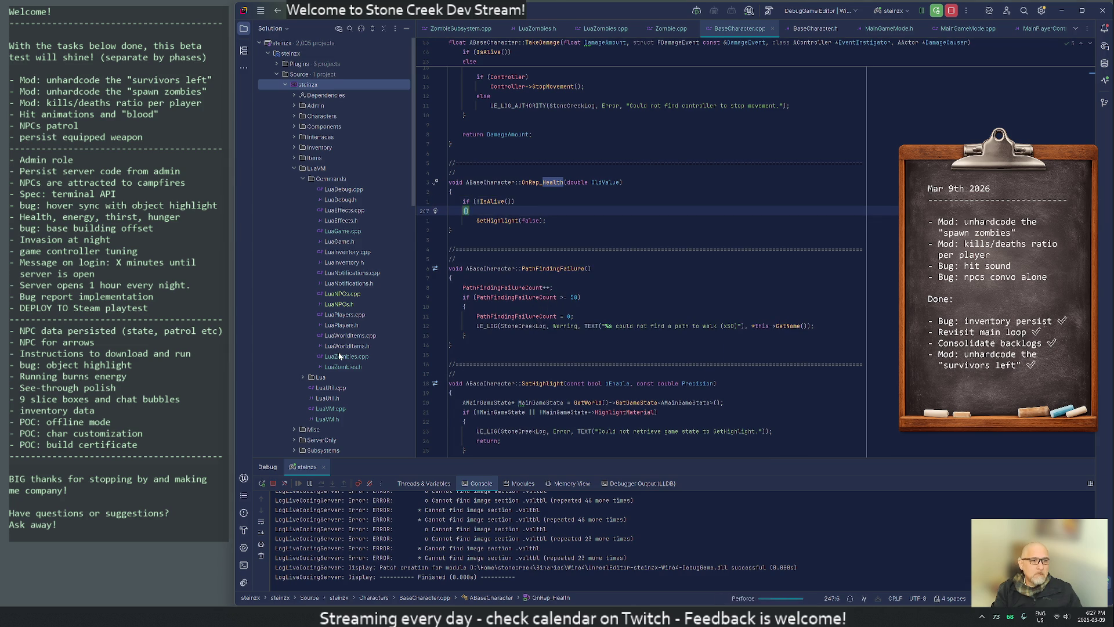
pyautogui.write('{ SetActorEnableCollision(false);')
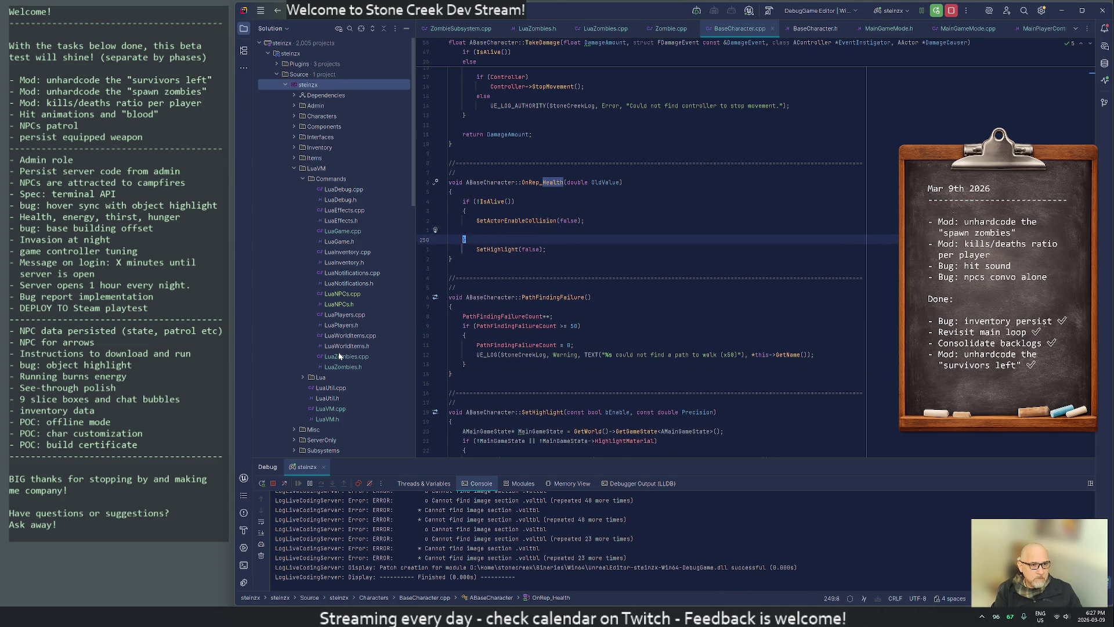
pyautogui.press('Escape')
pyautogui.press('j')
pyautogui.press('d')
pyautogui.press('d')
pyautogui.press('k')
pyautogui.press('k')
pyautogui.press('k')
pyautogui.press('P')
pyautogui.press('j')
pyautogui.press('j')
pyautogui.press('j')
pyautogui.write('cc}')
pyautogui.press('Escape')
pyautogui.press('k')
pyautogui.press('c')
pyautogui.press('c')
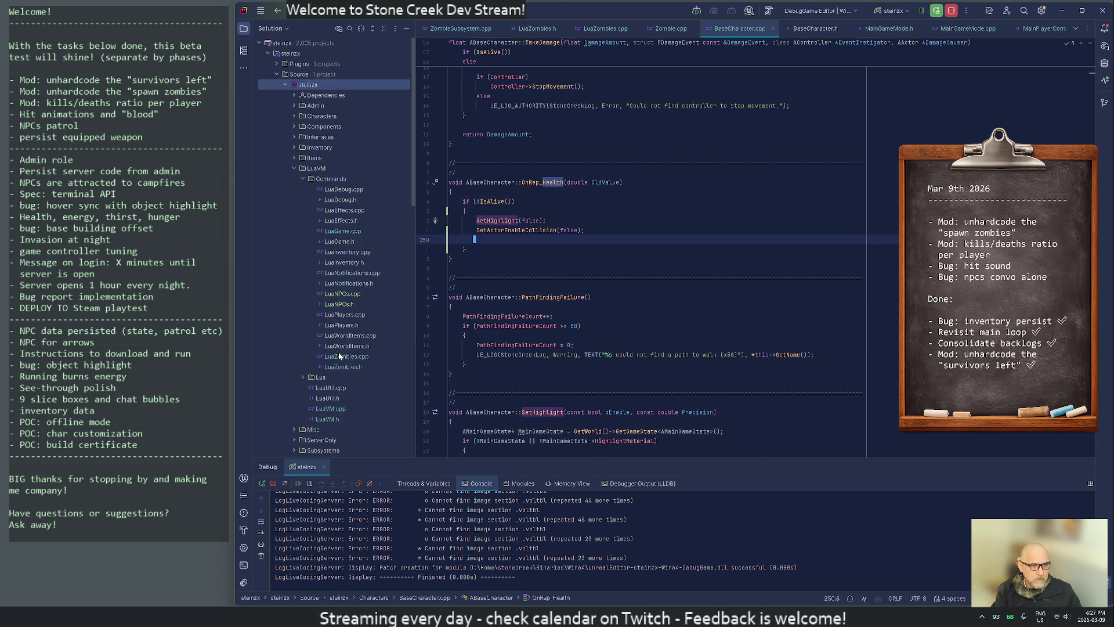
pyautogui.press('Escape')
pyautogui.press('d')
pyautogui.press('d')
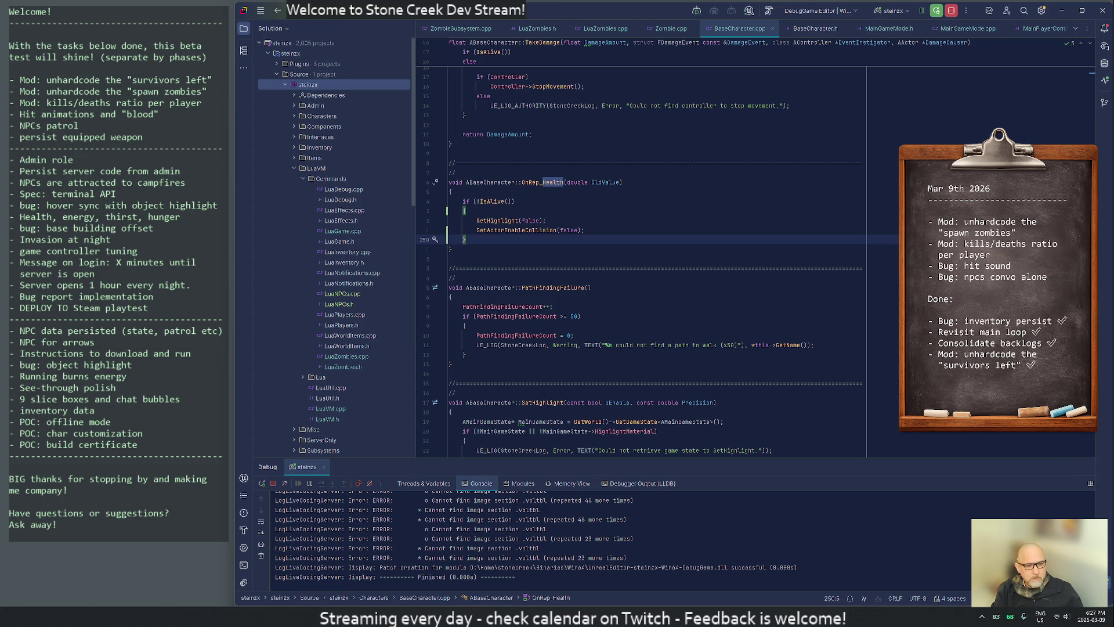
# Live-code the BaseCharacter change into Unreal Editor, close the compile window, and start Play.
pyautogui.hotkey('alt', 'Tab')
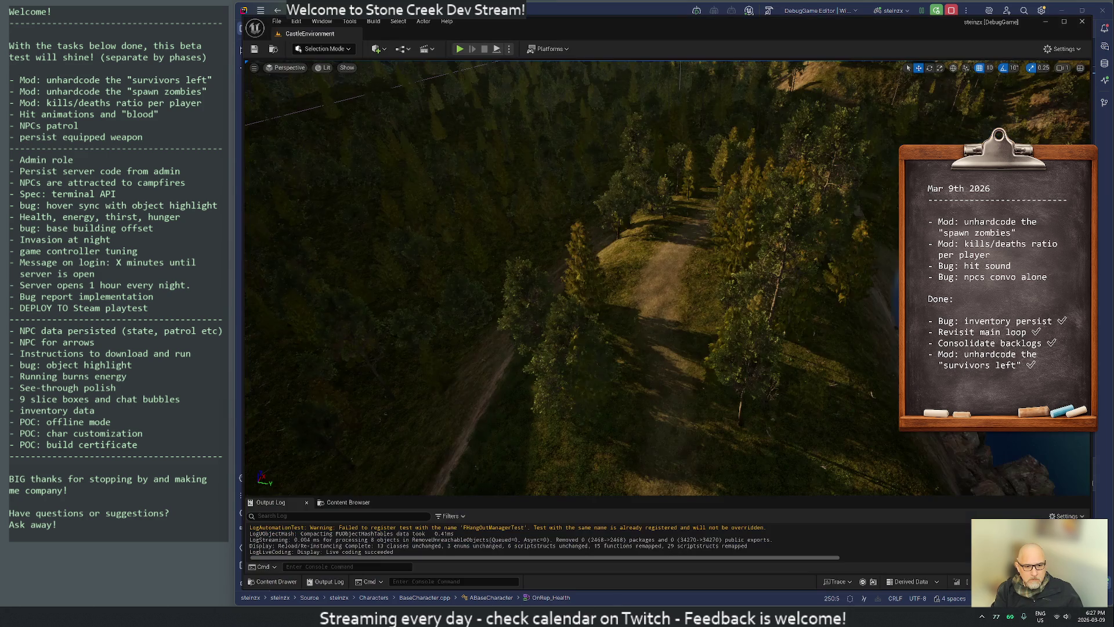
pyautogui.click(957, 583)
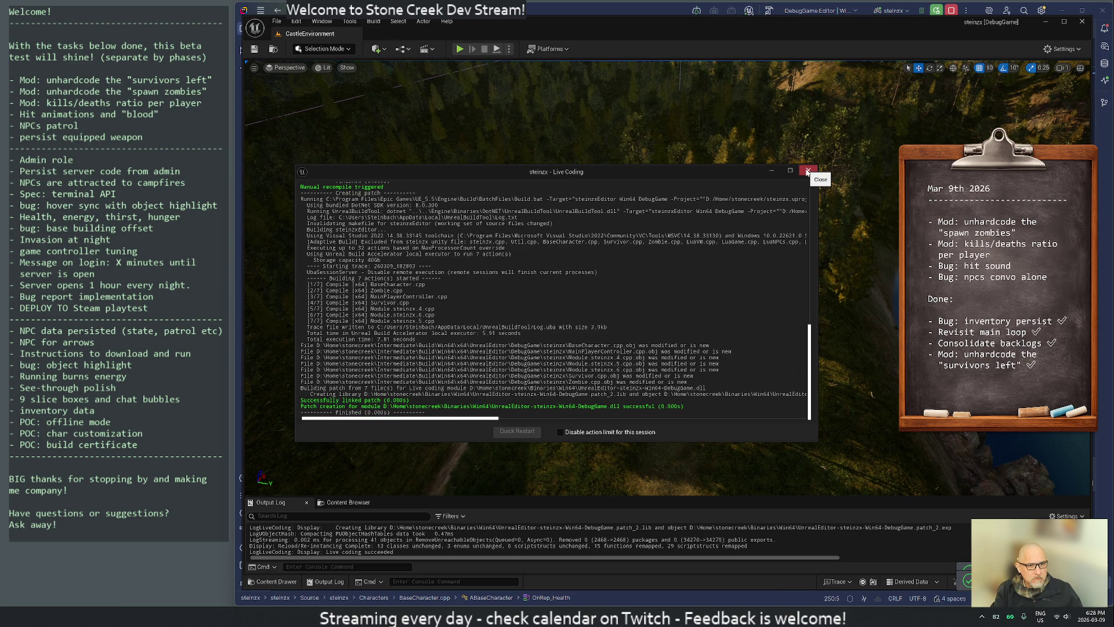
pyautogui.click(807, 172)
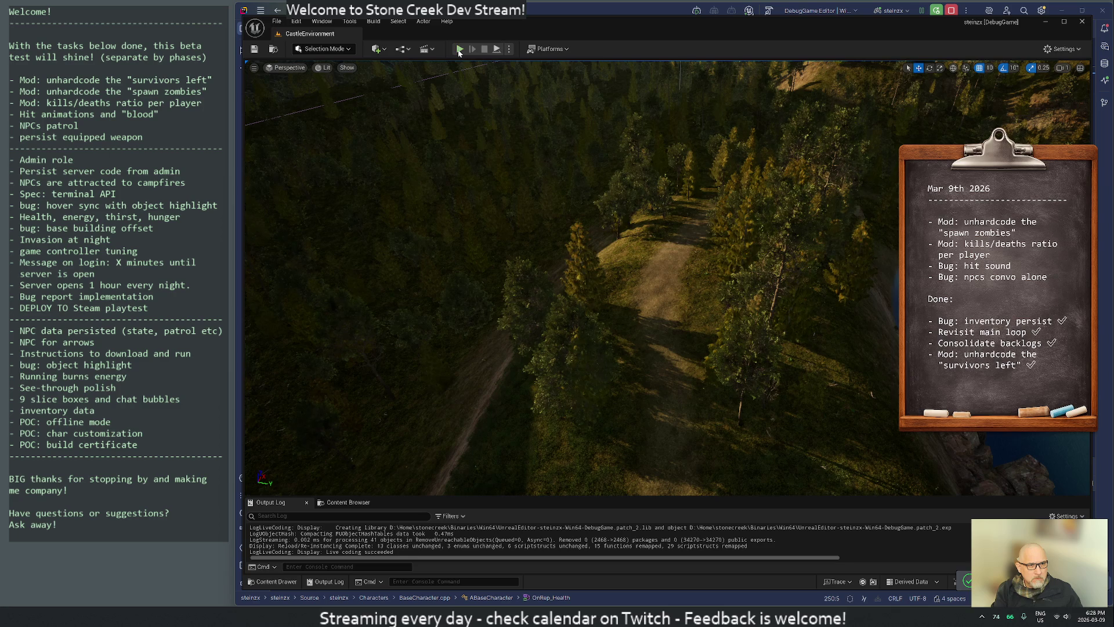
pyautogui.click(459, 50)
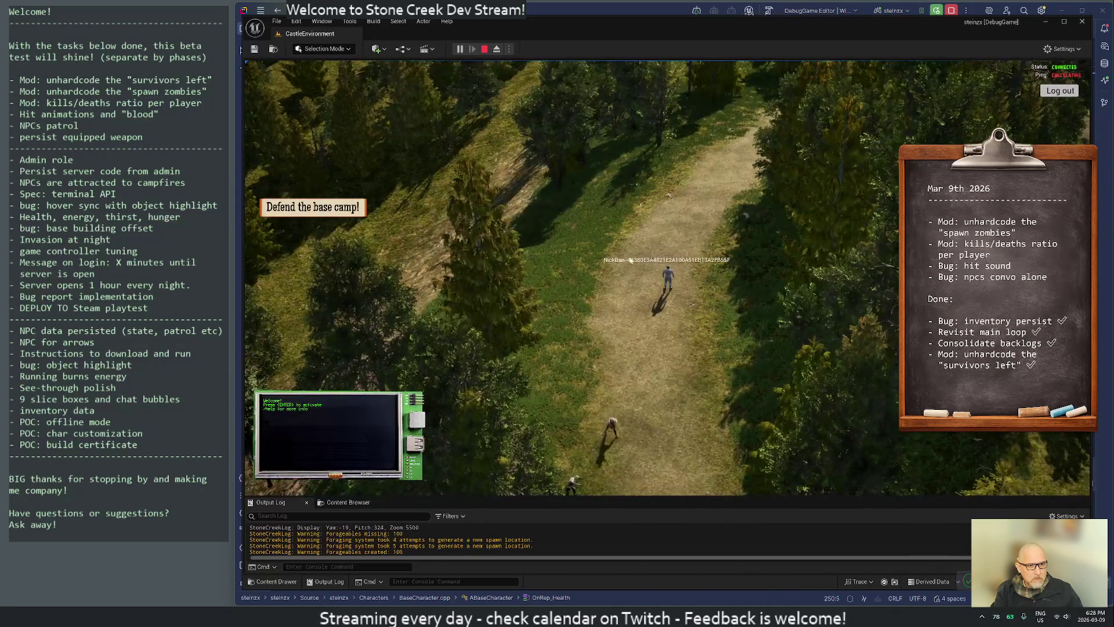
# Run the player up the dirt path toward the camp fences, attacking zombies along the way.
pyautogui.press('w')
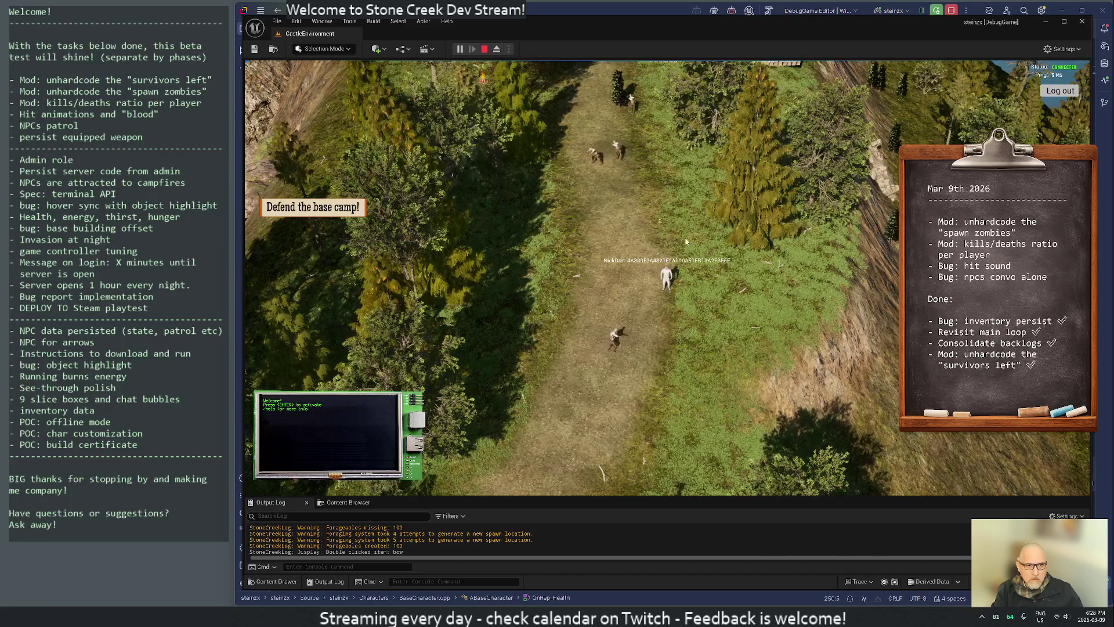
pyautogui.scroll(3, 601, 237)
pyautogui.press('w')
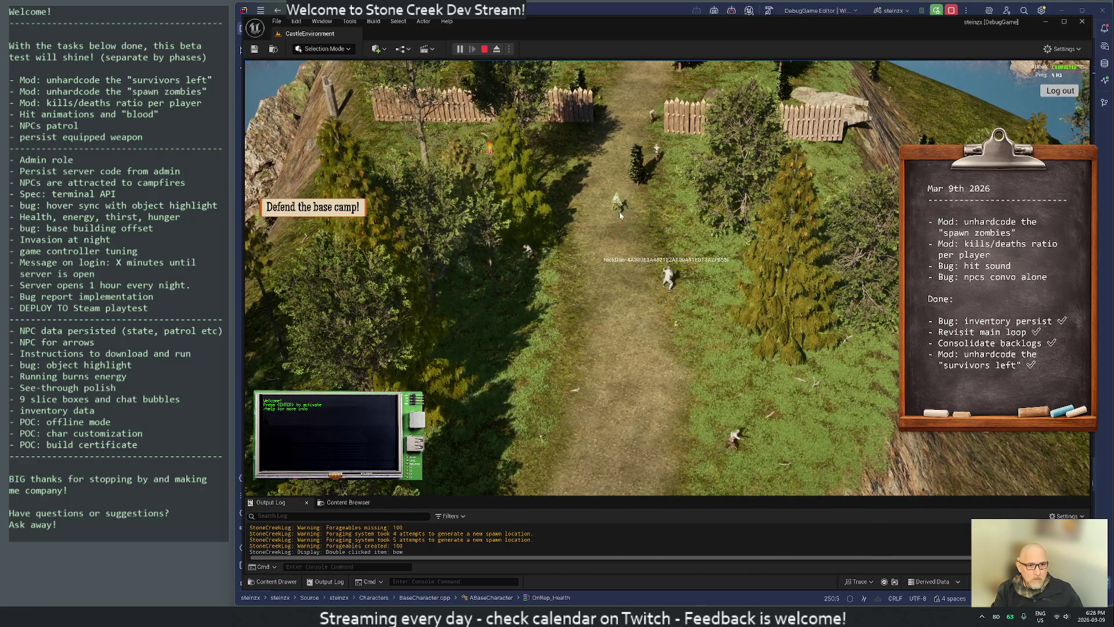
pyautogui.click(620, 214)
pyautogui.press('q')
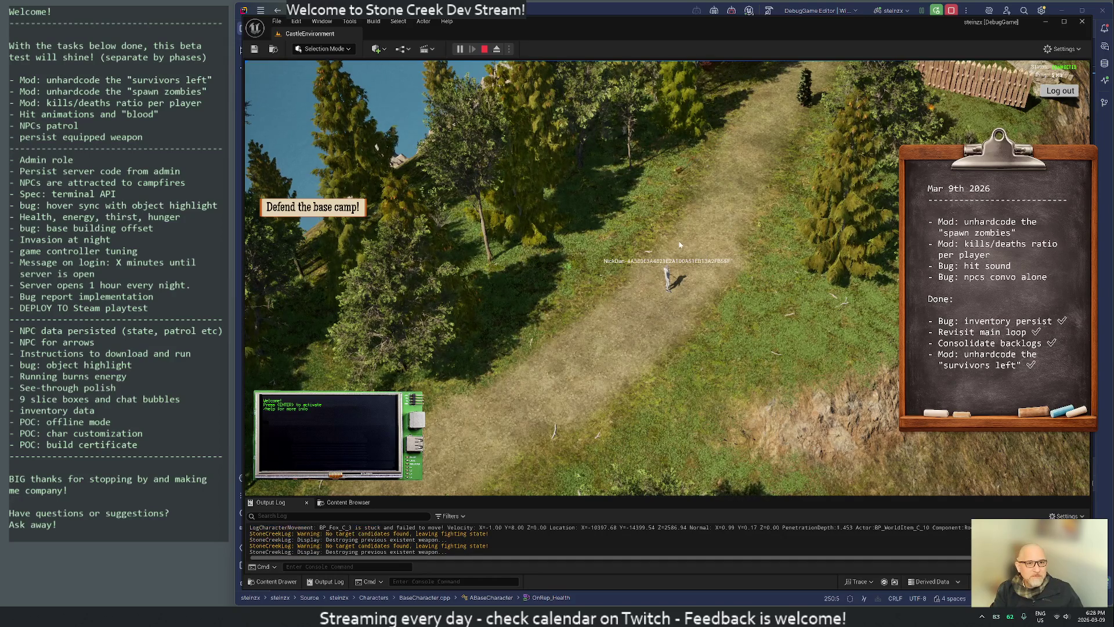
pyautogui.press('w')
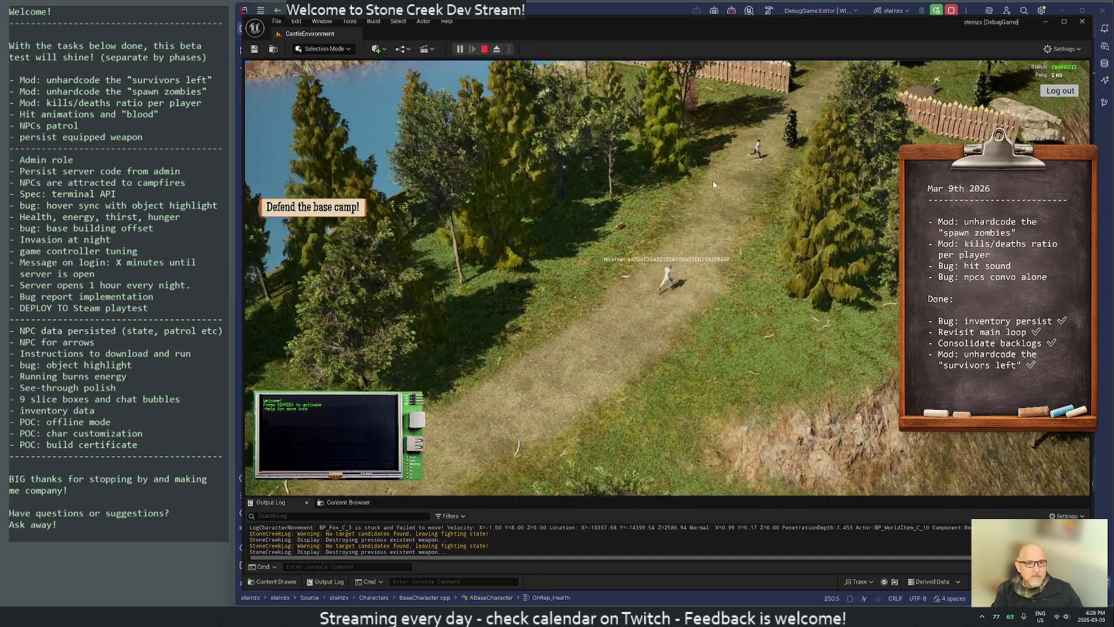
pyautogui.press('w')
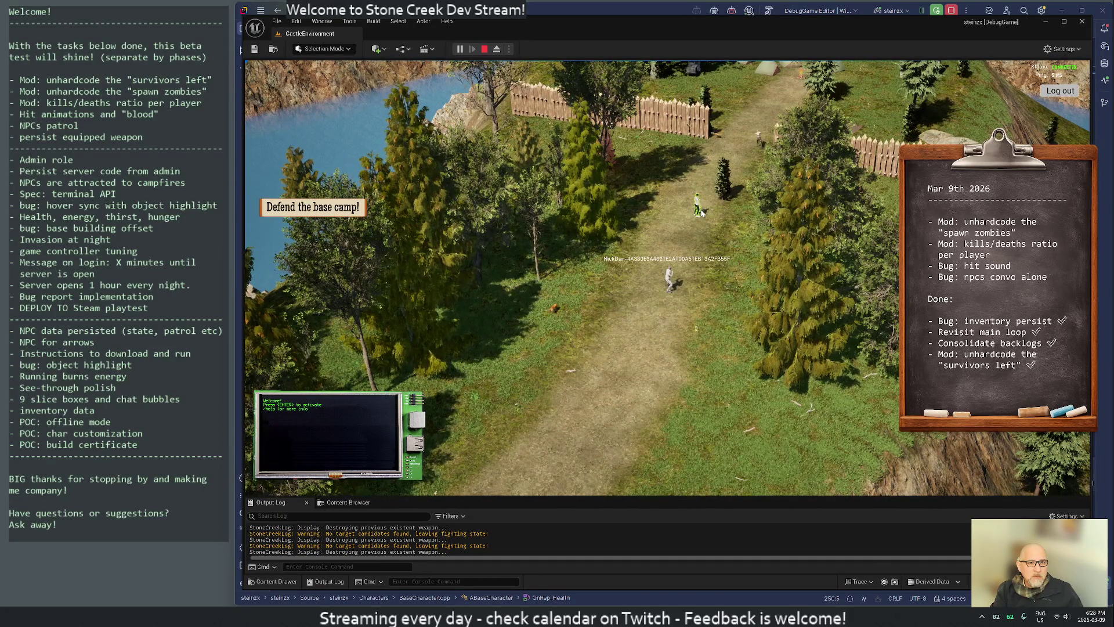
pyautogui.click(701, 214)
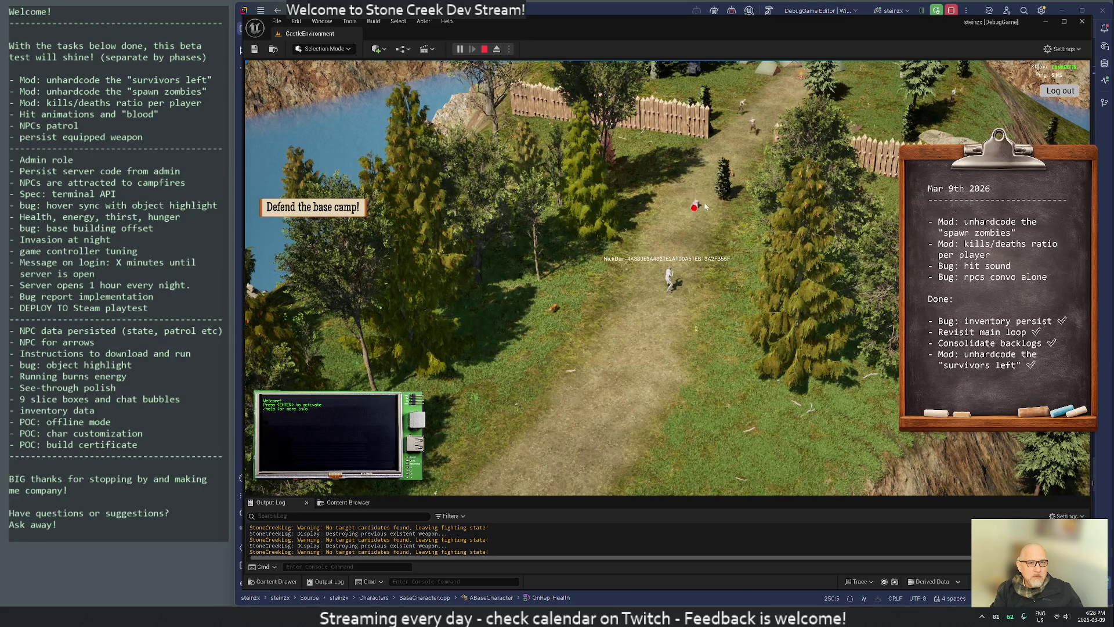
# Run the player up the path and into the base camp.
pyautogui.press('w')
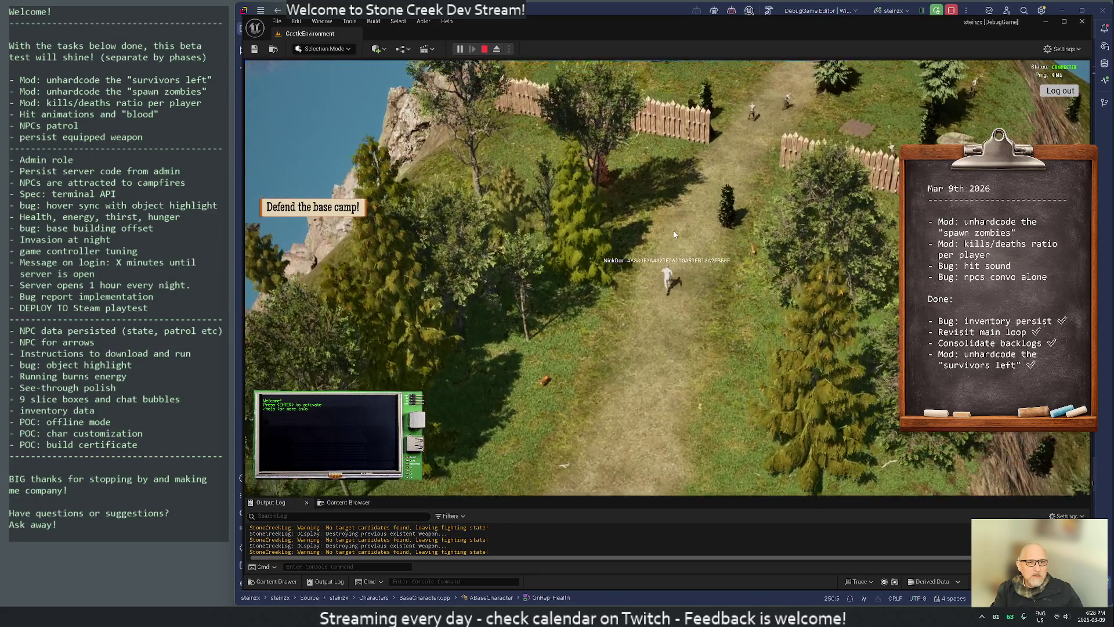
pyautogui.press('w')
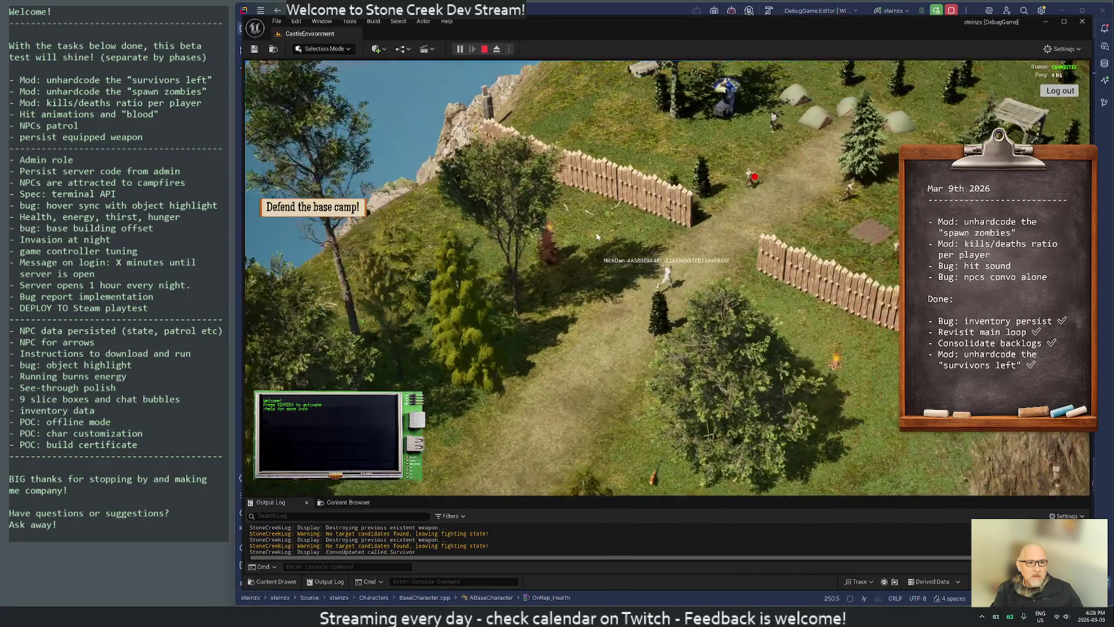
pyautogui.press('w')
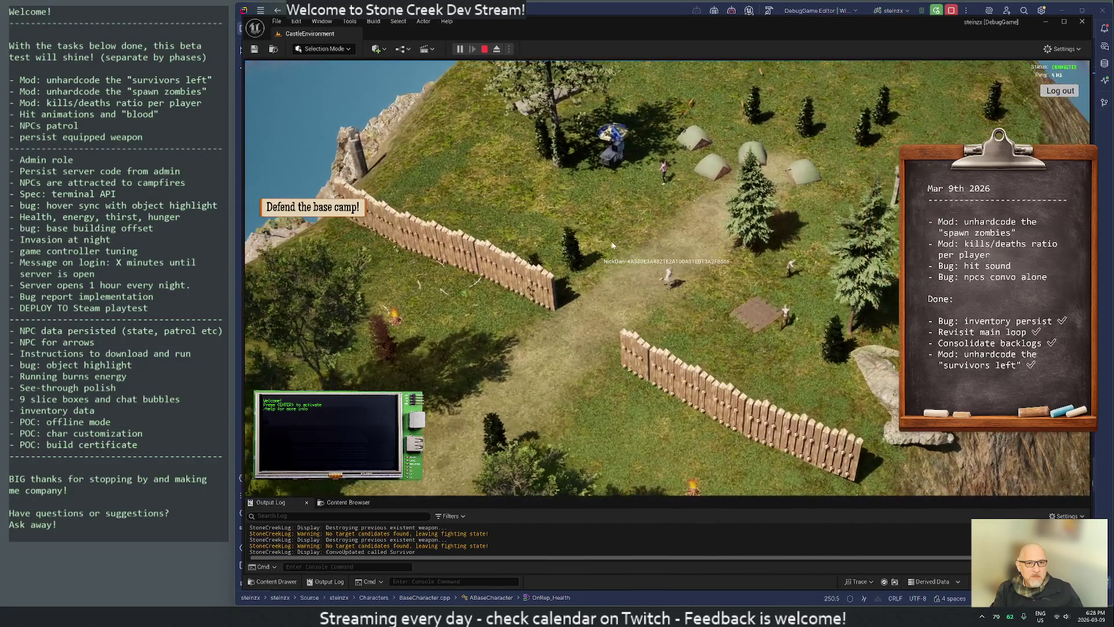
pyautogui.press('w')
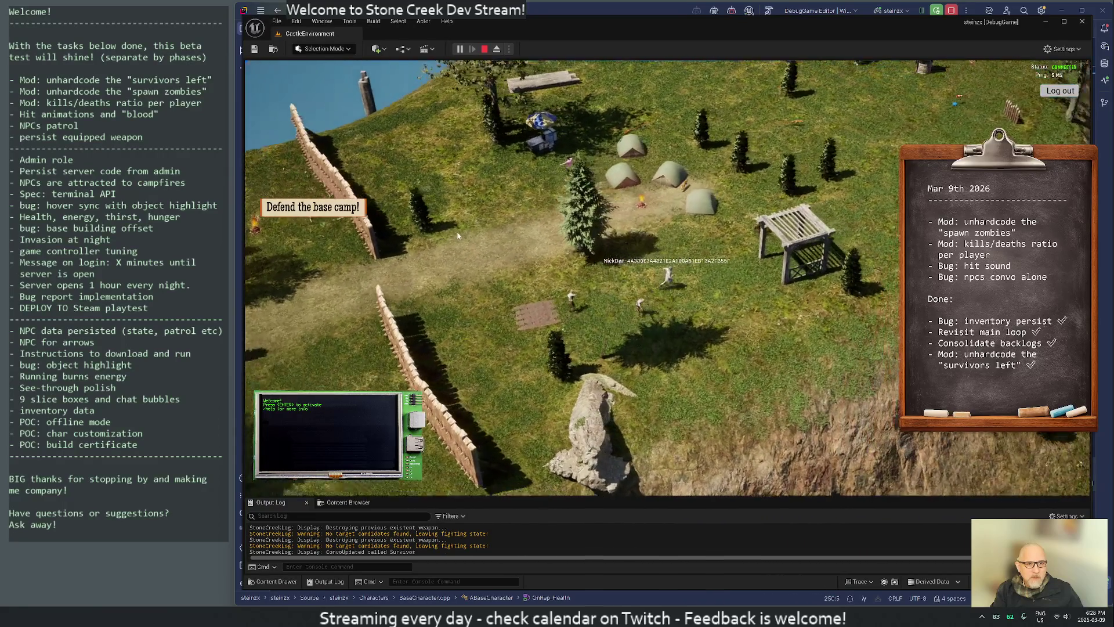
pyautogui.press('w')
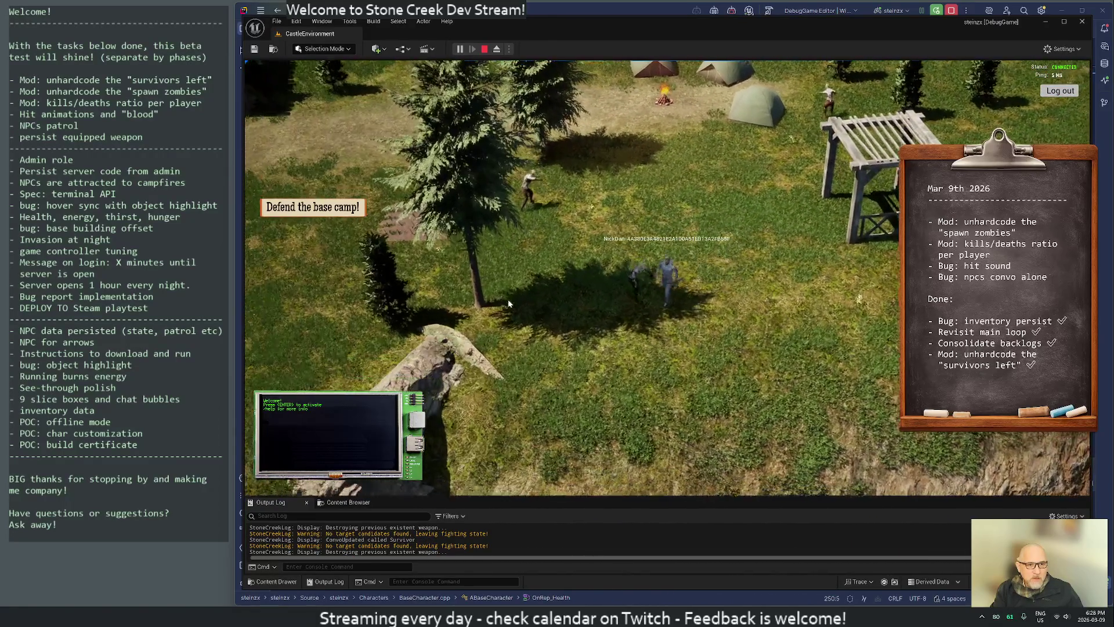
# Walk the player left past the trees and along the fence, then end the play session.
pyautogui.press('a')
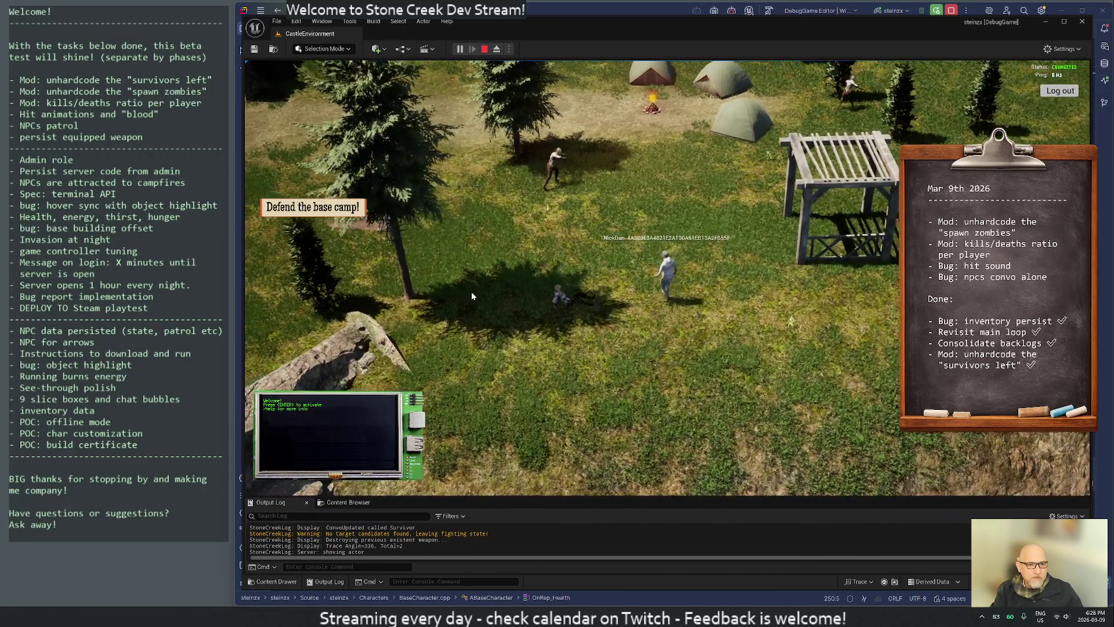
pyautogui.press('a')
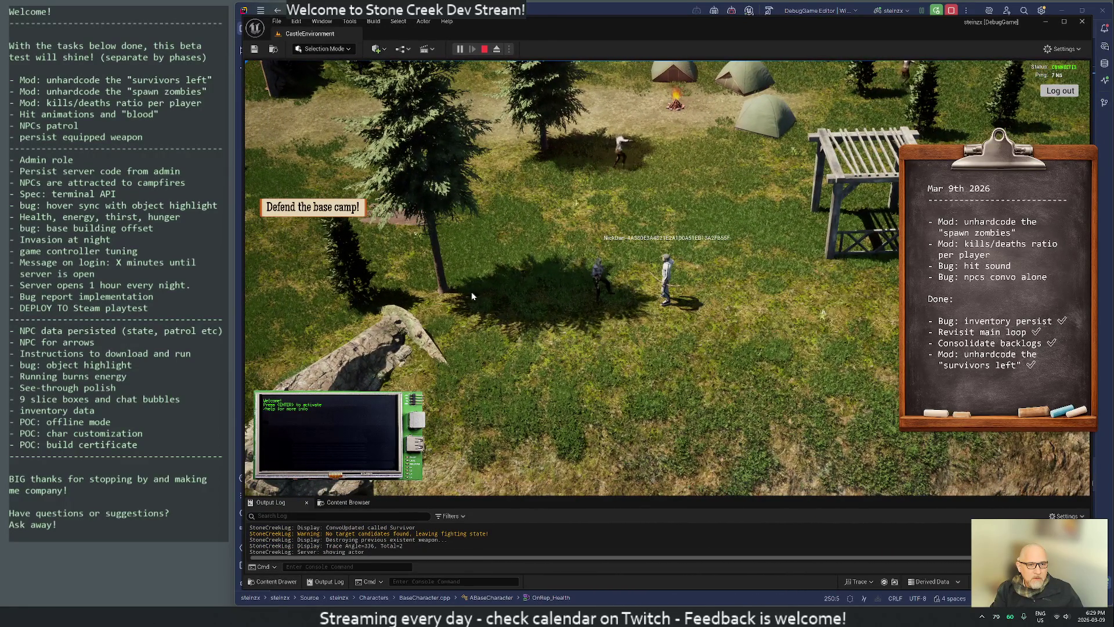
pyautogui.press('a')
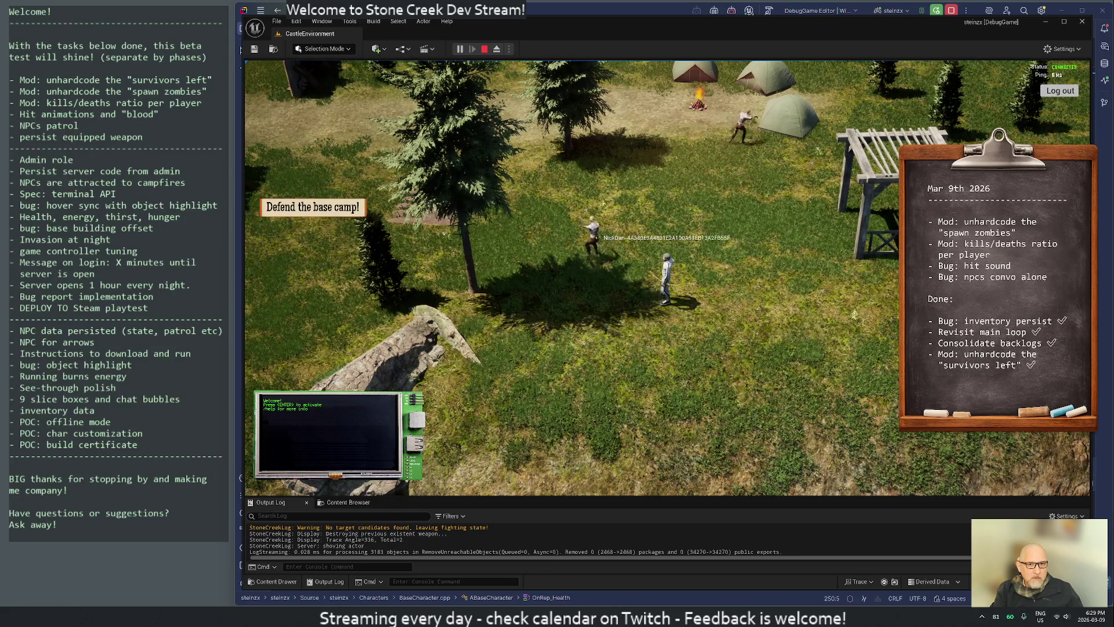
pyautogui.press('w')
pyautogui.press('a')
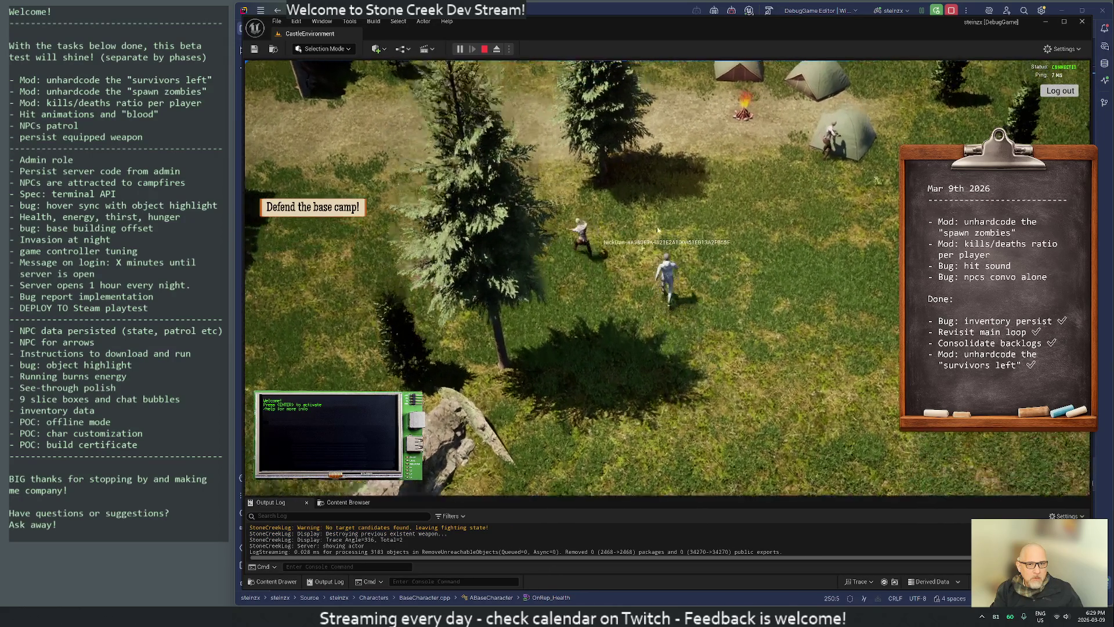
pyautogui.press('w')
pyautogui.press('a')
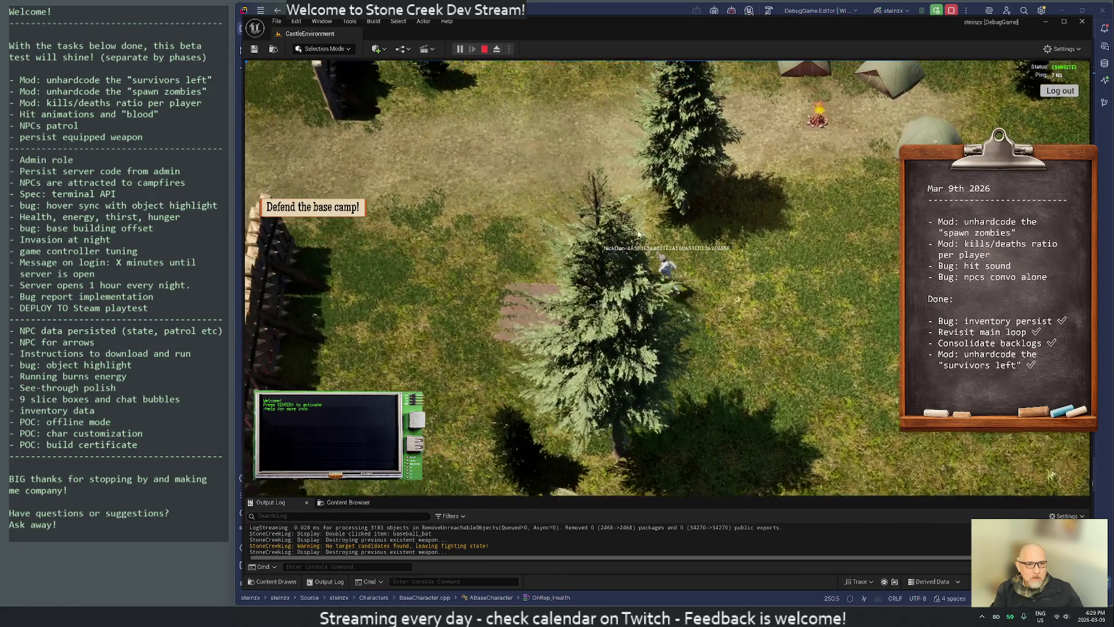
pyautogui.press('a')
pyautogui.press('w')
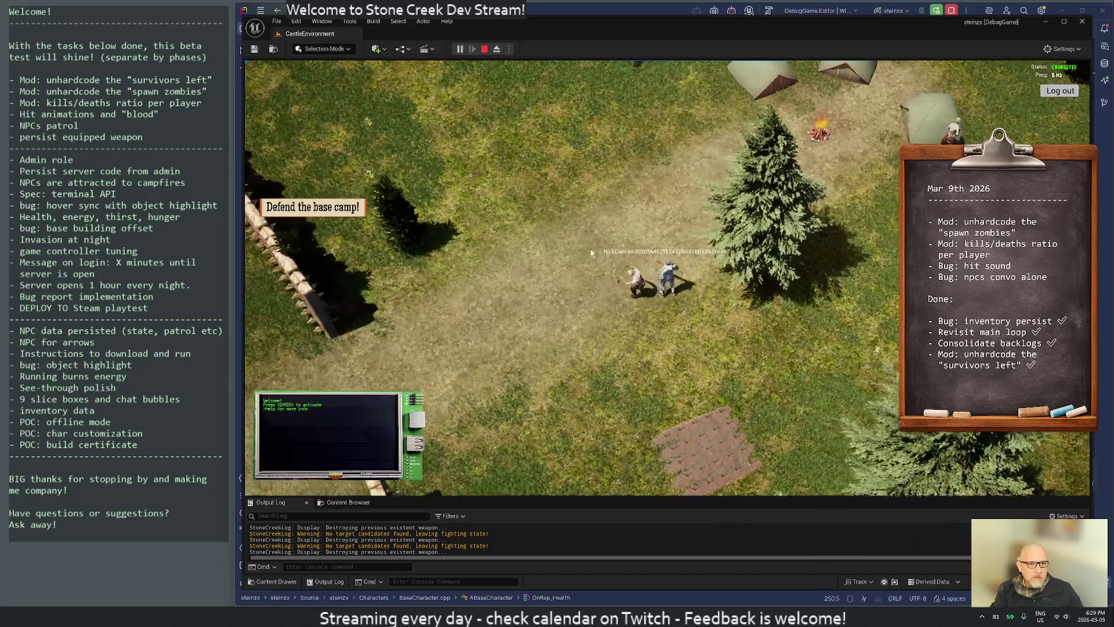
pyautogui.press('a')
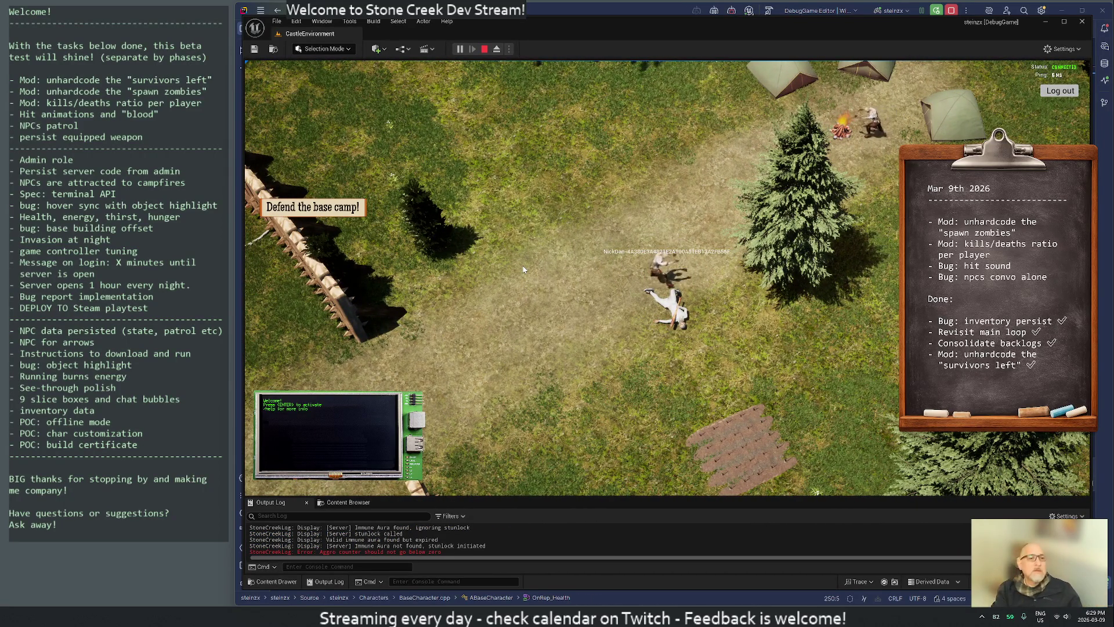
pyautogui.press('Escape')
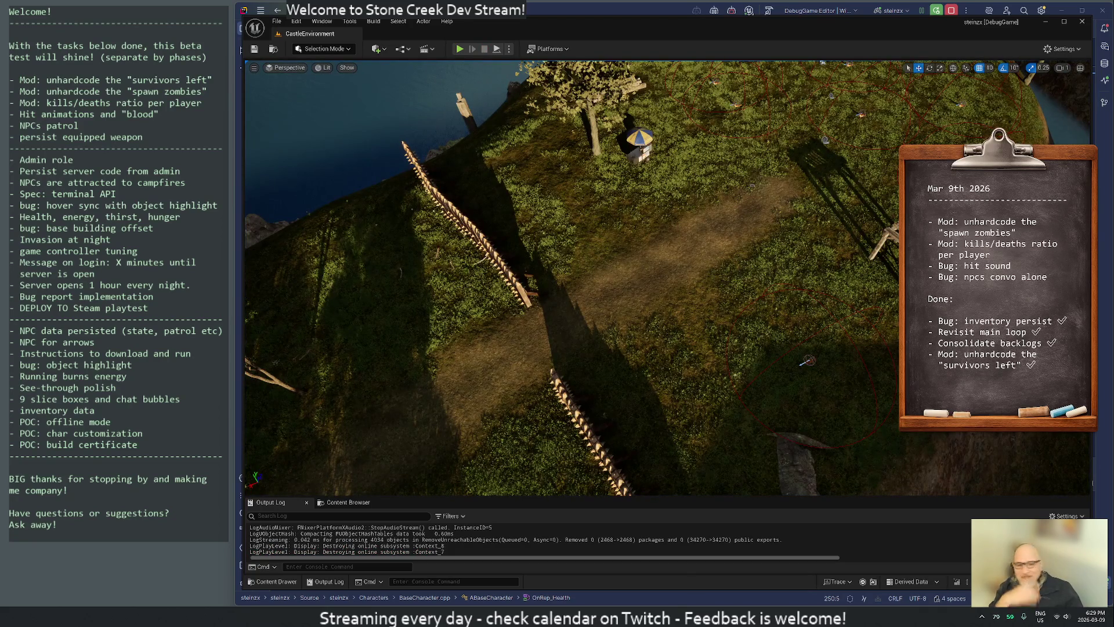
# Back in Rider, place the cursor on SetActorEnableCollision(false) in OnRep_Health.
pyautogui.click(634, 601)
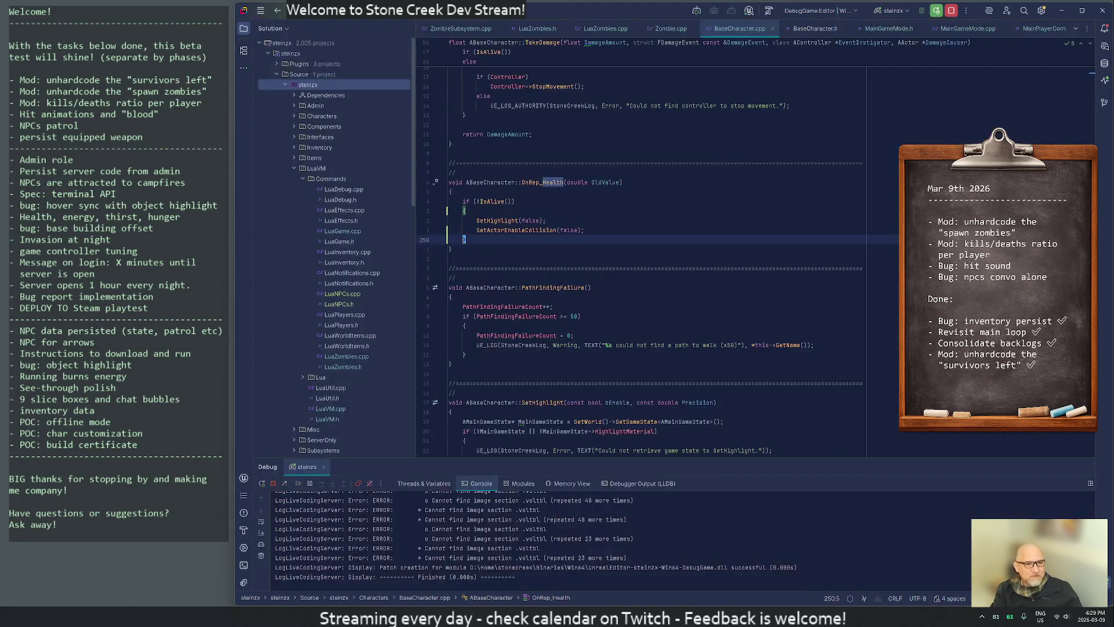
pyautogui.click(464, 229)
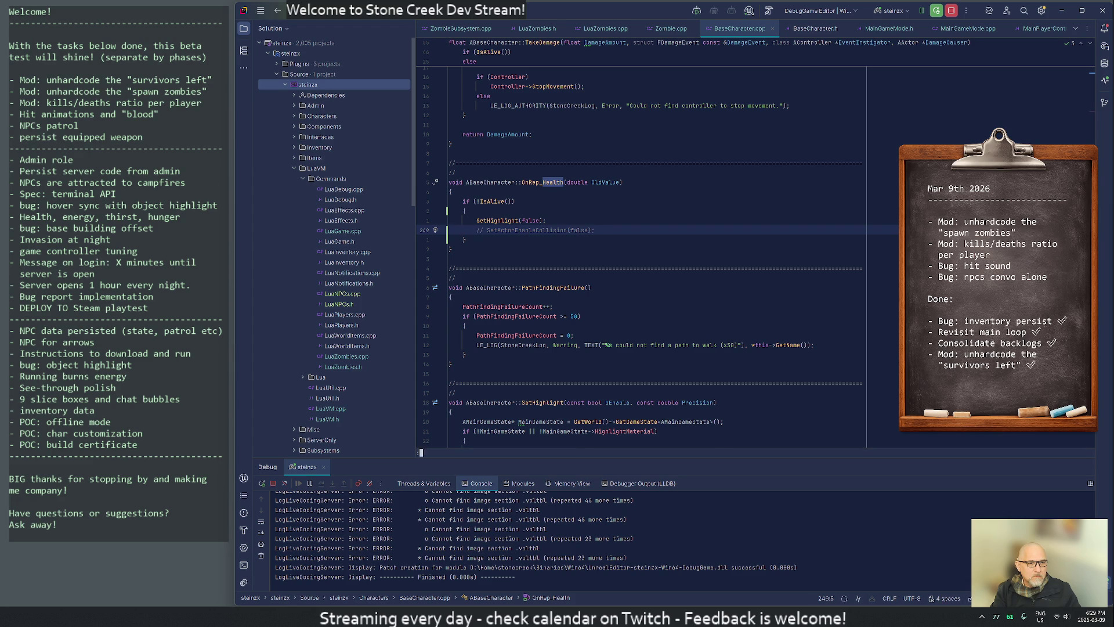
# Recompile the collision change in Unreal Editor with Live Coding (Ctrl+Alt+F11) until it succeeds.
pyautogui.hotkey('alt', 'Tab')
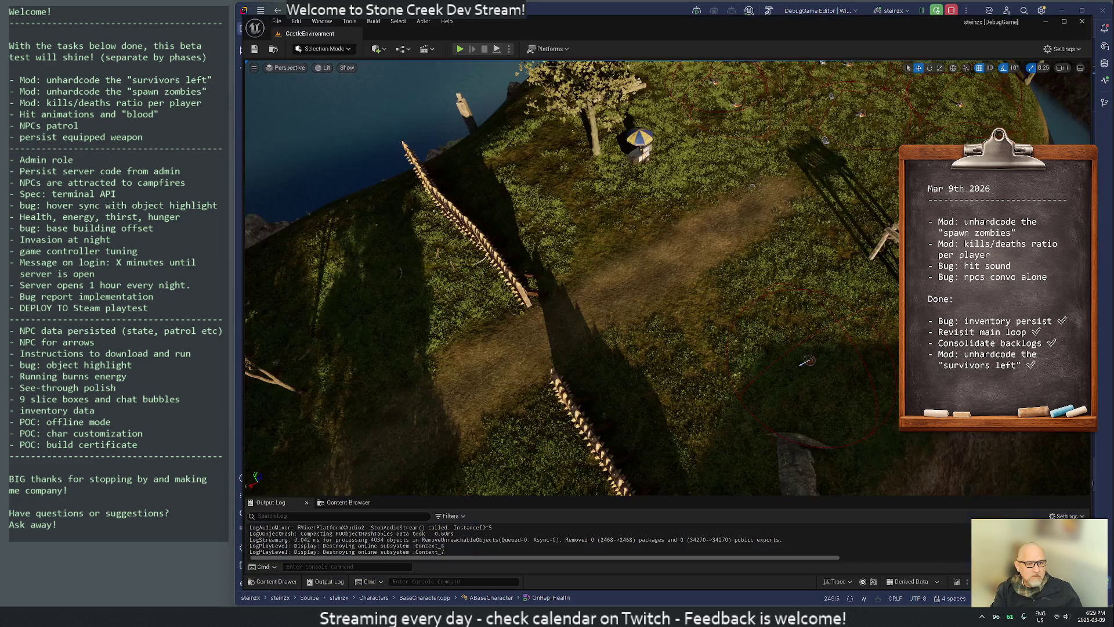
pyautogui.hotkey('ctrl', 'alt', 'F11')
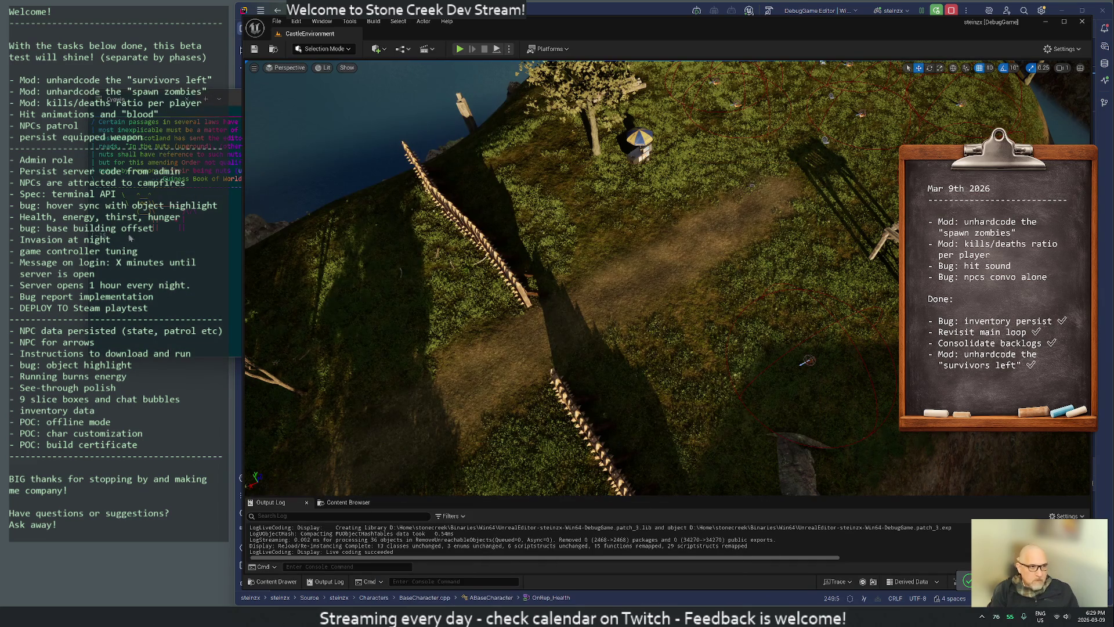
pyautogui.click(183, 290)
# Start a play session, respawn the player, equip the bow, and run north past the rocks.
pyautogui.click(545, 98)
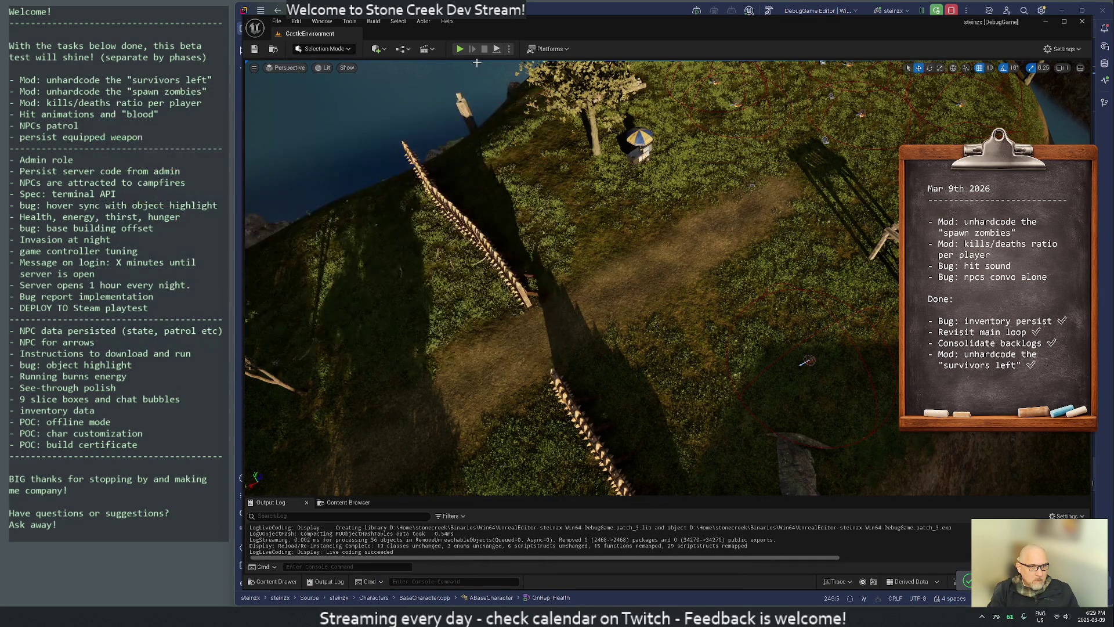
pyautogui.click(460, 49)
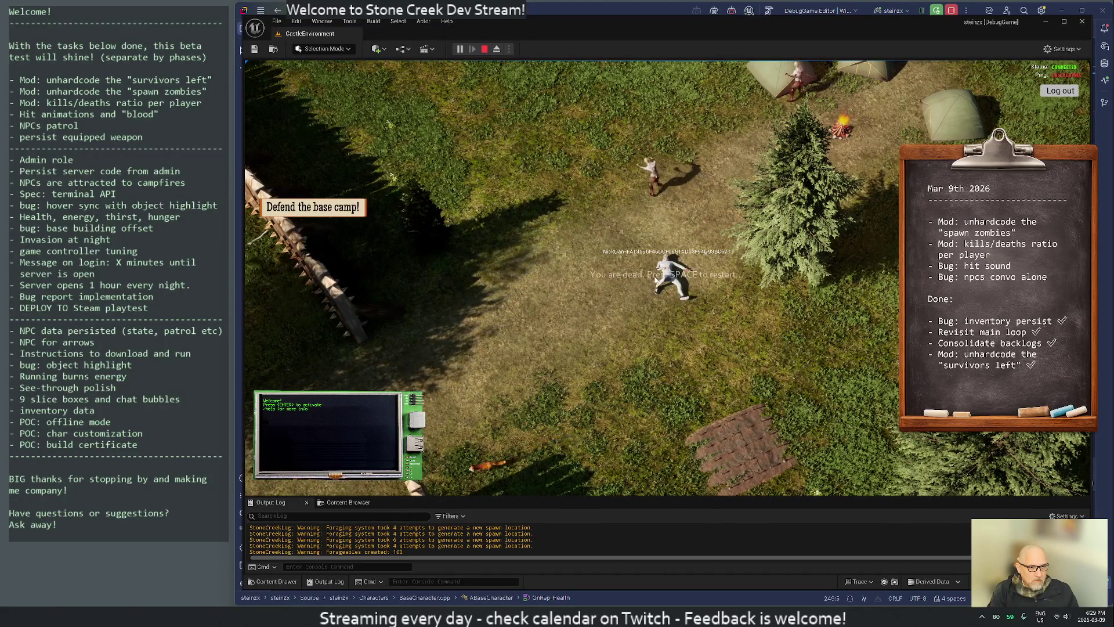
pyautogui.press('space')
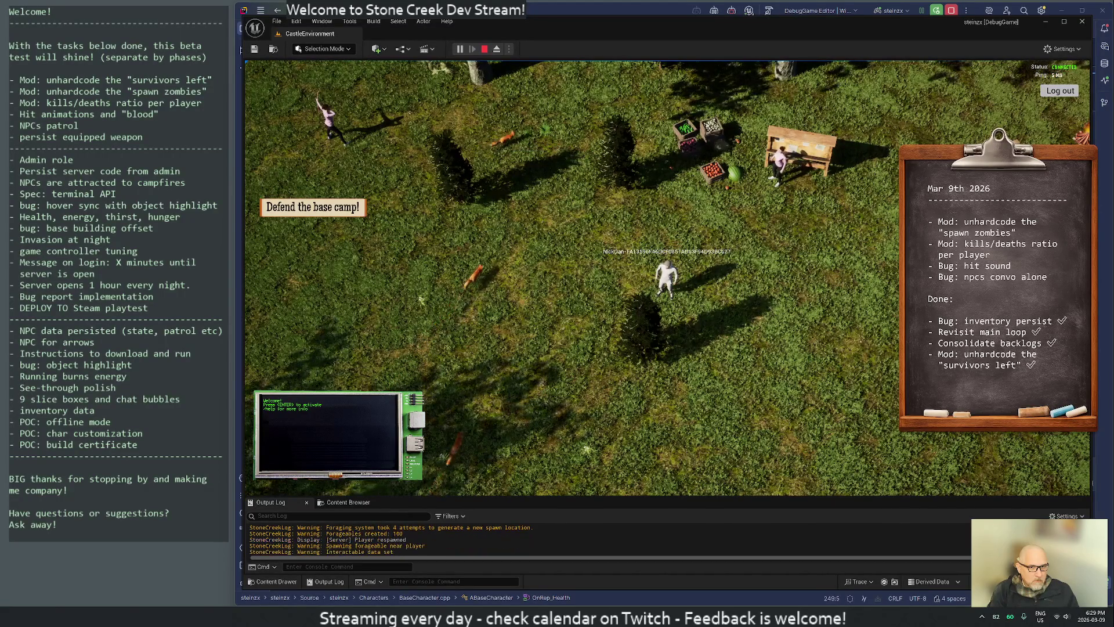
pyautogui.doubleClick(641, 213)
pyautogui.press('w')
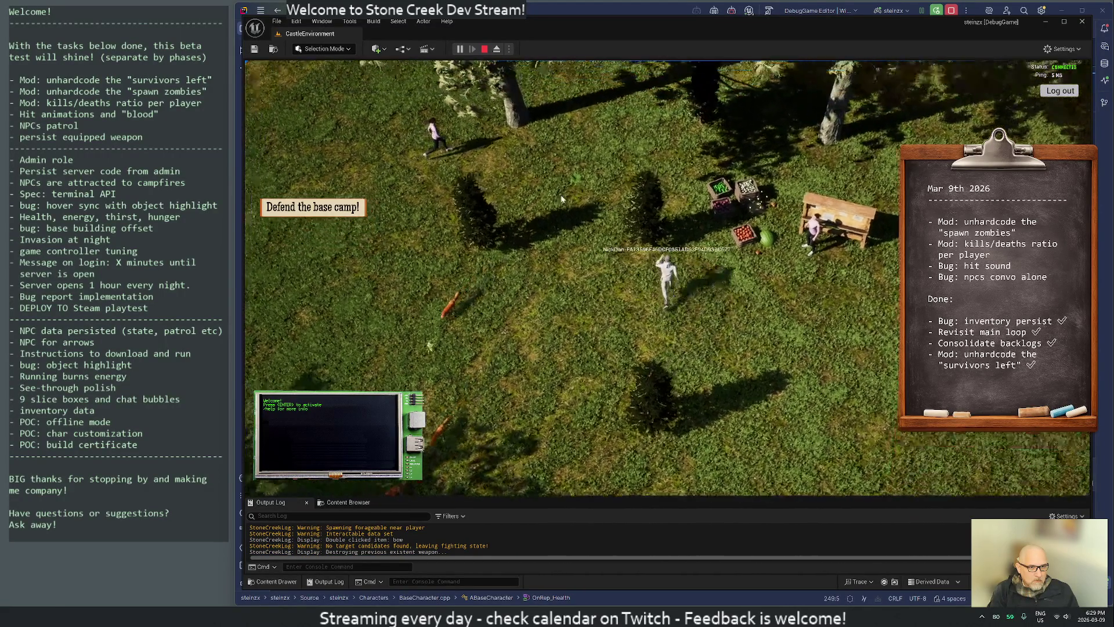
pyautogui.press('w')
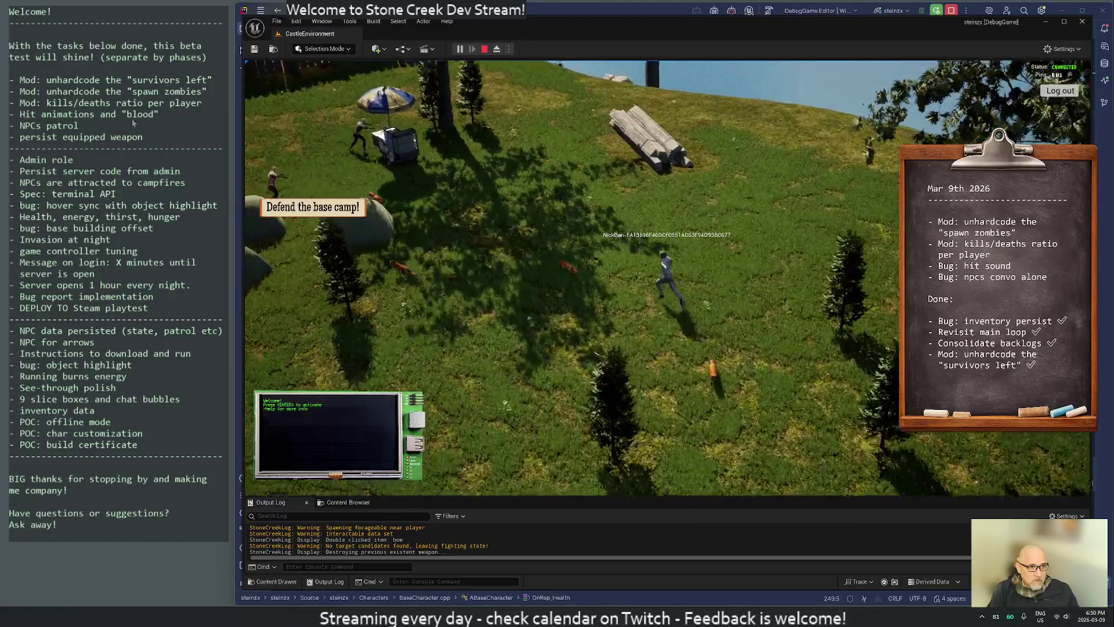
# After a brief look at Rider, run the player north, then back south and west.
pyautogui.hotkey('alt', 'Tab')
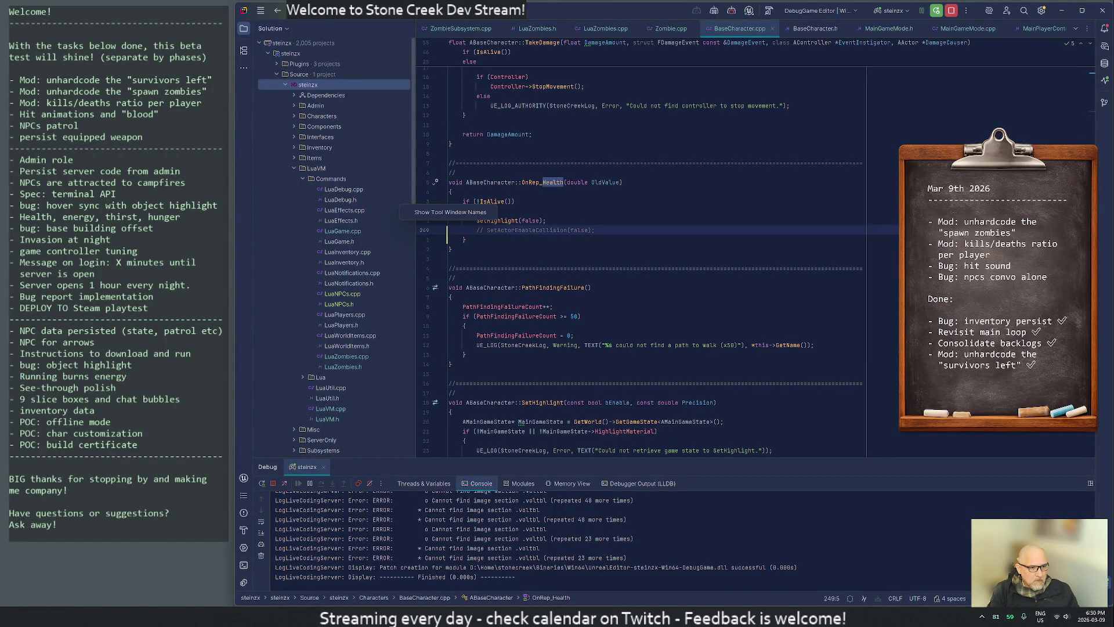
pyautogui.hotkey('alt', 'Tab')
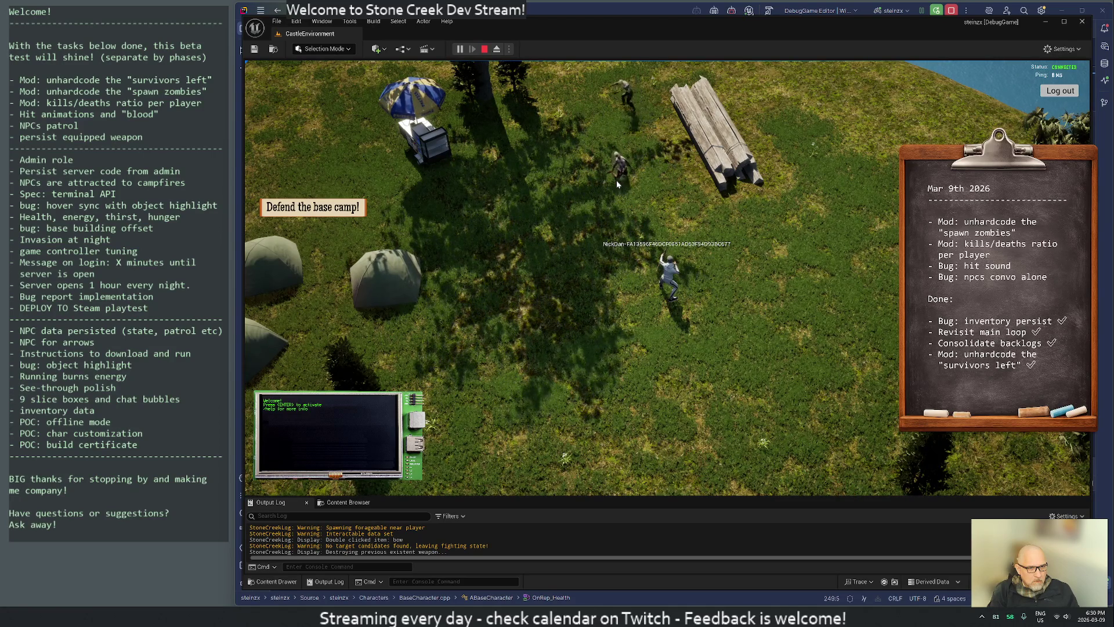
pyautogui.press('w')
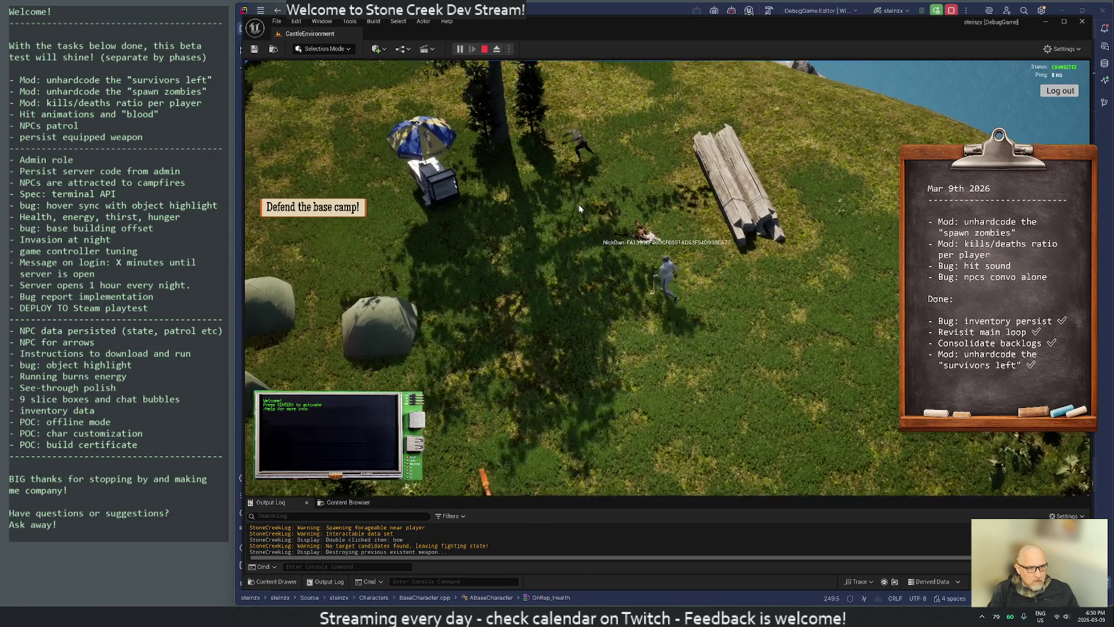
pyautogui.press('w')
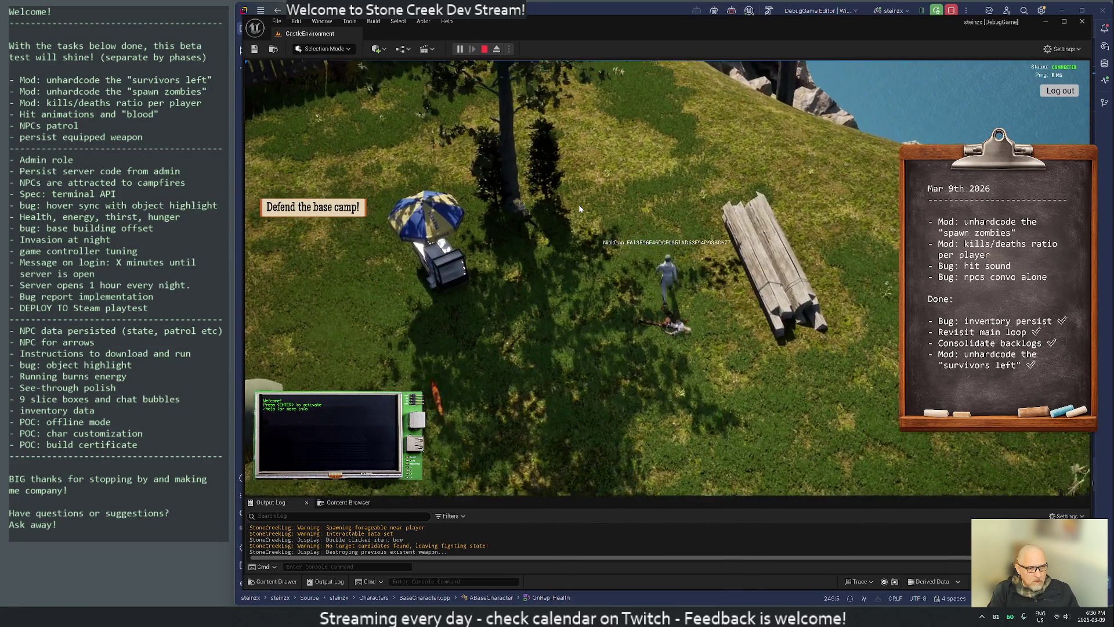
pyautogui.press('s')
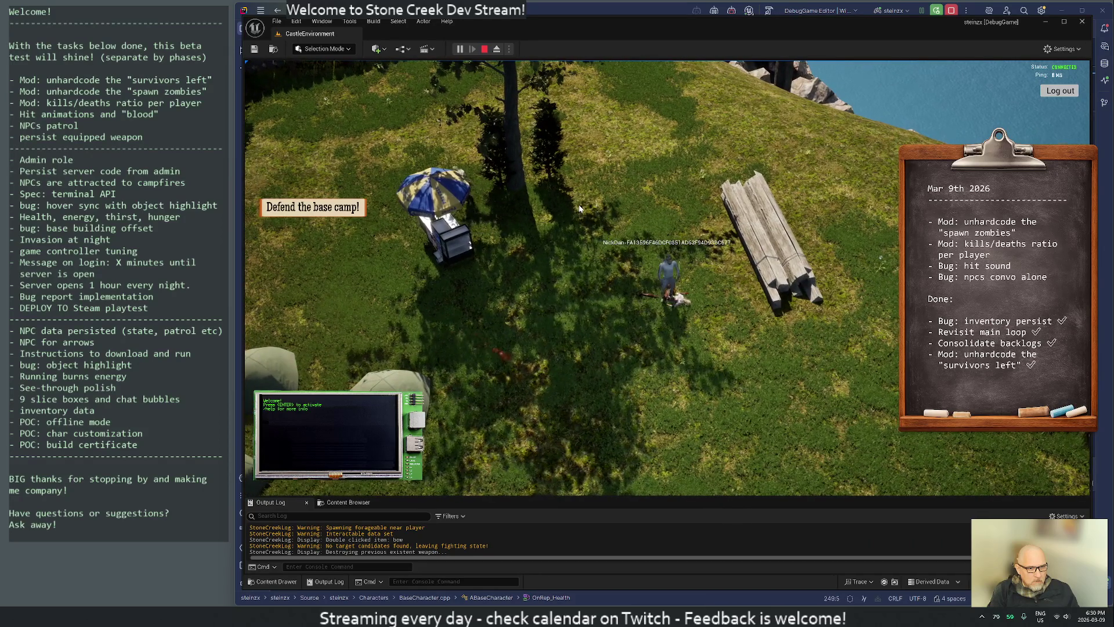
pyautogui.press('a')
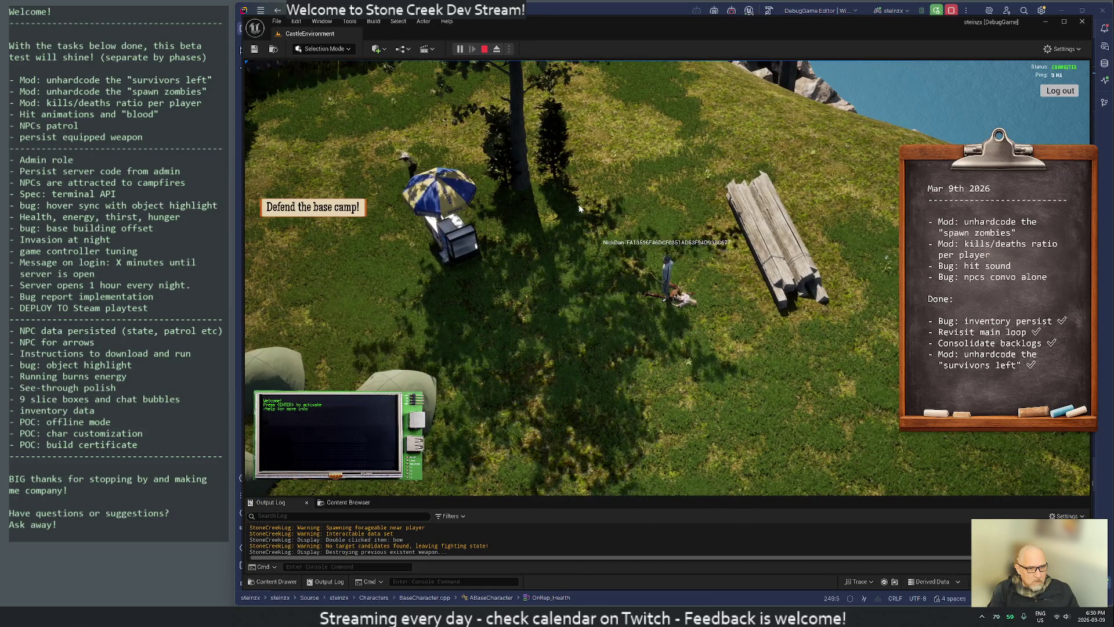
pyautogui.press('a')
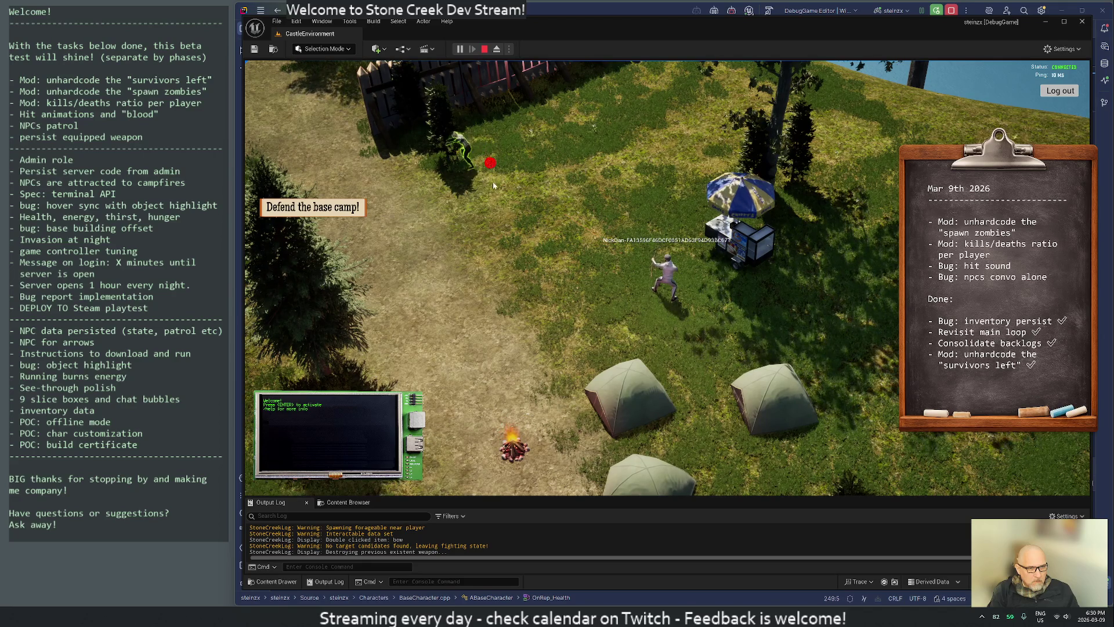
# Move left toward the fence and shoot the approaching zombie dead with the bow.
pyautogui.click(455, 226)
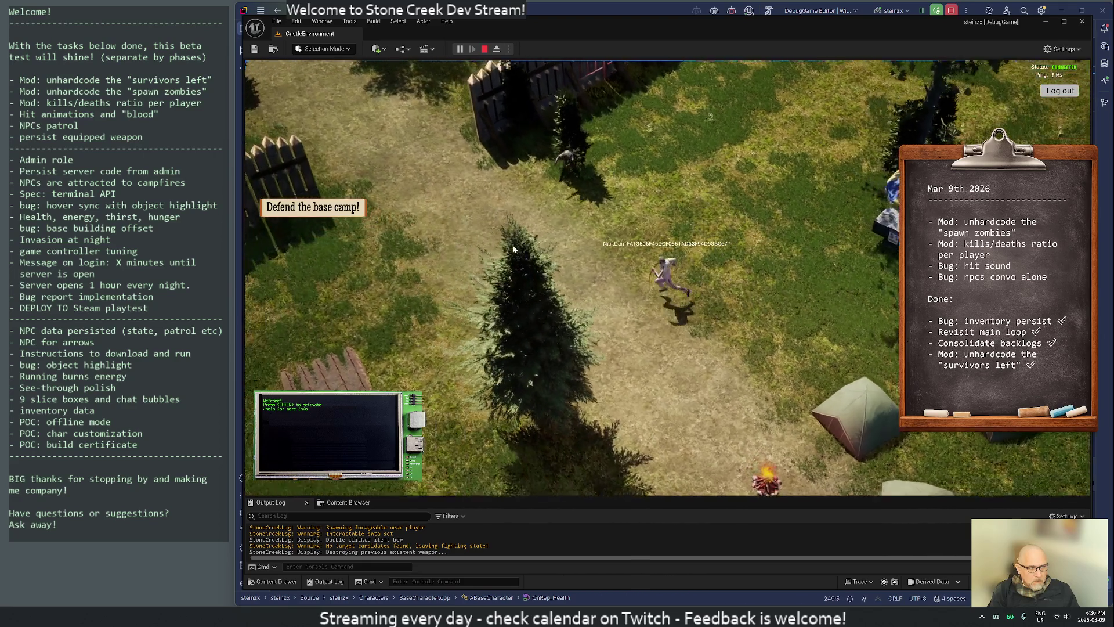
pyautogui.click(513, 248)
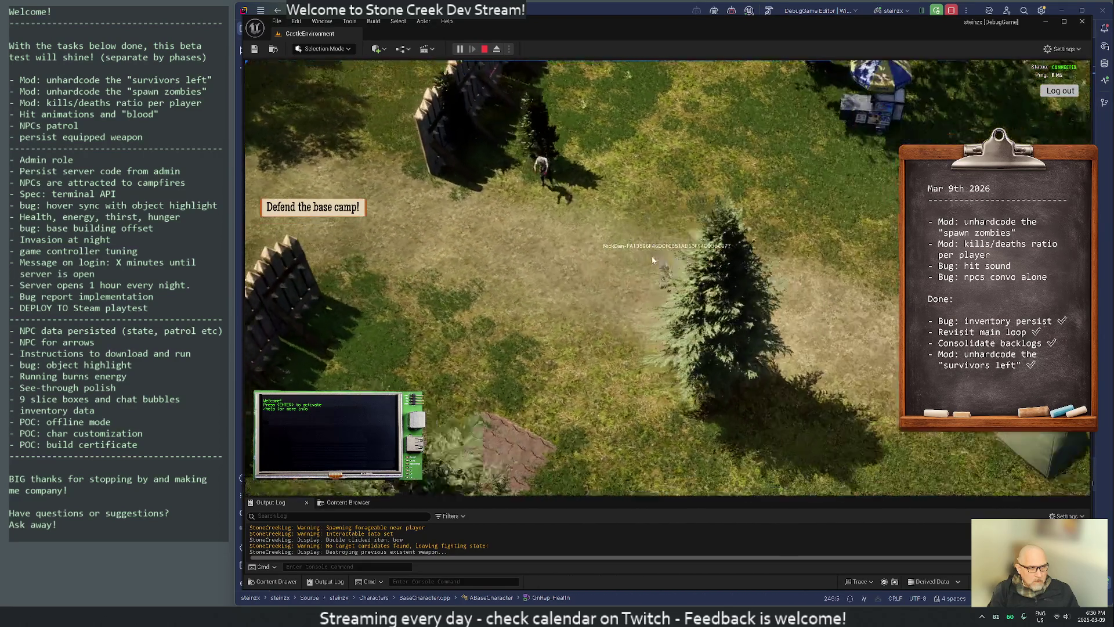
pyautogui.click(579, 214)
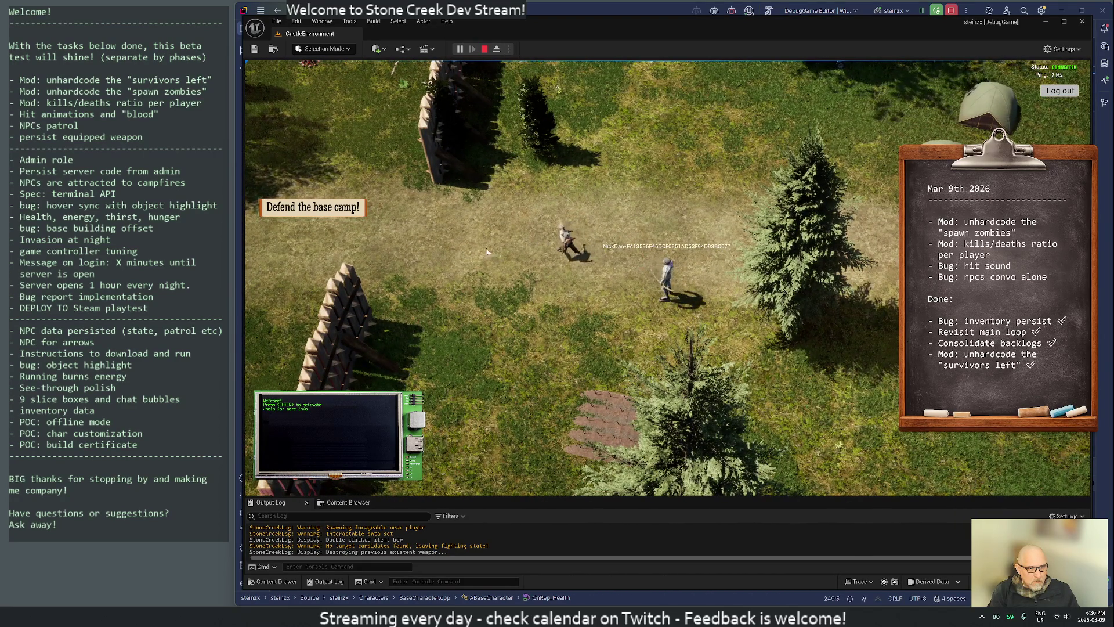
pyautogui.click(407, 235)
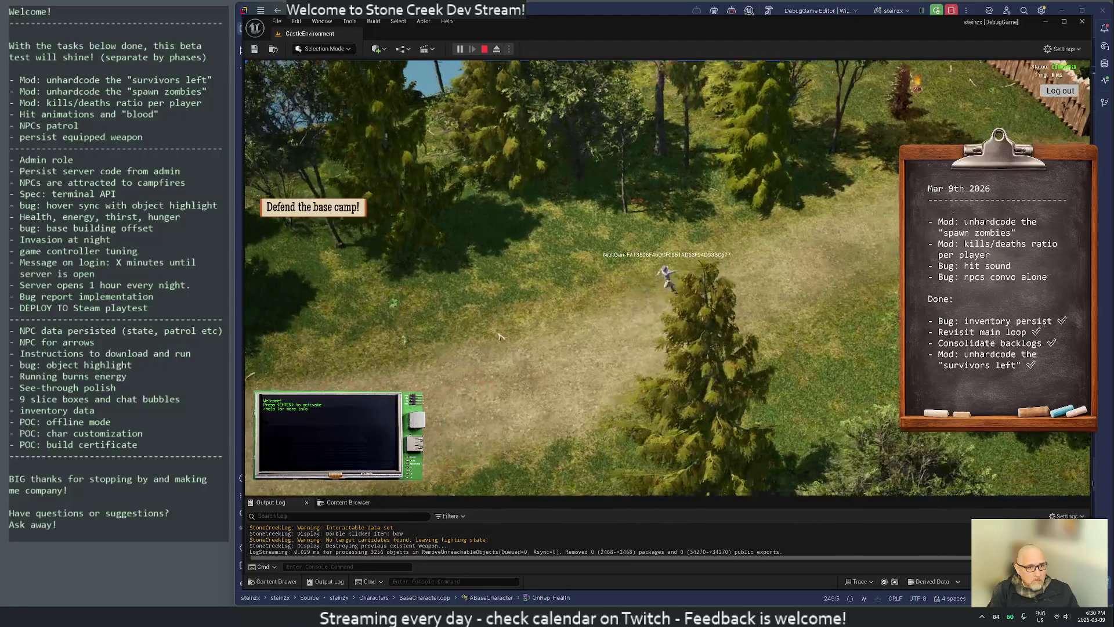
# Toggle the world map a few times to check the player's location, pulling the camera back.
pyautogui.press('m')
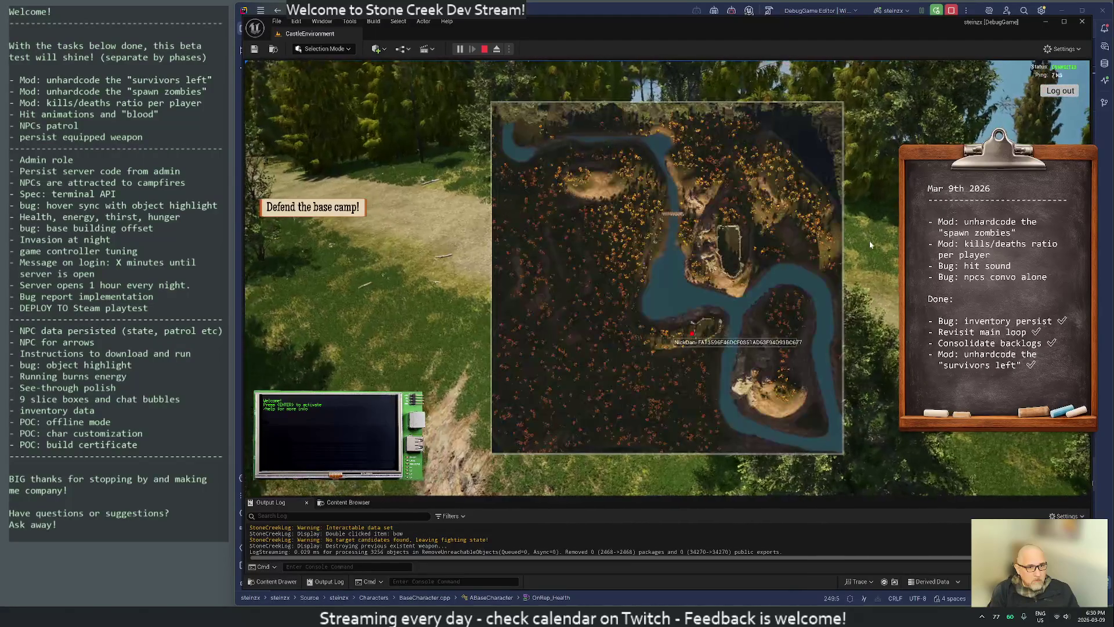
pyautogui.press('m')
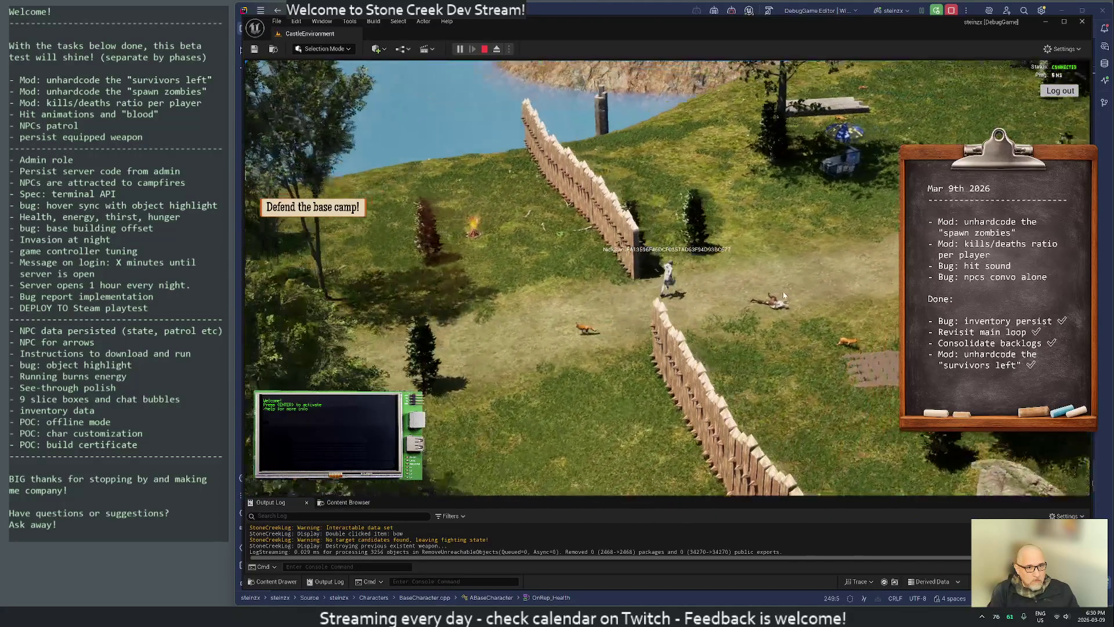
pyautogui.press('m')
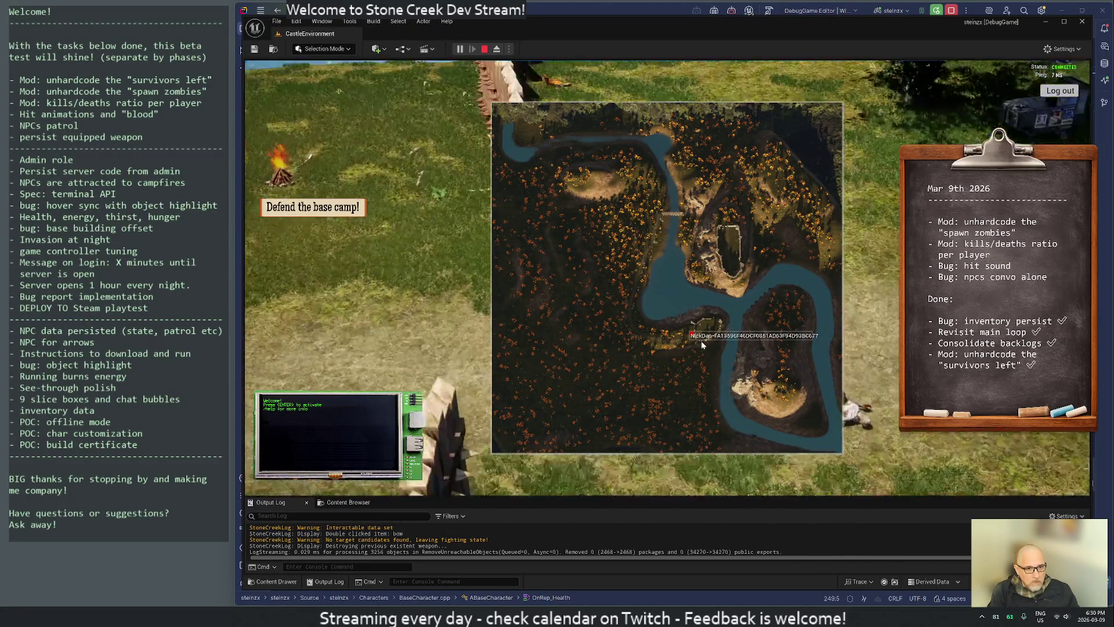
pyautogui.press('m')
pyautogui.press('m')
pyautogui.press('m')
pyautogui.scroll(-3, 681, 336)
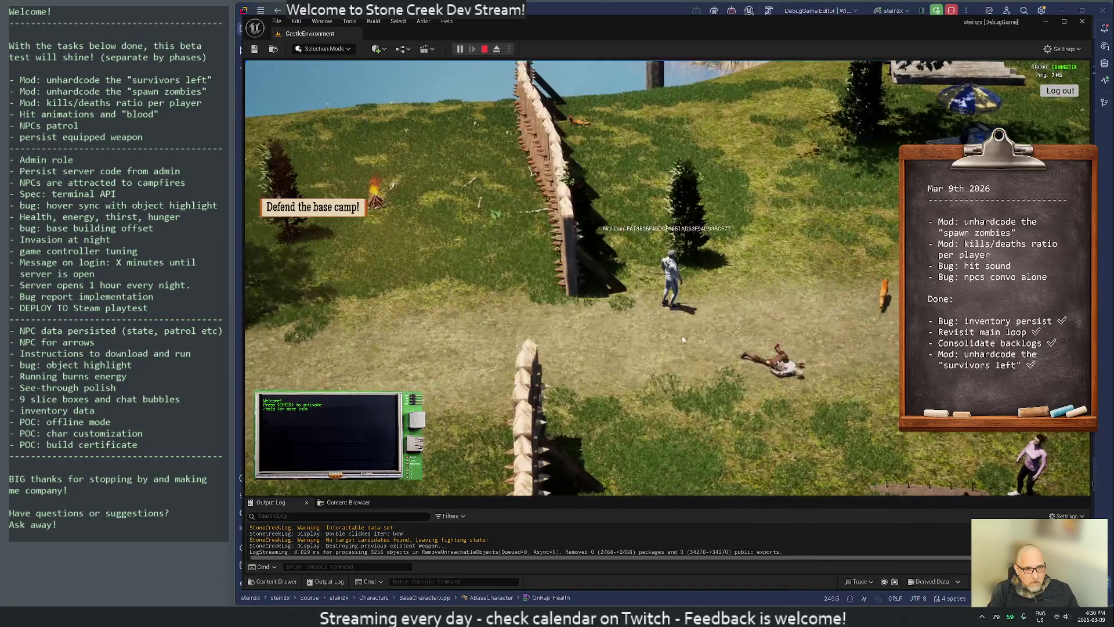
pyautogui.press('m')
pyautogui.press('m')
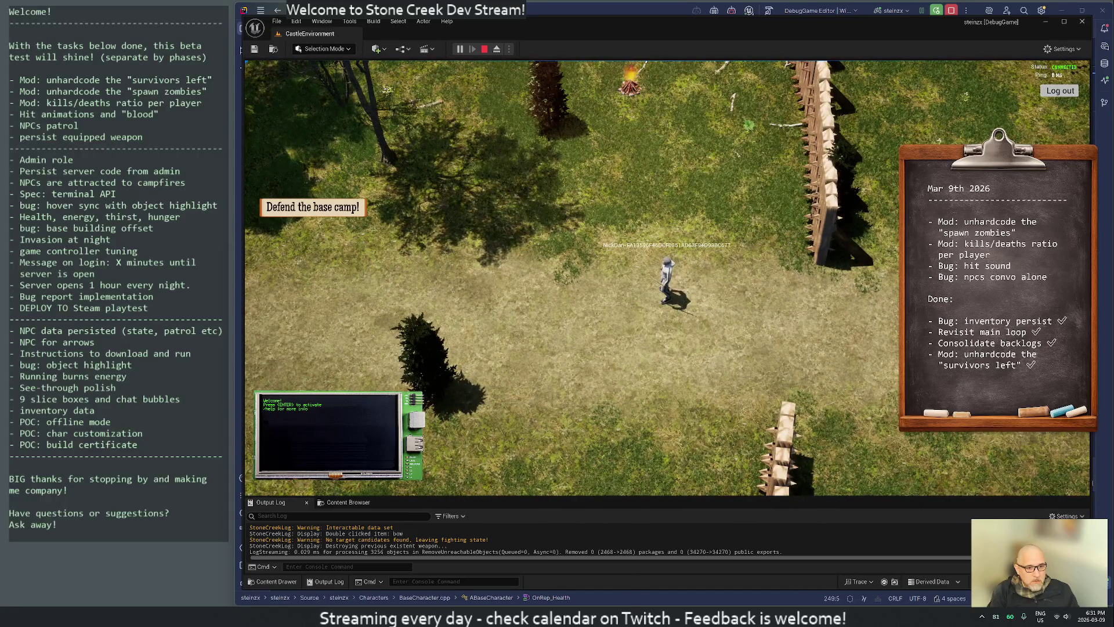
pyautogui.hotkey('alt', 'Tab')
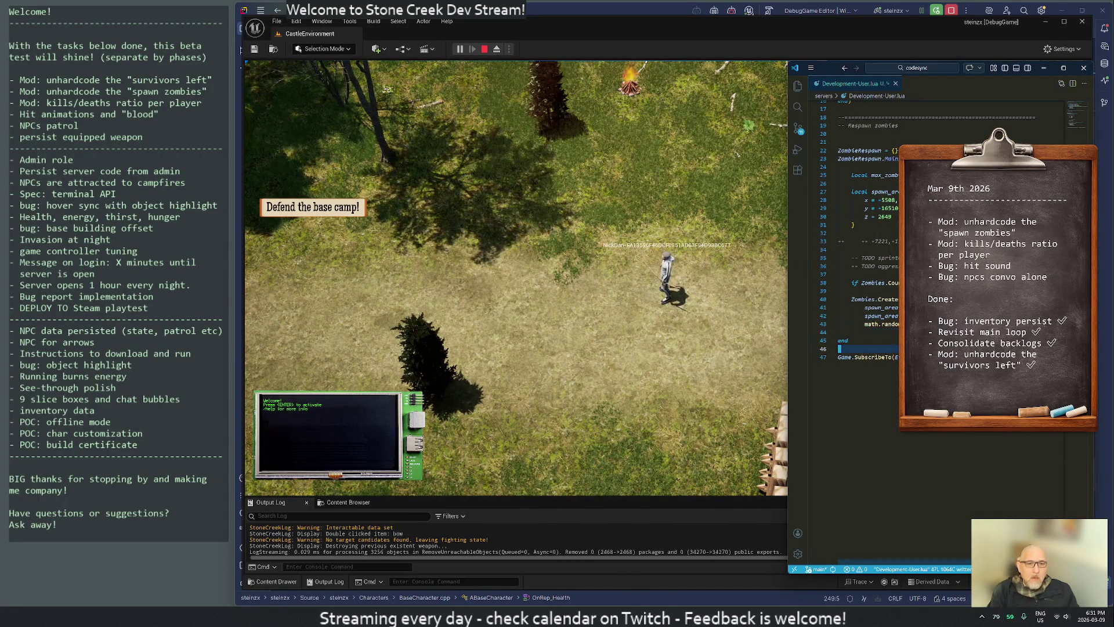
# Add a blank line at the end of Development-User.lua and make the game's Output Log panel taller.
pyautogui.hotkey('ctrl', 'End')
pyautogui.press('Return')
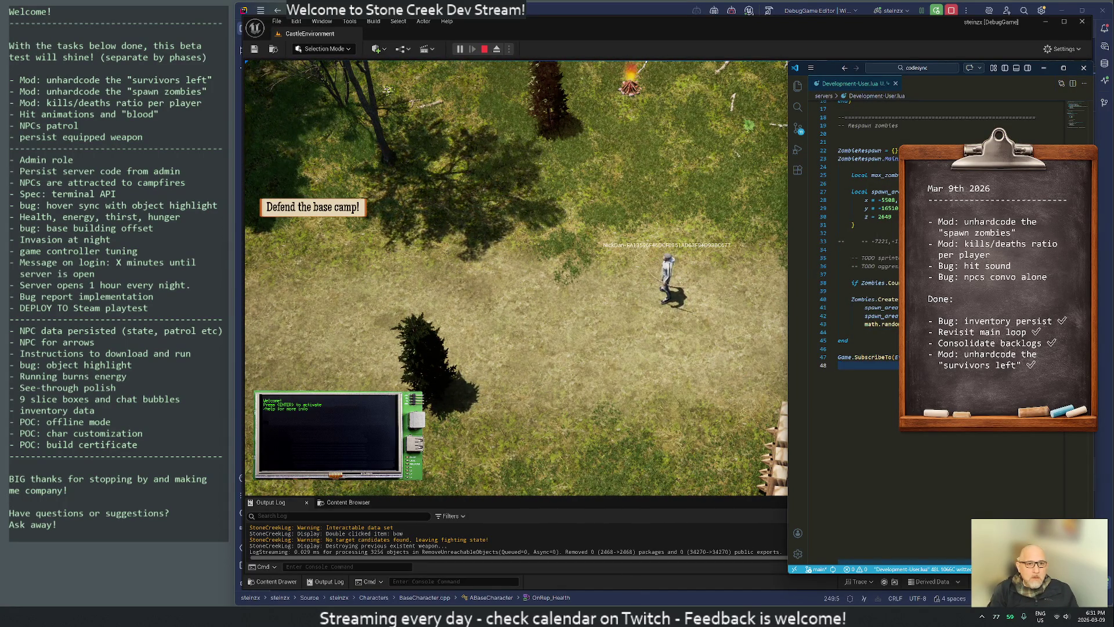
pyautogui.hotkey('alt', 'Tab')
pyautogui.scroll(-3, 538, 273)
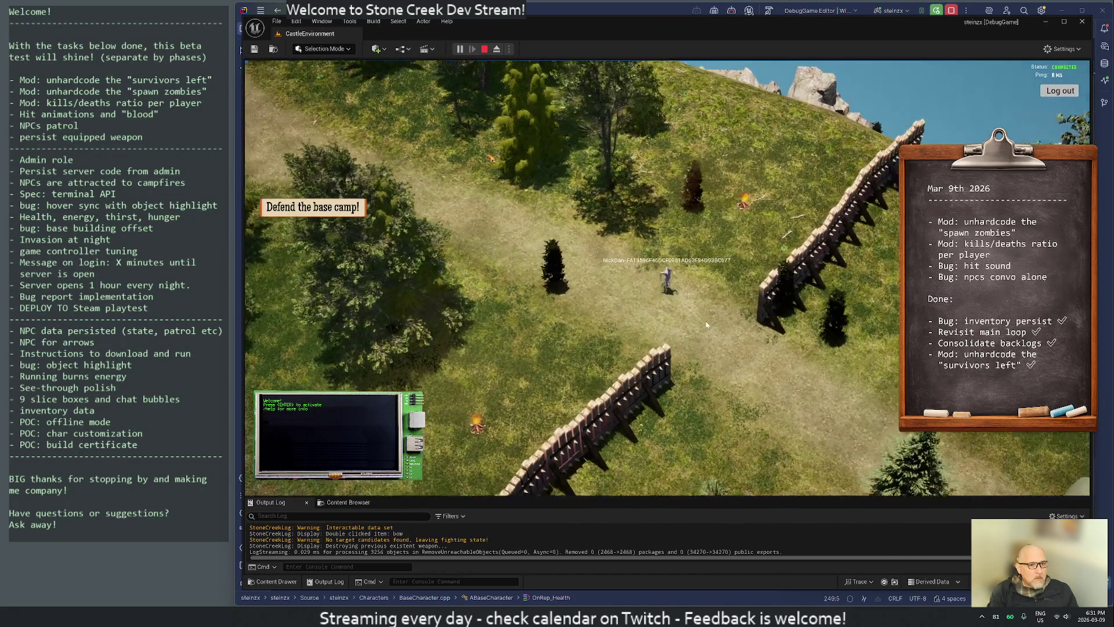
pyautogui.hotkey('alt', 'Tab')
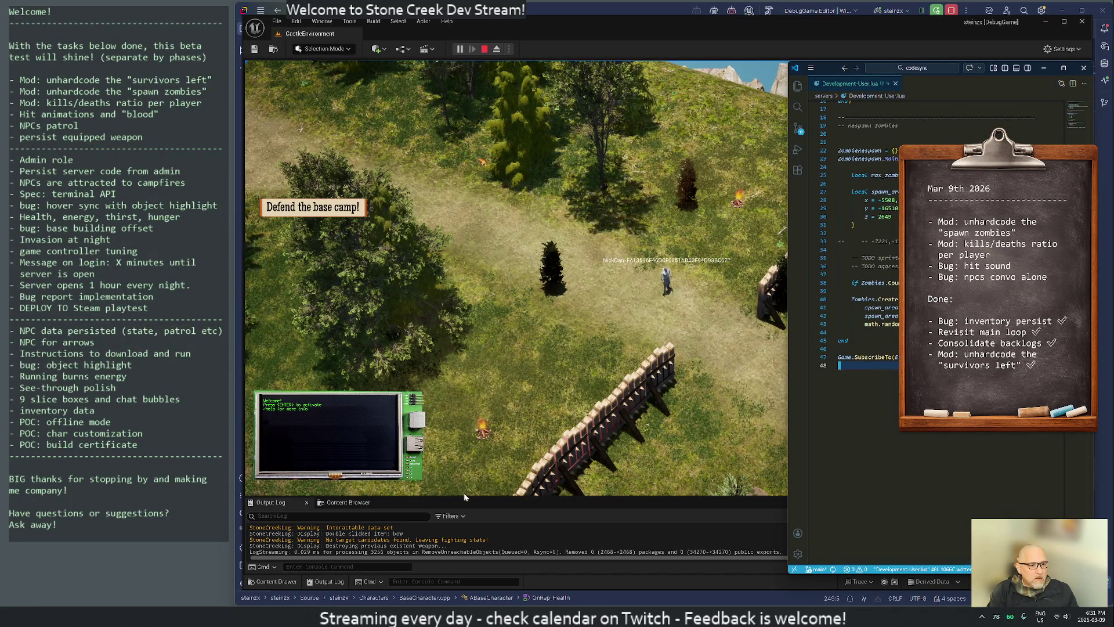
pyautogui.moveTo(464, 495); pyautogui.dragTo(464, 420)
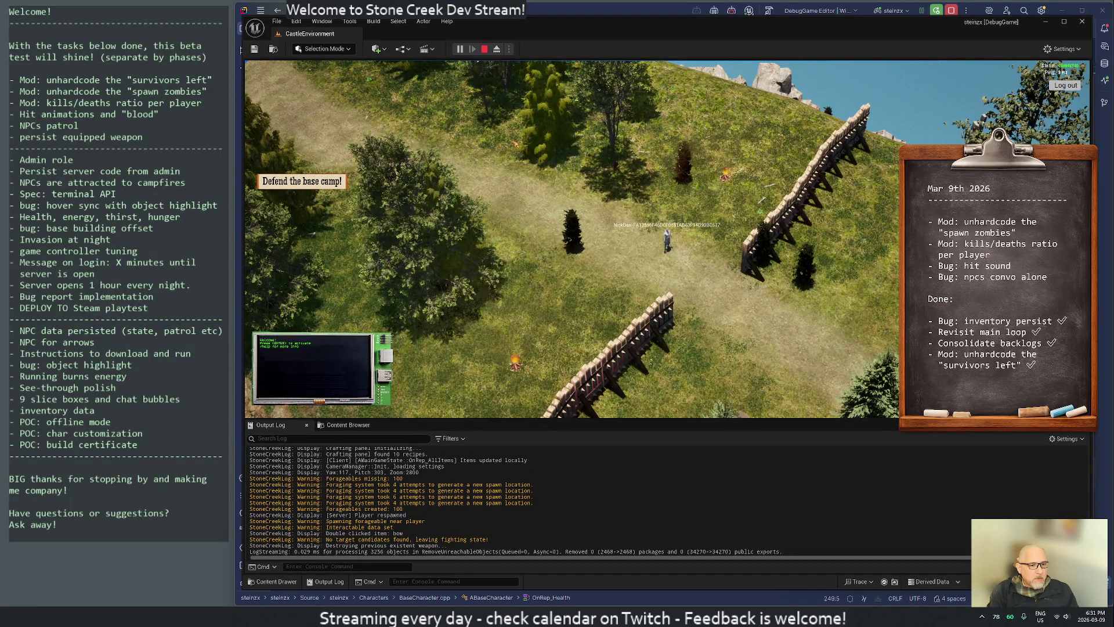
pyautogui.hotkey('alt', 'Tab')
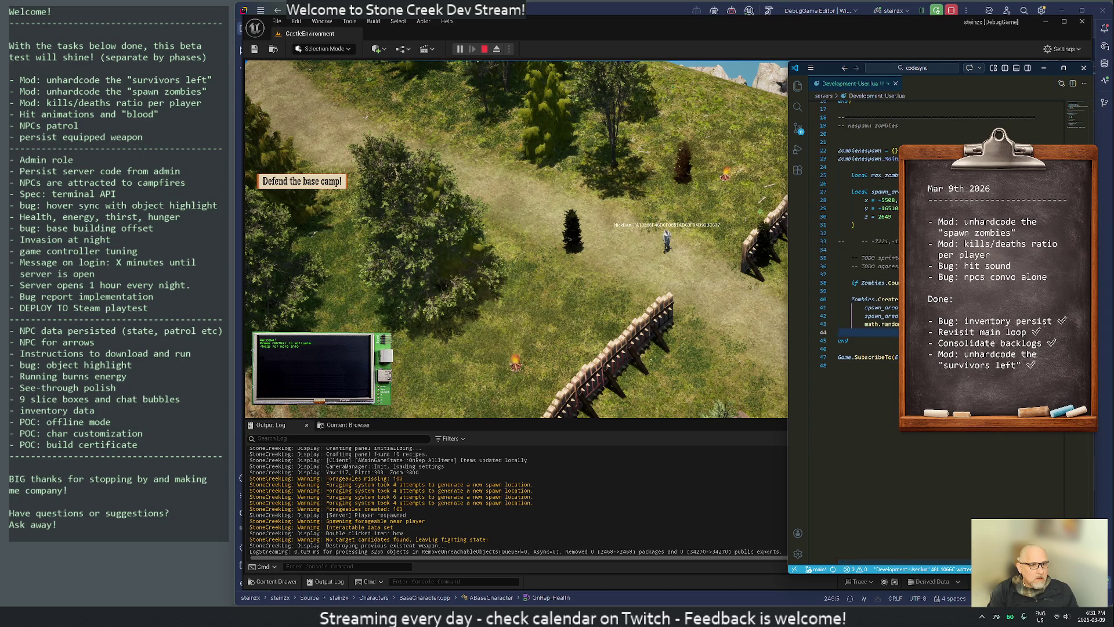
pyautogui.click(840, 349)
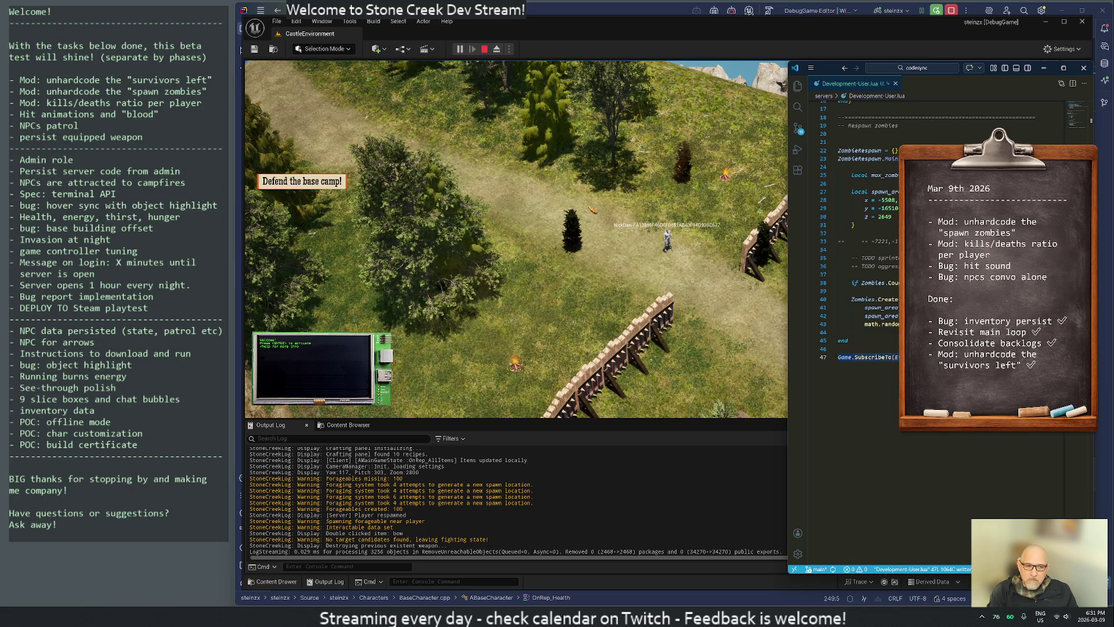
# Execute the updated zombie respawn Lua script from the in-game editor in the running game.
pyautogui.click(555, 343)
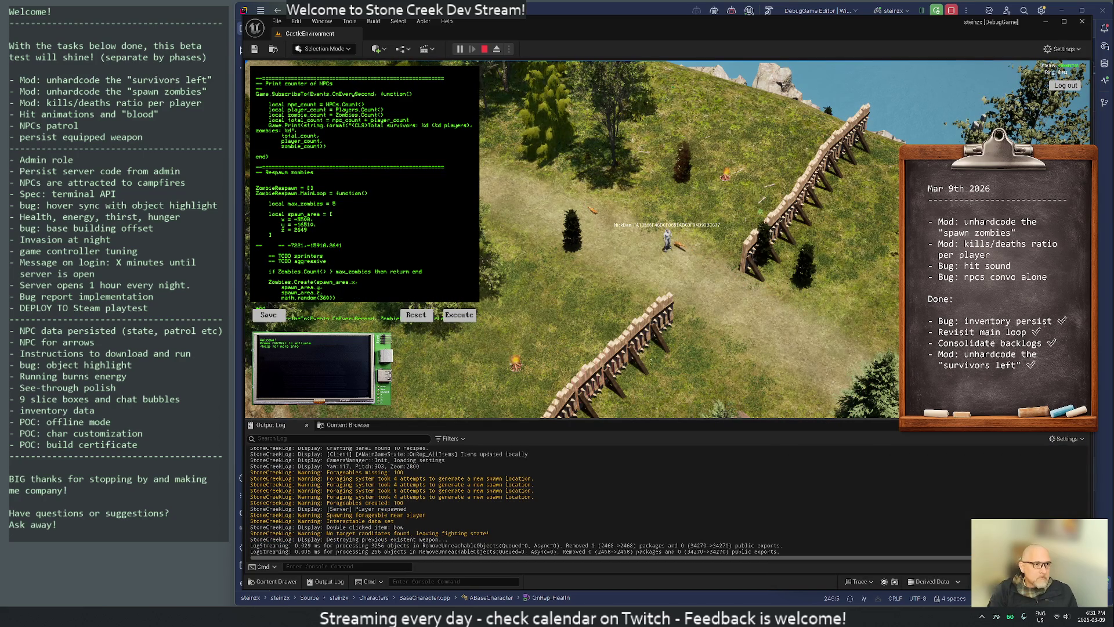
pyautogui.scroll(-3, 555, 339)
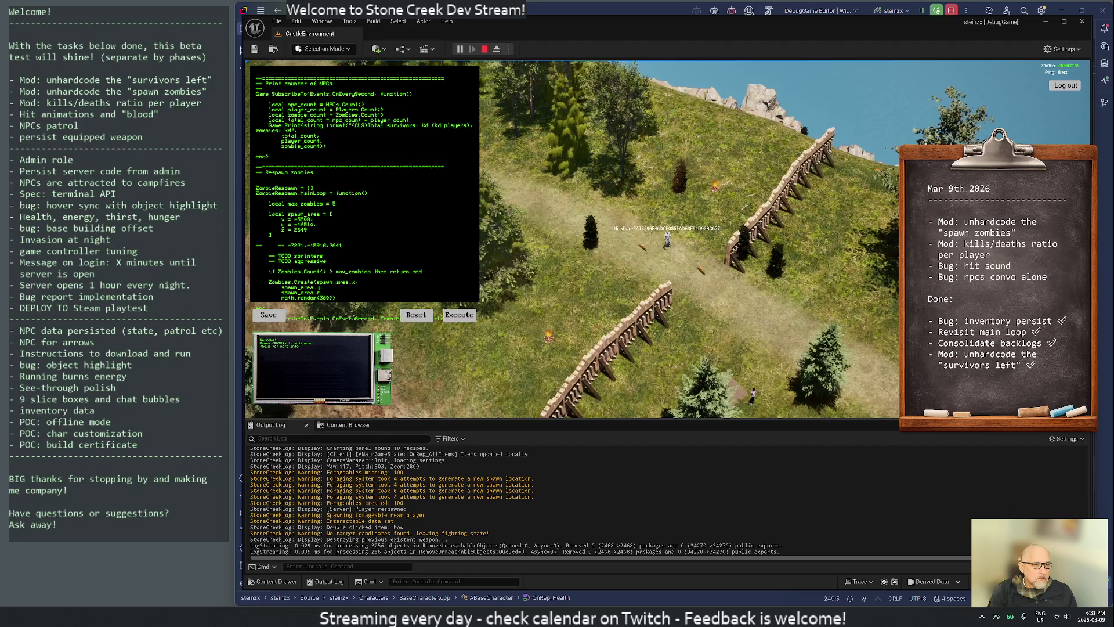
pyautogui.scroll(-3, 555, 339)
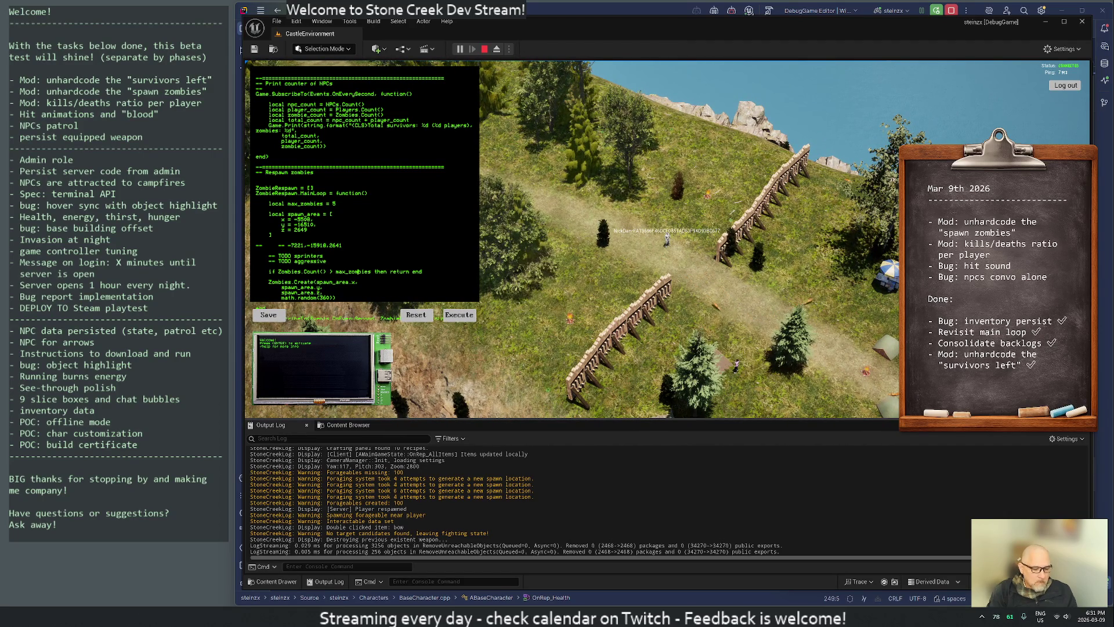
pyautogui.press('Down')
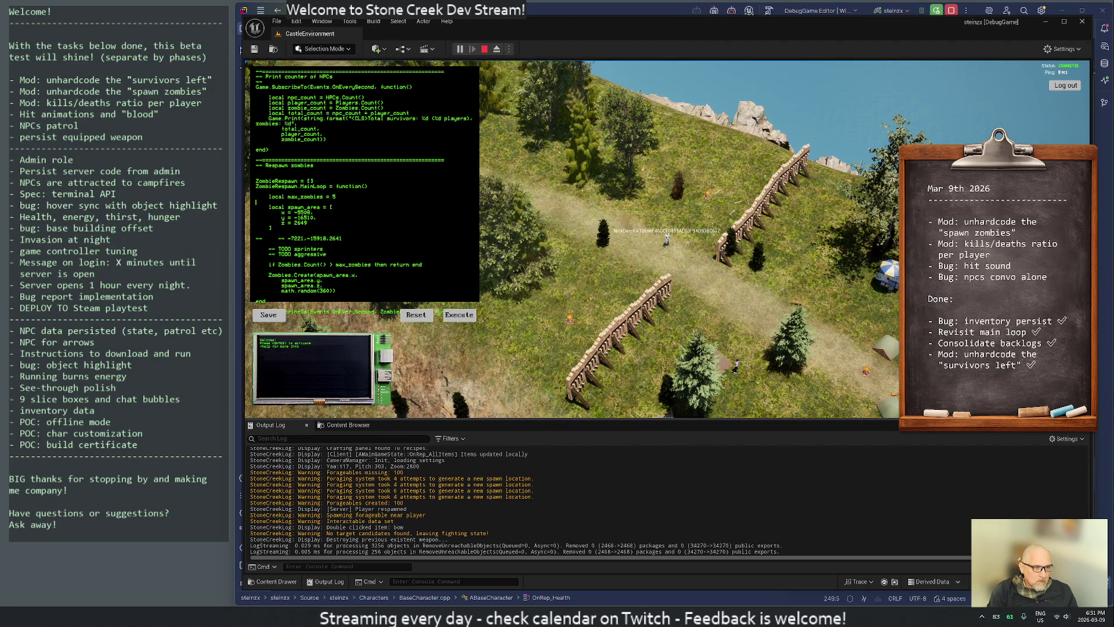
pyautogui.click(468, 317)
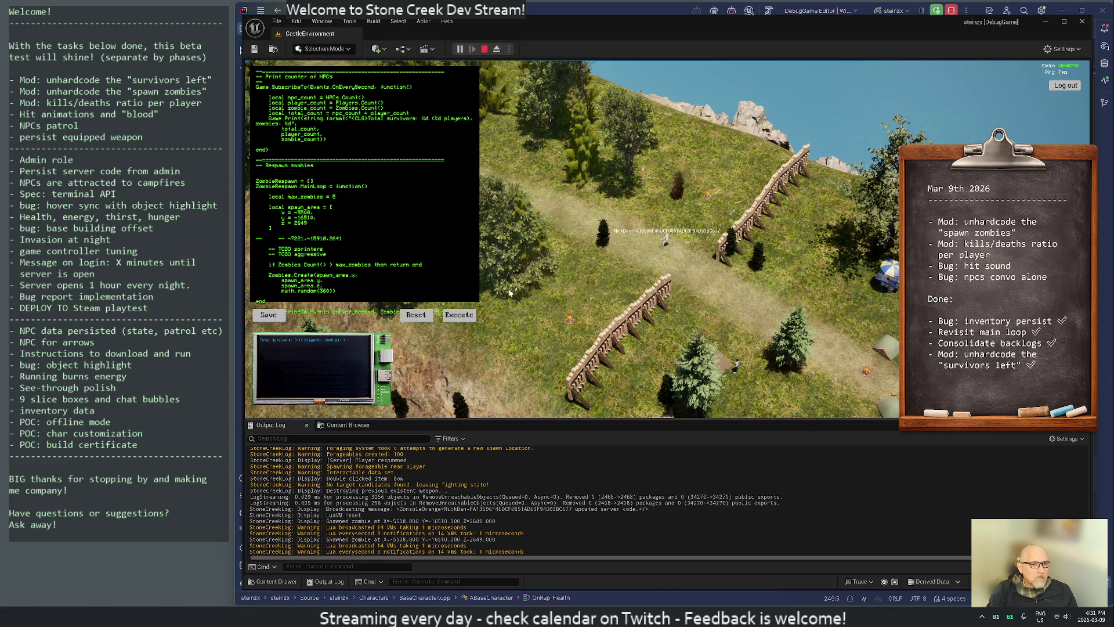
# Close the in-game Lua editor and walk the player north along the path.
pyautogui.press('e')
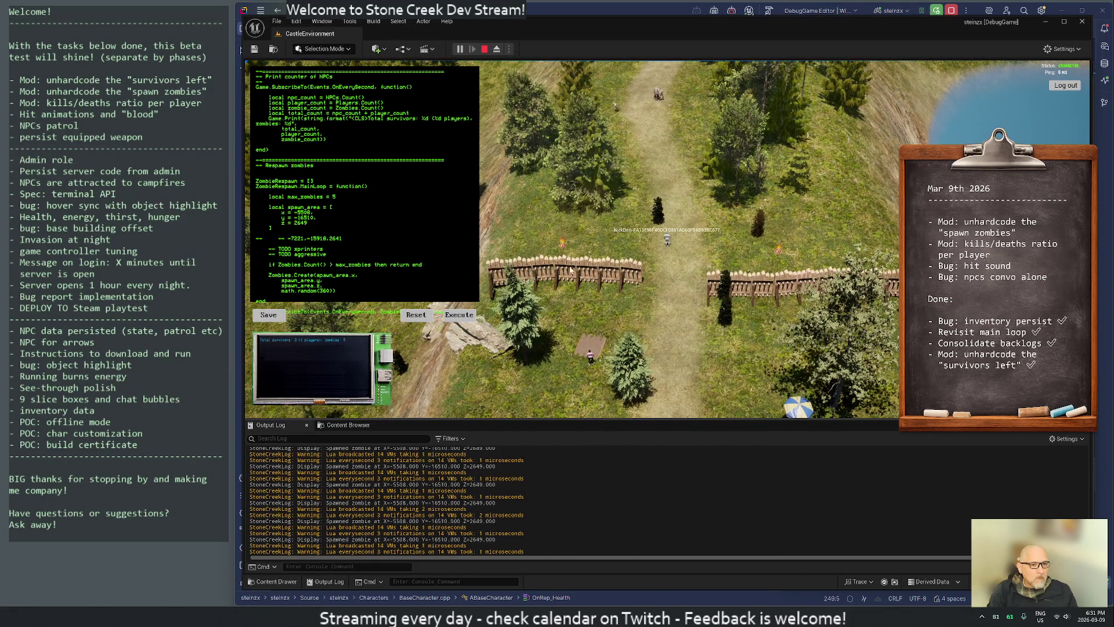
pyautogui.press('Escape')
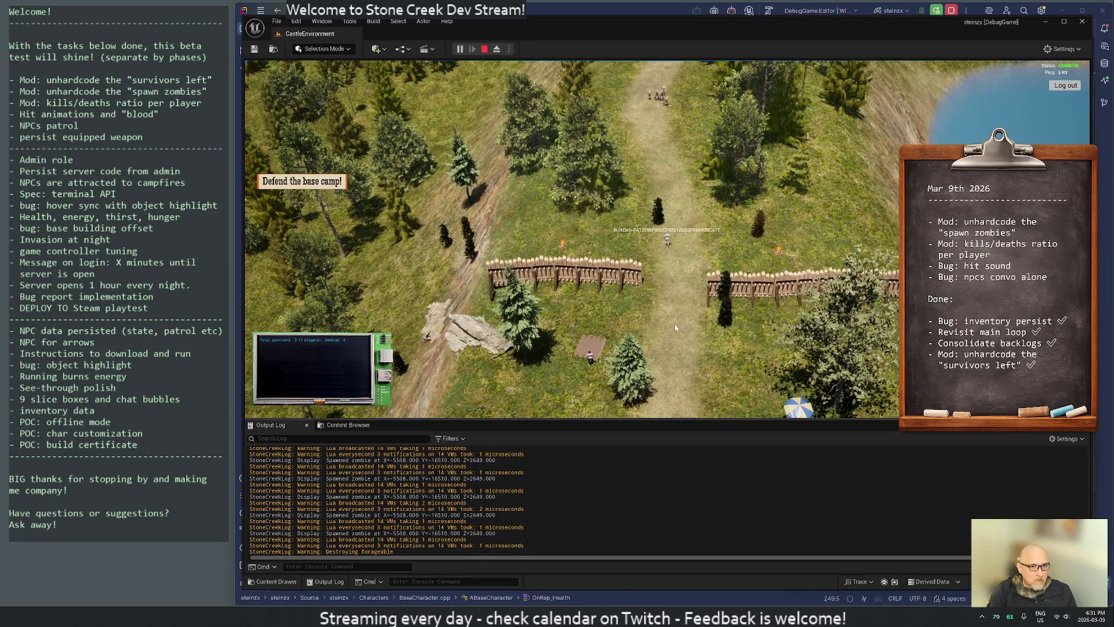
pyautogui.press('w')
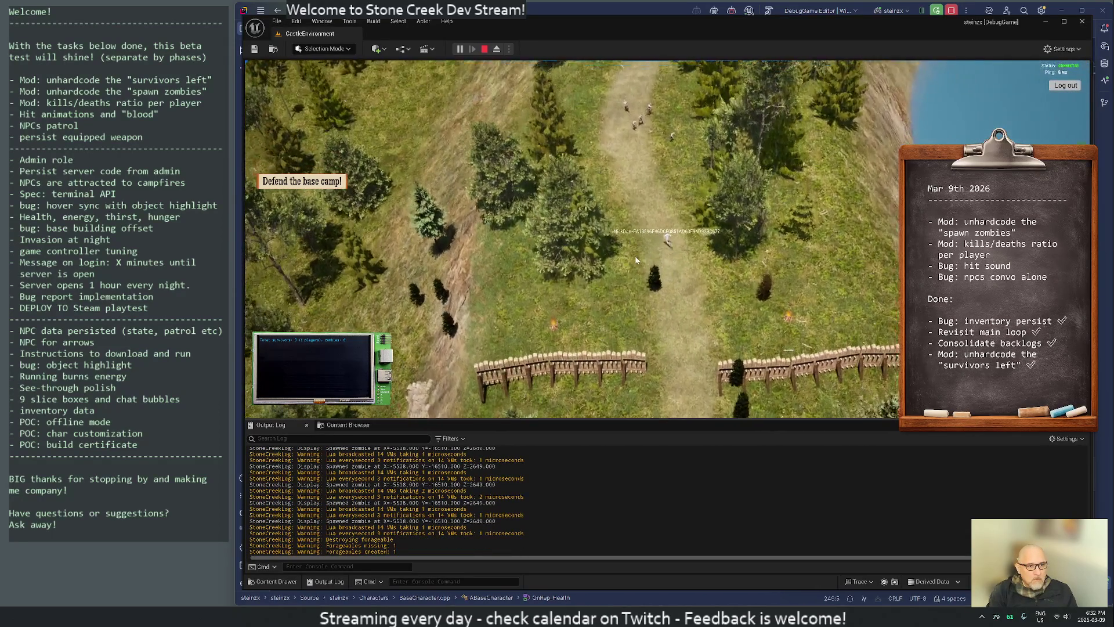
pyautogui.press('w')
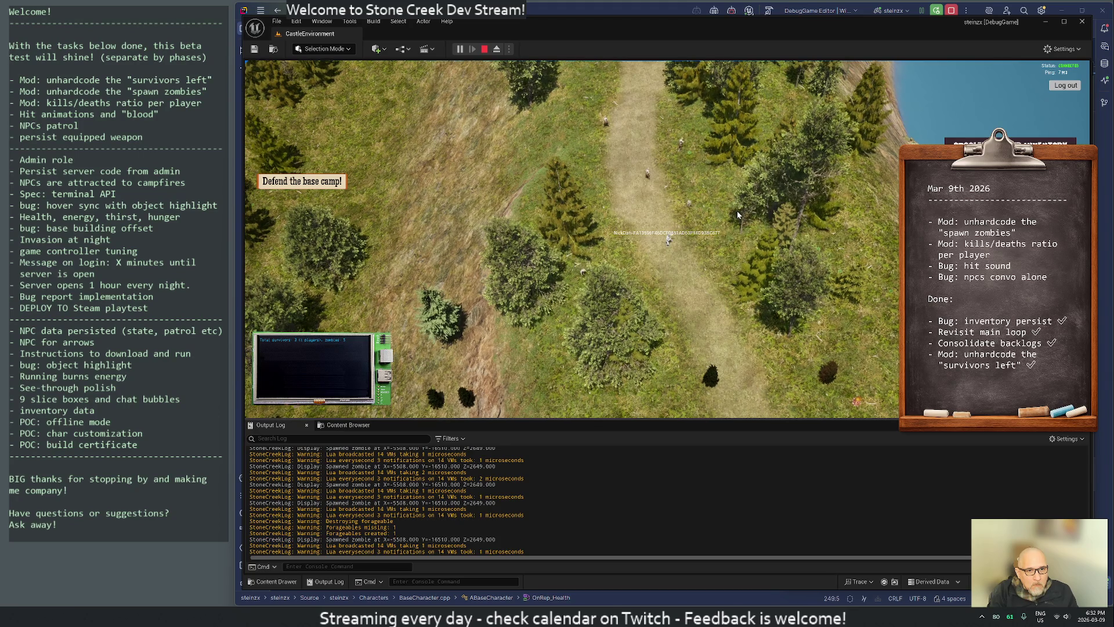
pyautogui.press('w')
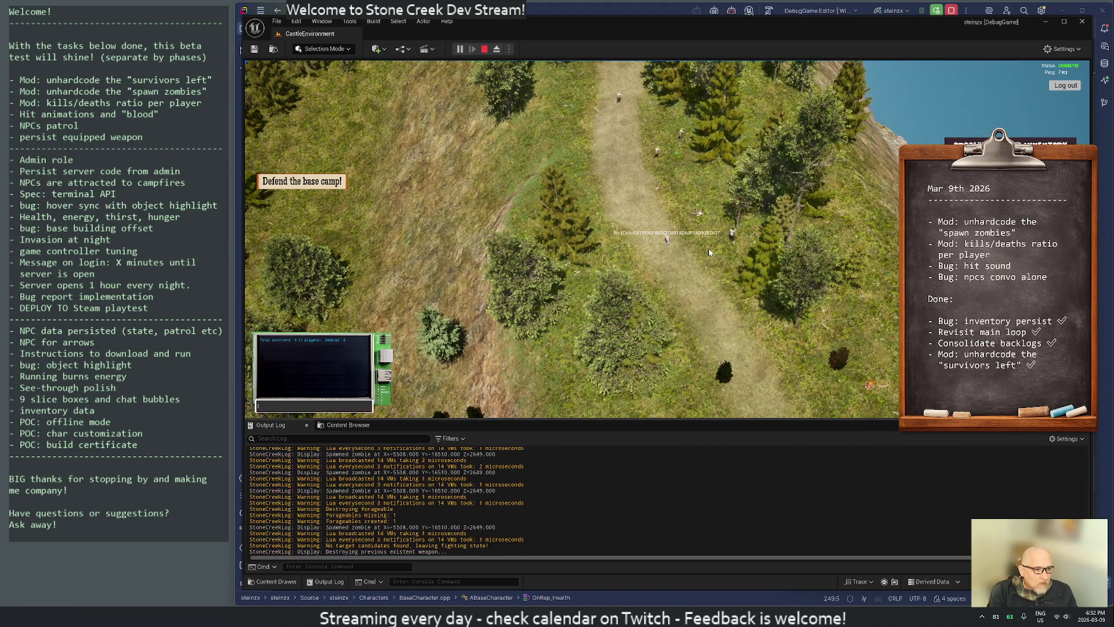
# Approach the respawned zombies crowding the clearing, then stop the play session.
pyautogui.press('Return')
pyautogui.press('w')
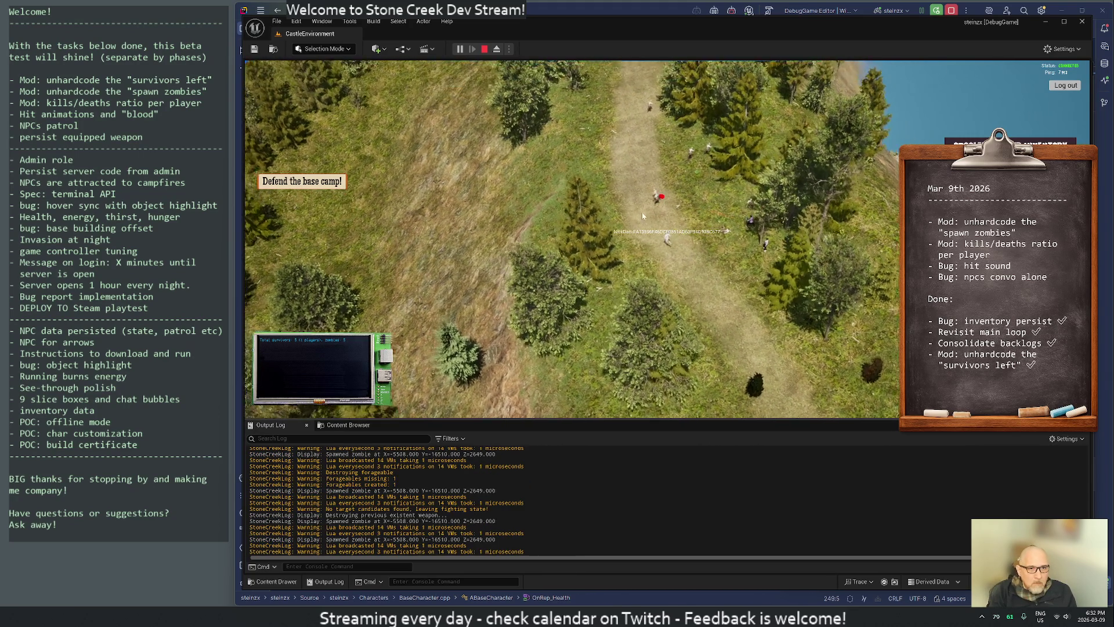
pyautogui.press('w')
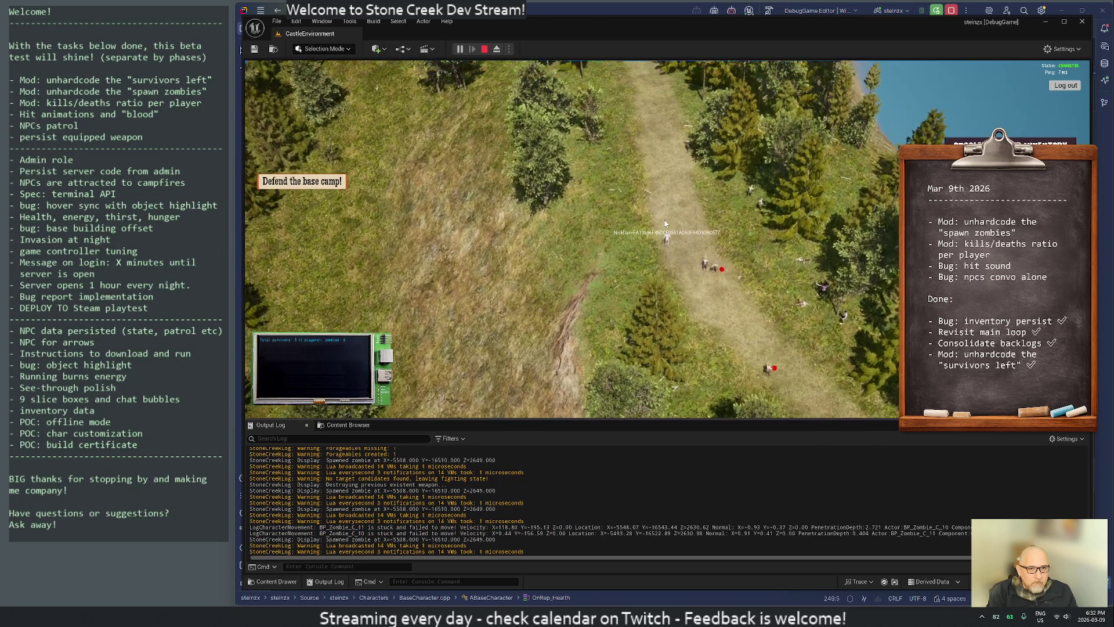
pyautogui.press('Return')
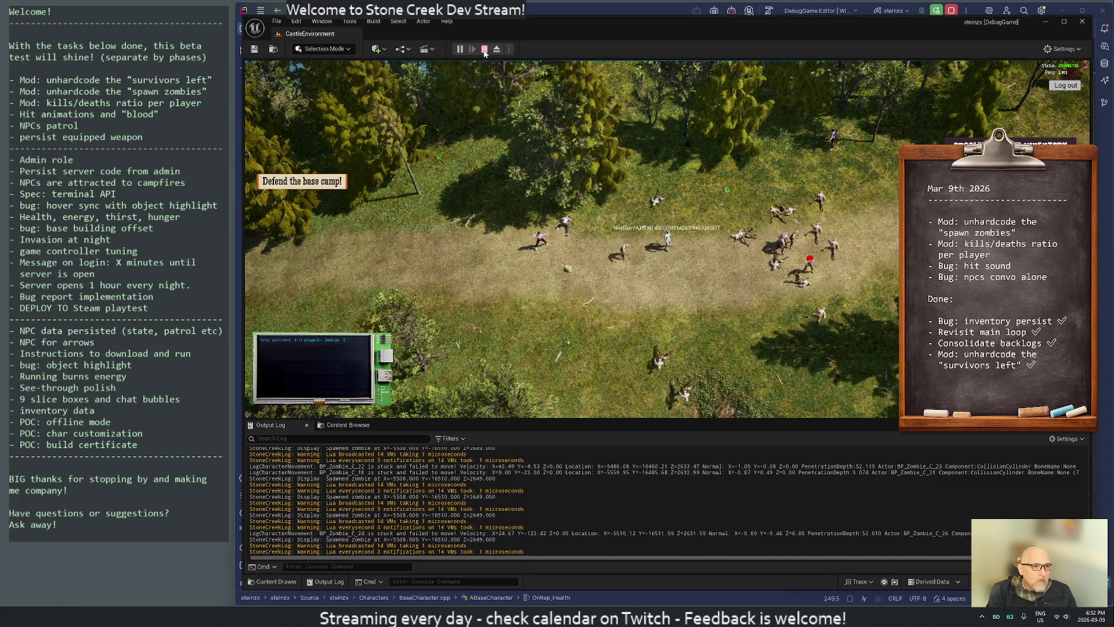
pyautogui.press('Escape')
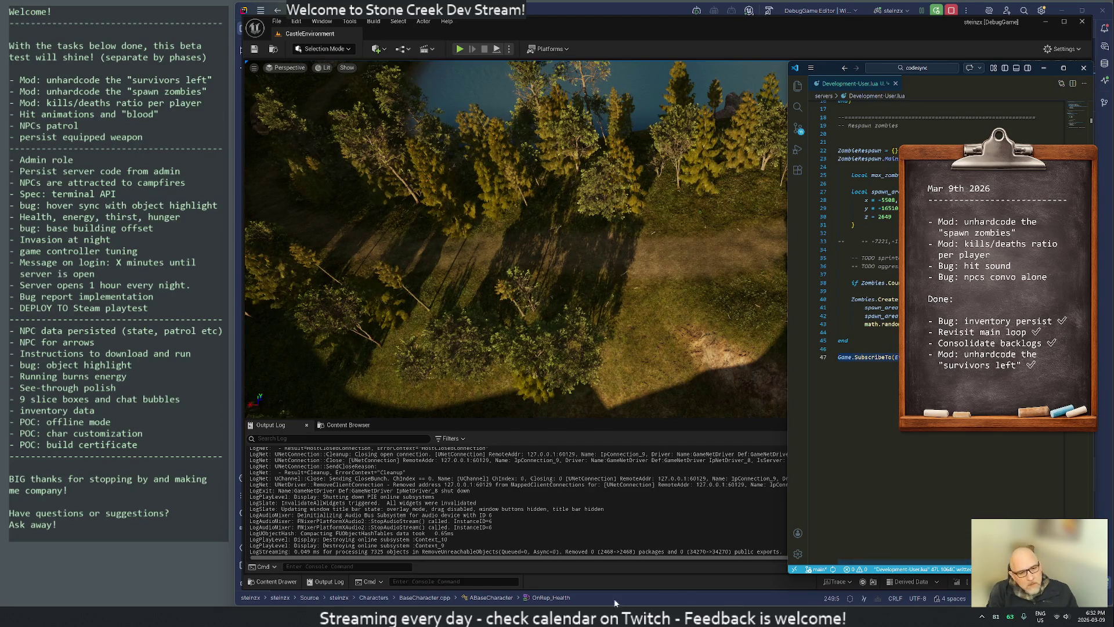
# Bring the ChatGPT chat window to the front over Unreal Editor.
pyautogui.hotkey('alt', 'Tab')
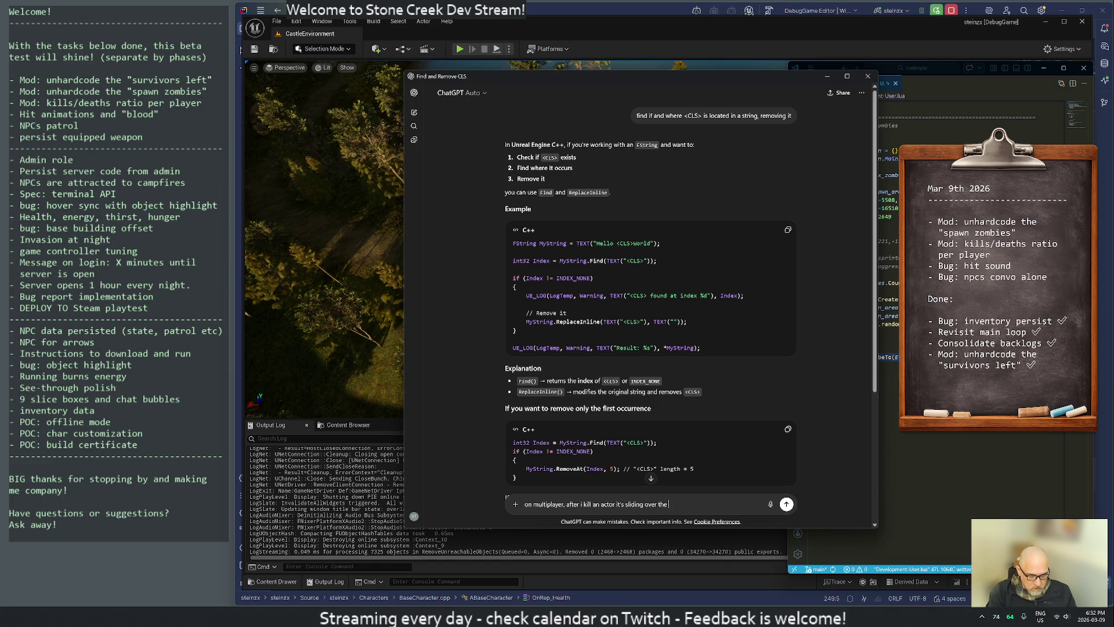
# Send the question about killed actors sliding in multiplayer and widen the window to read both responses.
pyautogui.write('or')
pyautogui.press('Return')
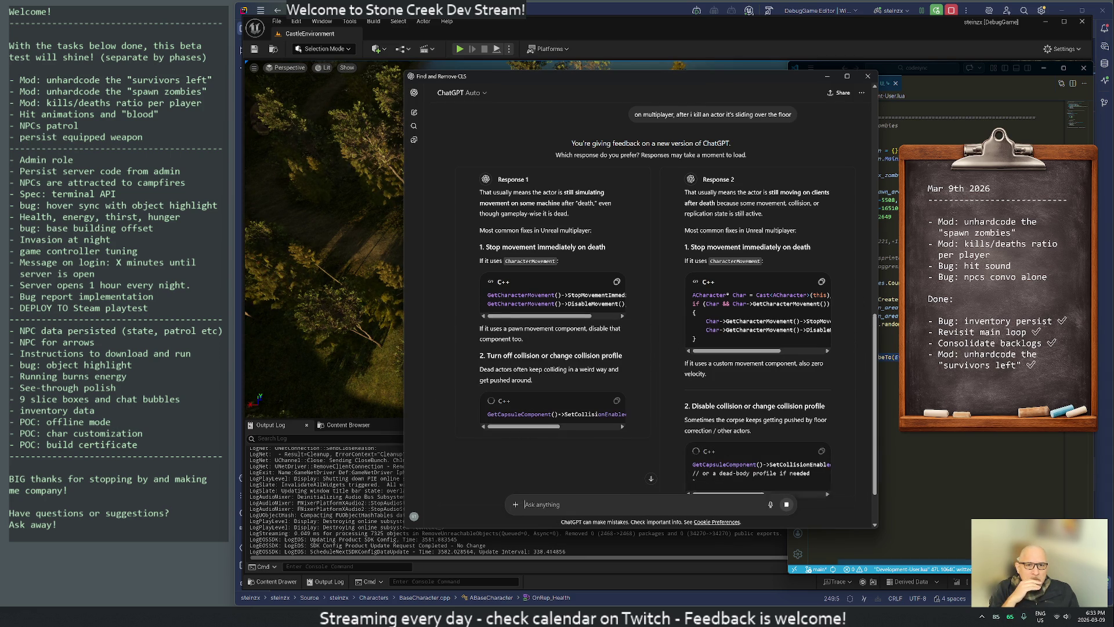
pyautogui.moveTo(876, 348); pyautogui.dragTo(1056, 348)
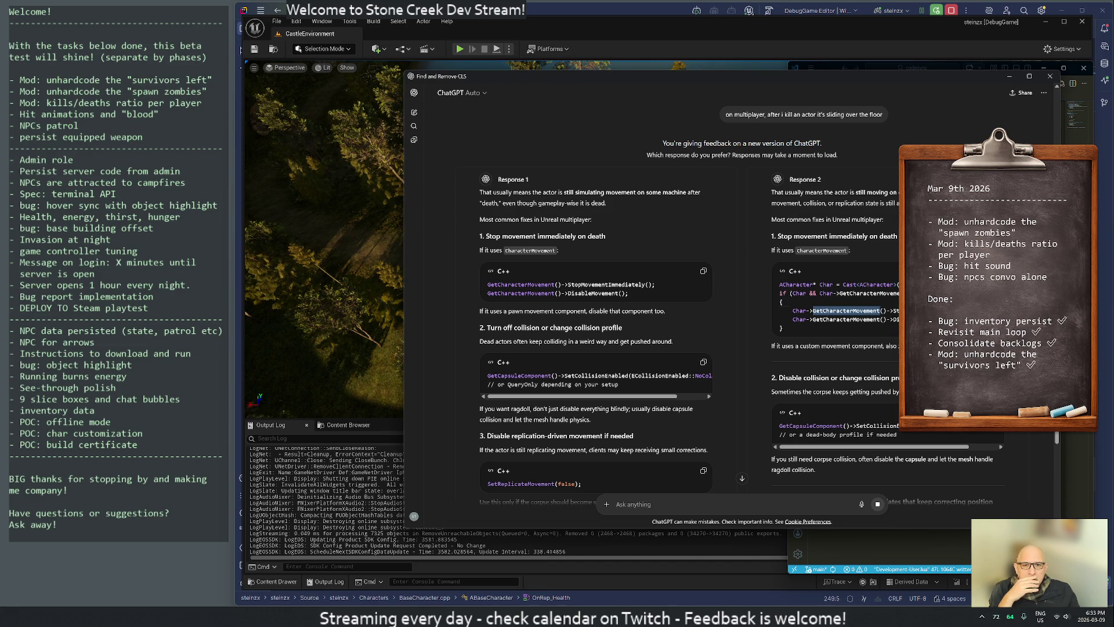
# Copy Response 2's two GetCharacterMovement stop lines and return to BaseCharacter.cpp in Rider.
pyautogui.moveTo(905, 320)
pyautogui.mouseDown()
pyautogui.moveTo(780, 284)
pyautogui.moveTo(813, 318)
pyautogui.moveTo(769, 314)
pyautogui.mouseUp()
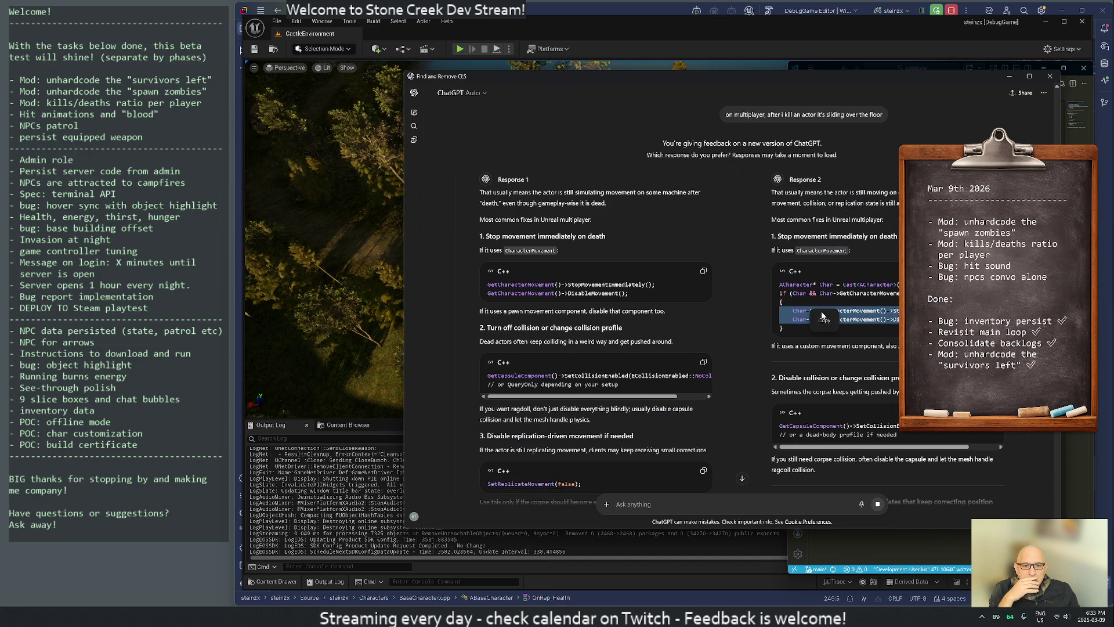
pyautogui.hotkey('alt', 'Tab')
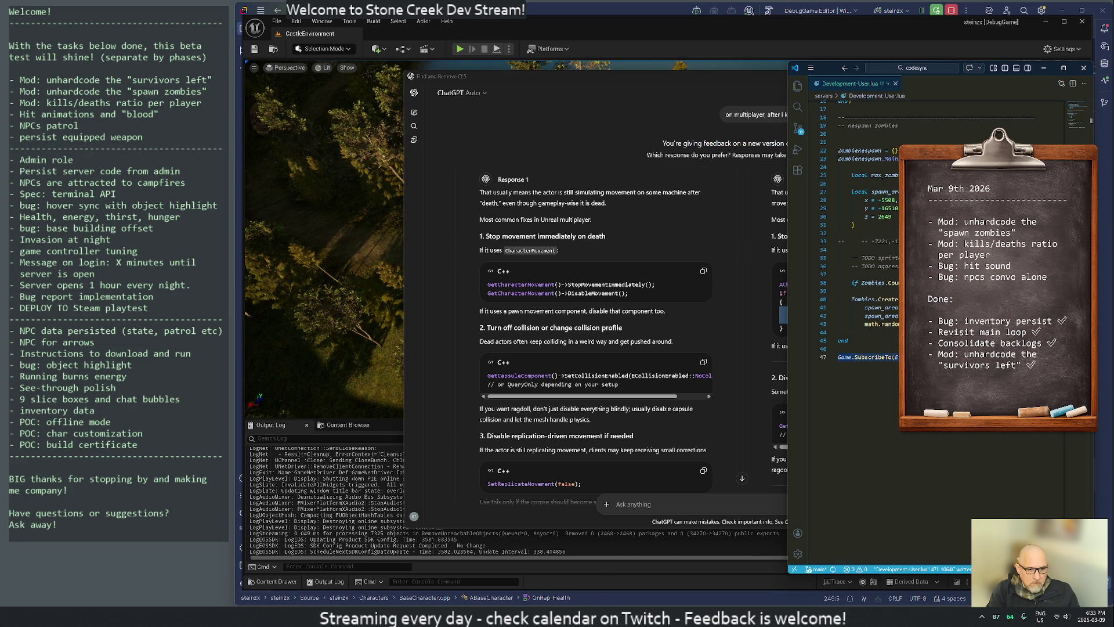
pyautogui.hotkey('alt', 'Tab')
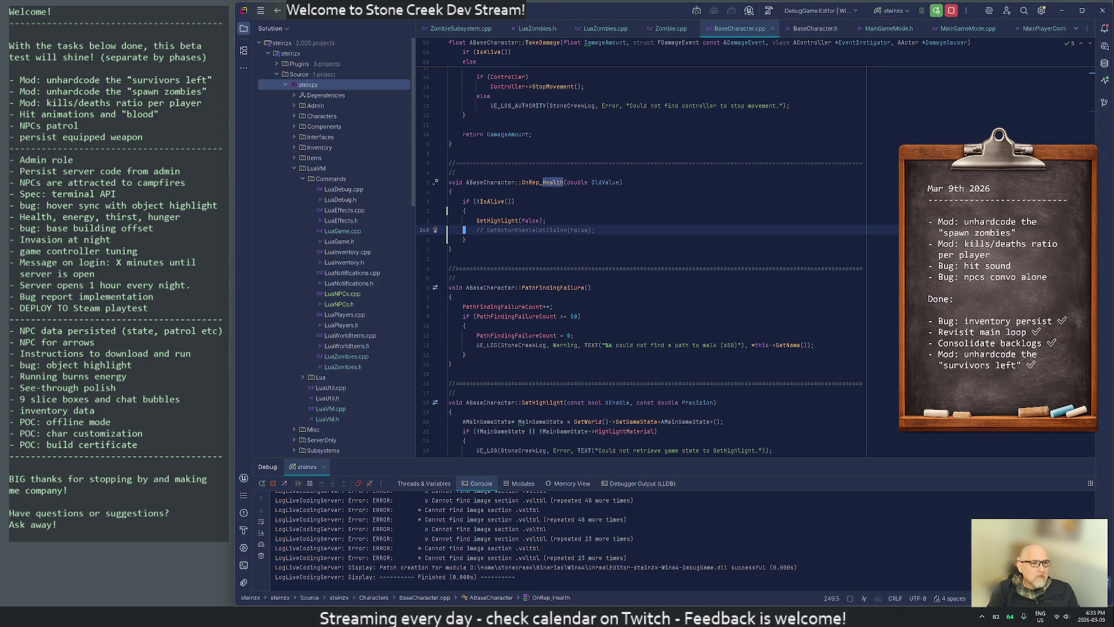
# Paste the movement-stopping calls into OnRep_Health, dropping the collision line and Char prefix, and add the include.
pyautogui.write('Char->GetCharacterMovement()->StopMovementImmediately(); Char->GetCharacterMovement()->DisableMovement();')
pyautogui.write('j')
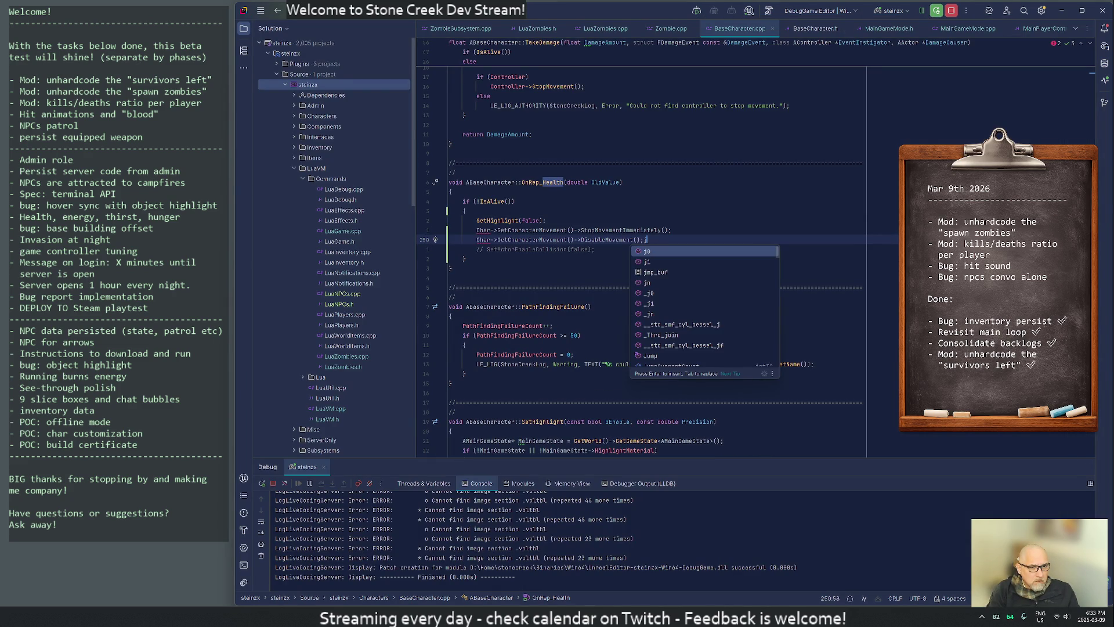
pyautogui.press('Escape')
pyautogui.press('BackSpace')
pyautogui.press('Down')
pyautogui.hotkey('ctrl', 'y')
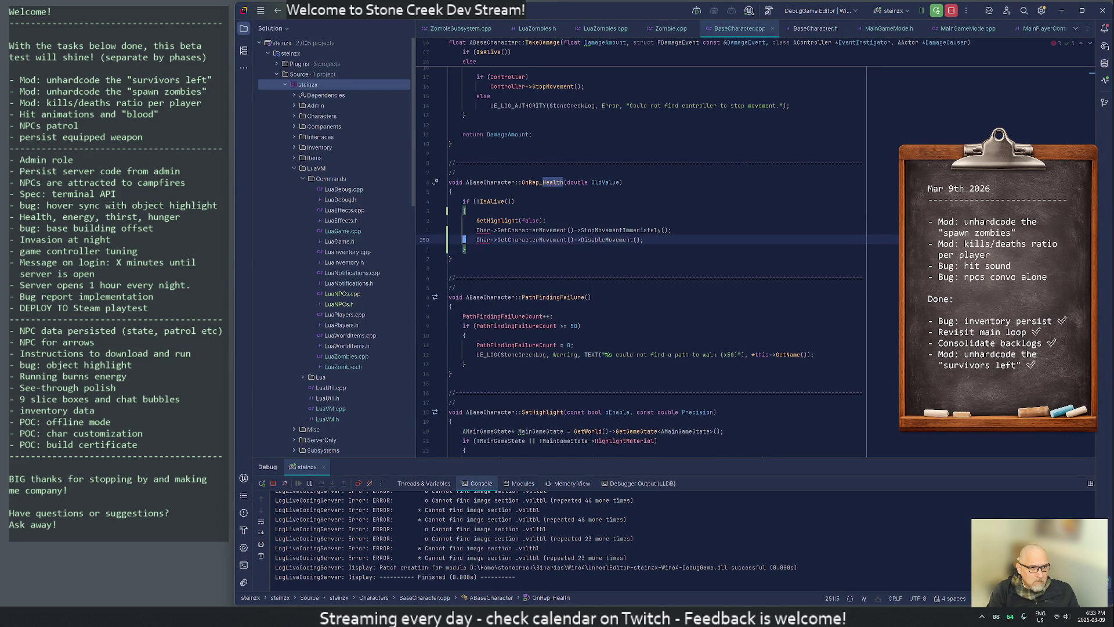
pyautogui.press('Up')
pyautogui.press('Up')
pyautogui.press('Down')
pyautogui.hotkey('ctrl', 'Delete')
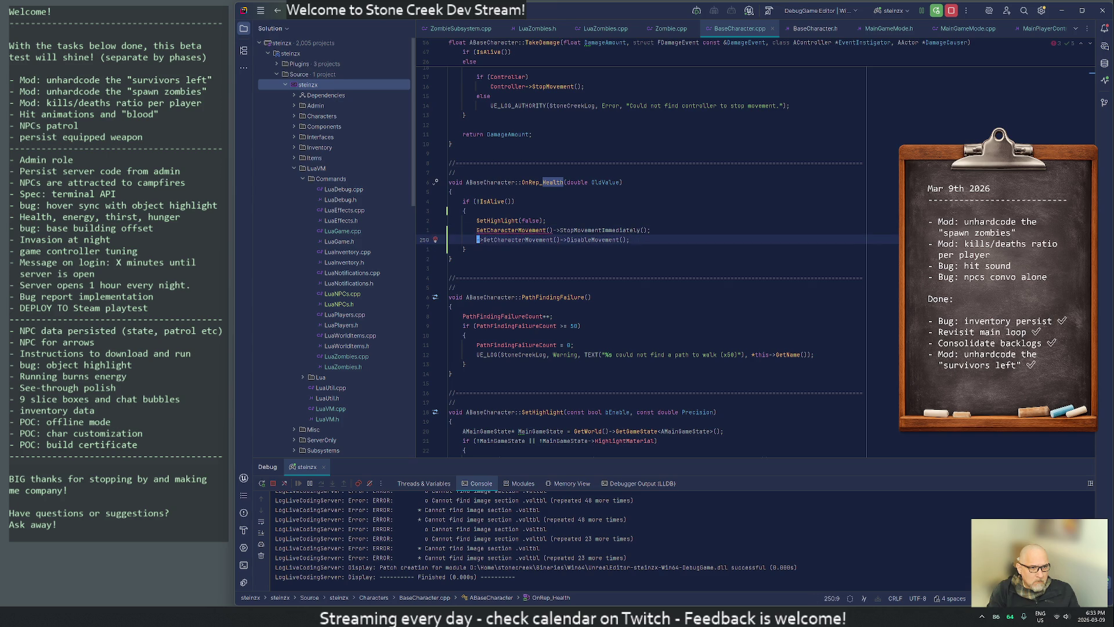
pyautogui.hotkey('alt', 'Return')
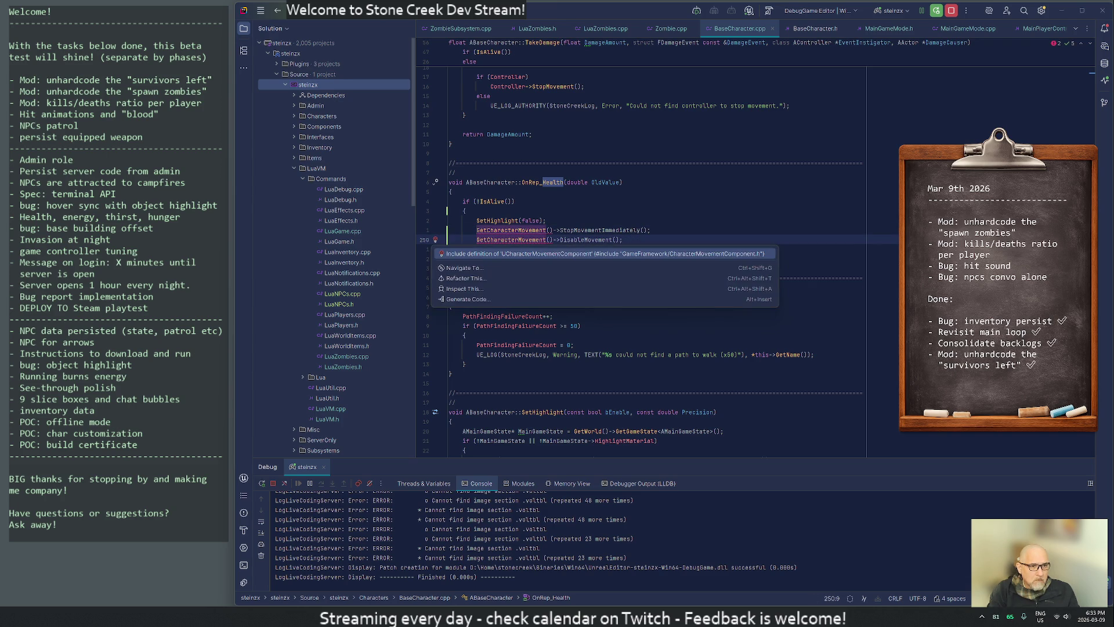
pyautogui.press('Return')
# Start a UE_LOG line with the StoneCreekLog category above StopMovementImmediately.
pyautogui.press('Up')
pyautogui.press('Down')
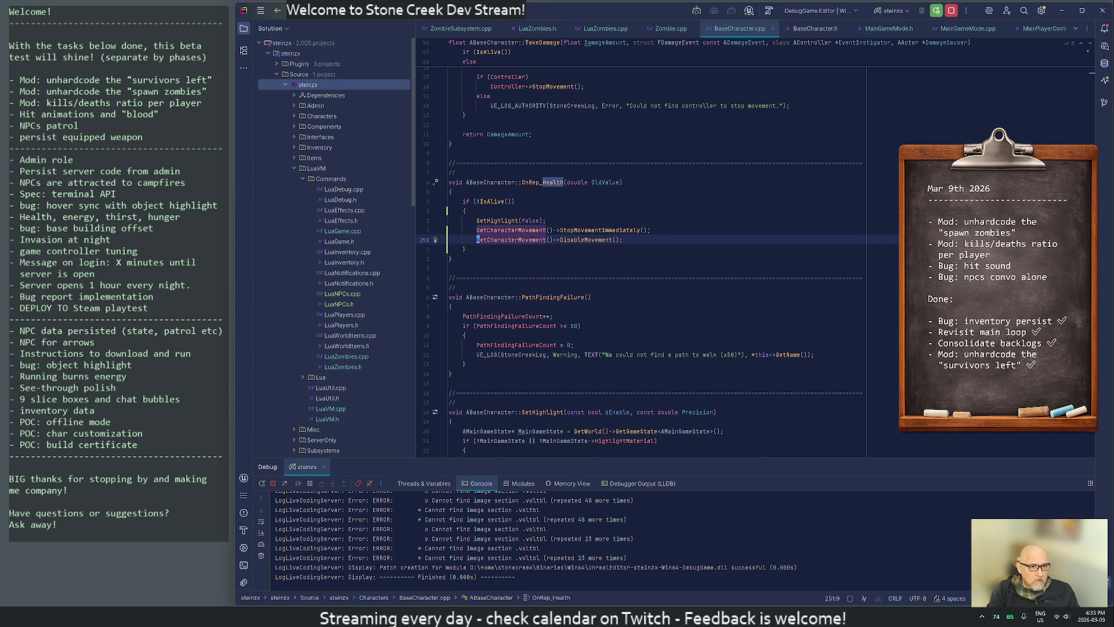
pyautogui.press('Up')
pyautogui.press('Return')
pyautogui.press('Up')
pyautogui.press('Home')
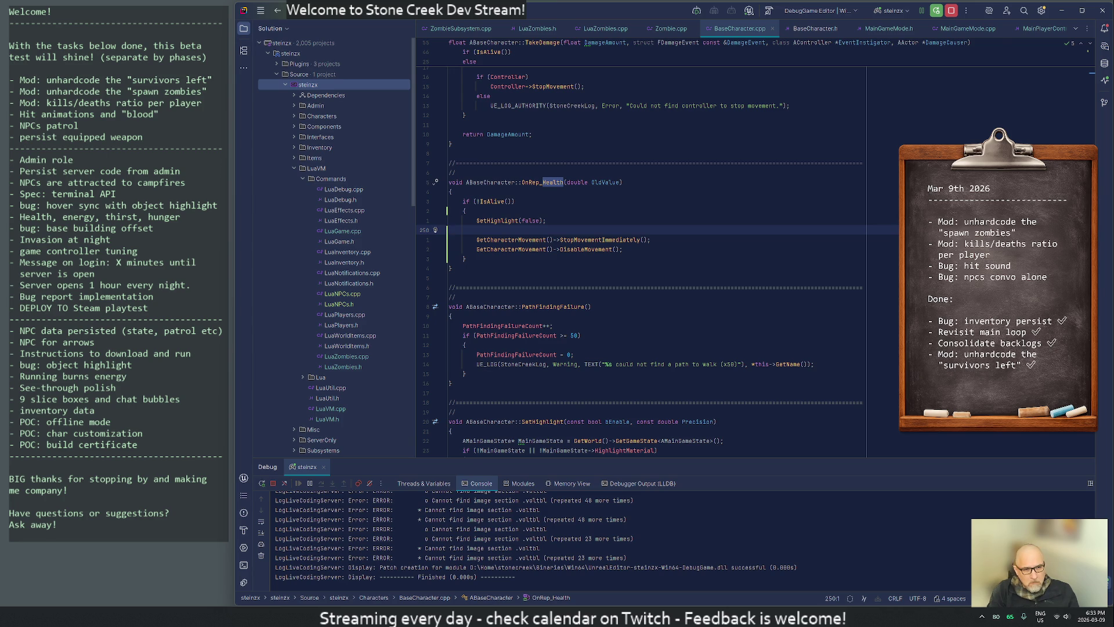
pyautogui.press('Return')
pyautogui.write('UE_LOG')
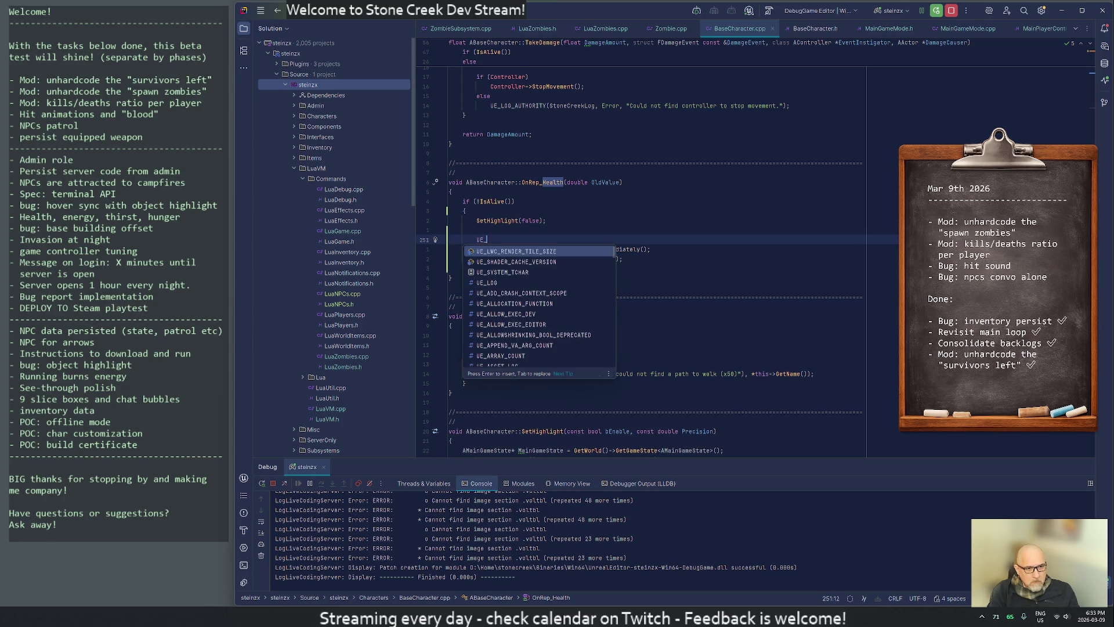
pyautogui.press('Return')
pyautogui.write('ne')
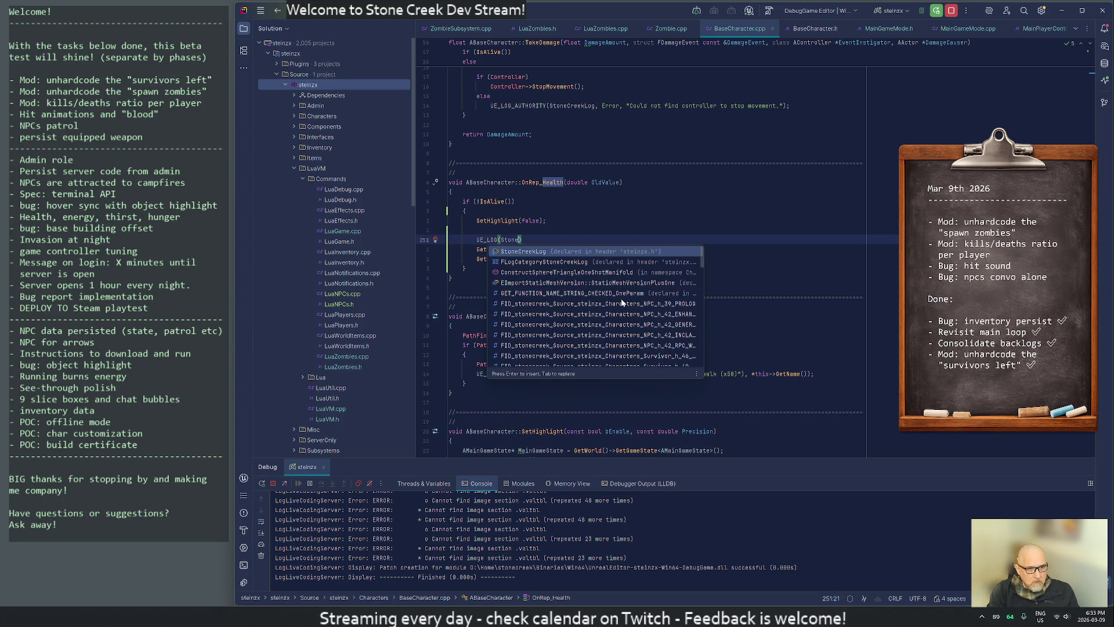
pyautogui.press('Return')
# Complete the log as a Warning with TEXT("DISABLE MOVEMENT").
pyautogui.write(', ')
pyautogui.write('Warnin')
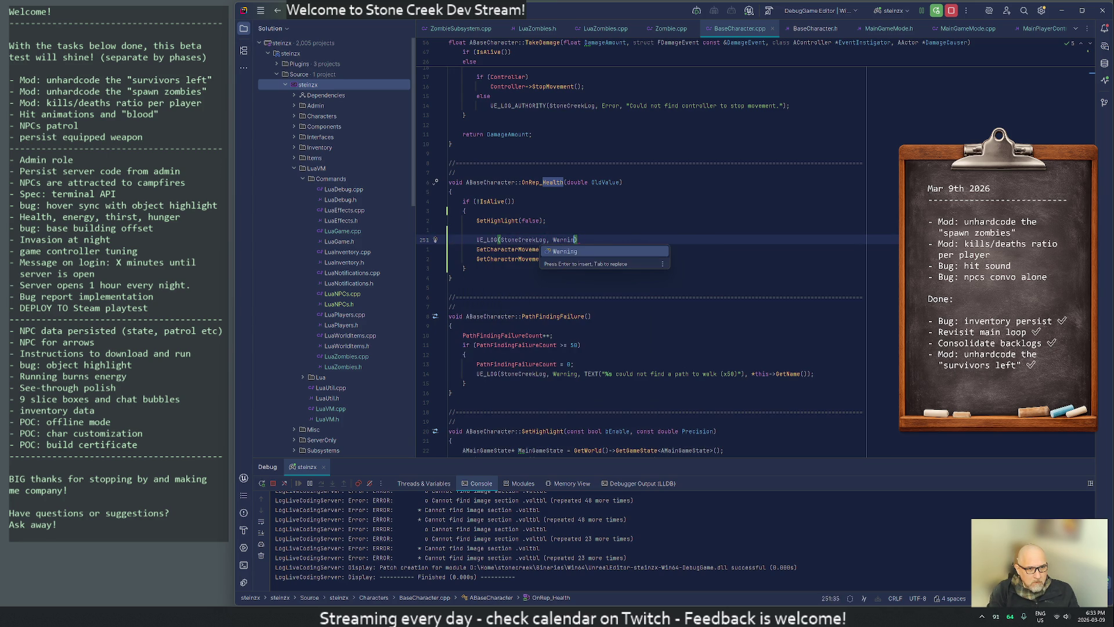
pyautogui.press('Return')
pyautogui.write(', t')
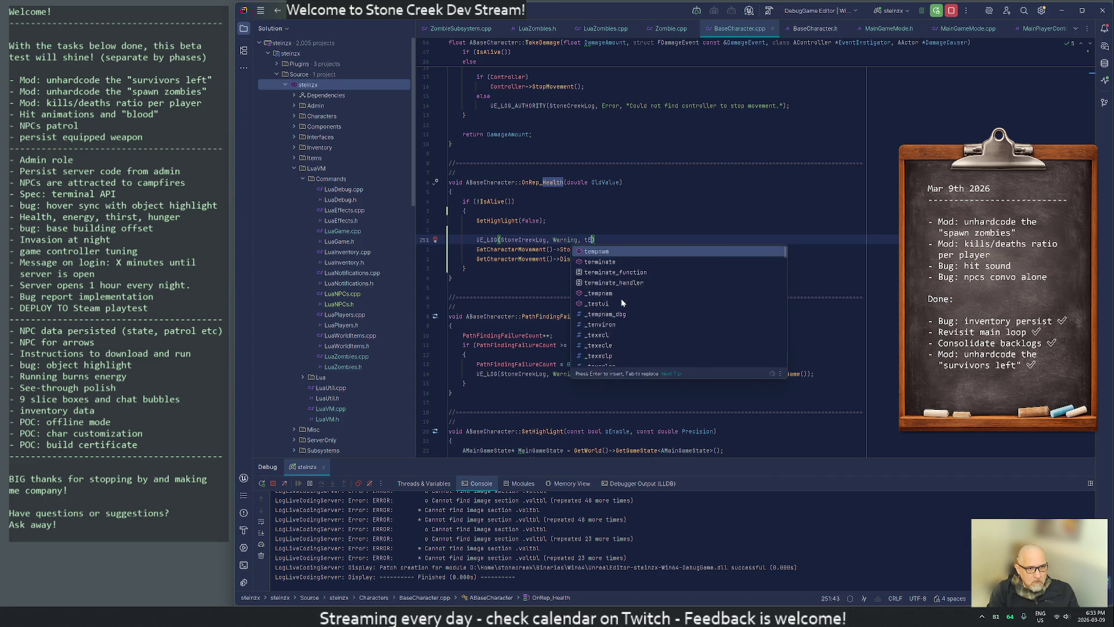
pyautogui.press('BackSpace')
pyautogui.press('BackSpace')
pyautogui.write('TEXT')
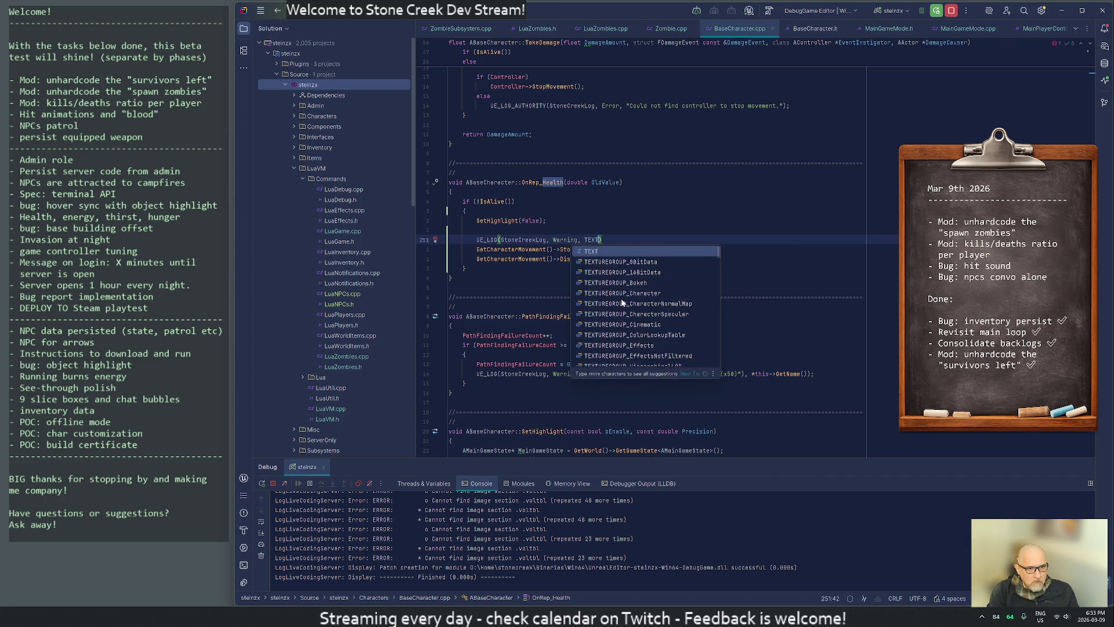
pyautogui.press('Return')
pyautogui.write('"DISABLE MOVEMEN')
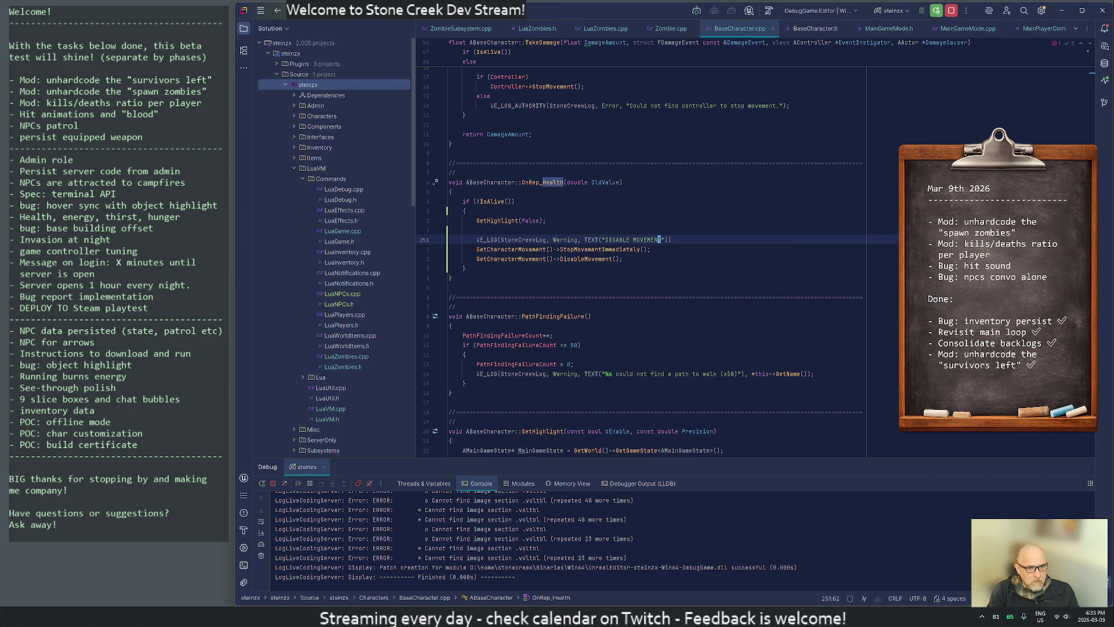
pyautogui.hotkey('alt', 'Tab')
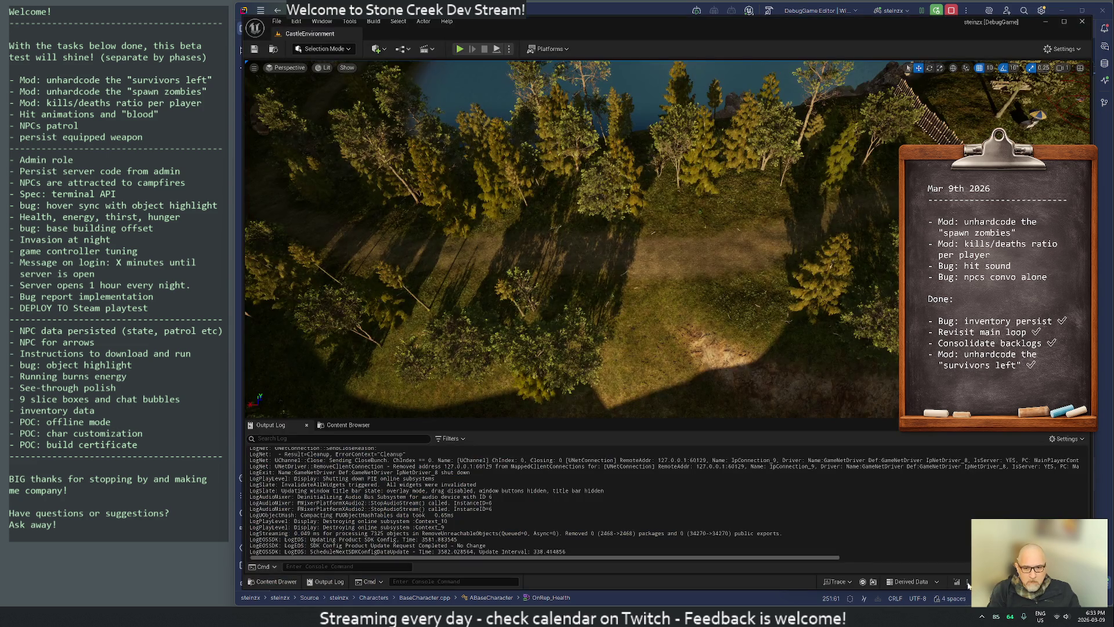
# Live Coding compile the change, then play-test and confirm DISABLE MOVEMENT warnings appear in the Output Log.
pyautogui.click(967, 582)
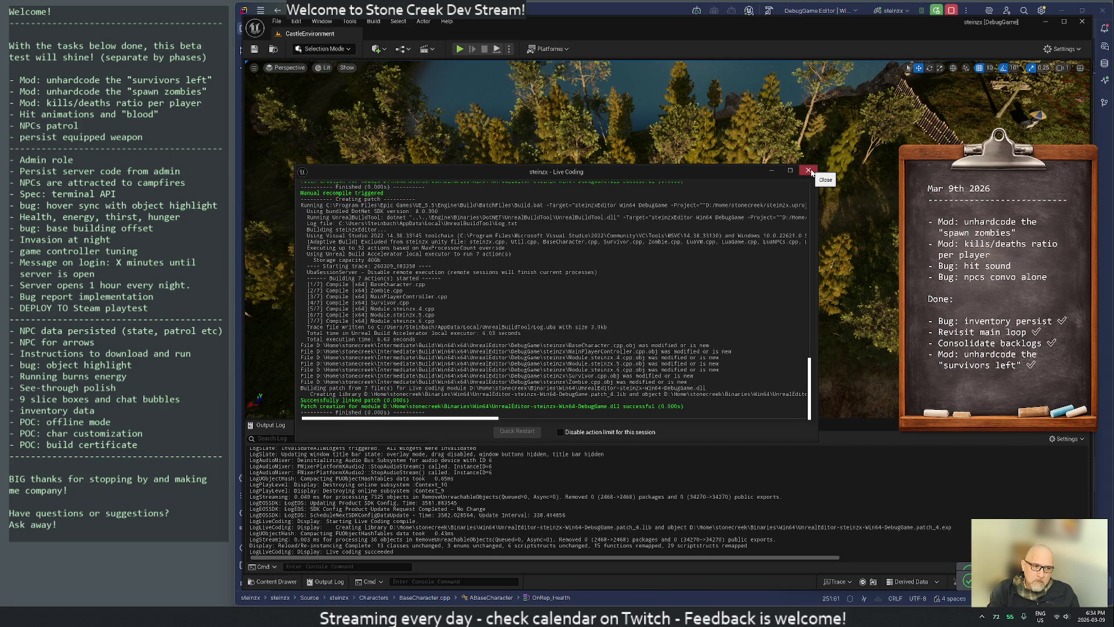
pyautogui.click(810, 171)
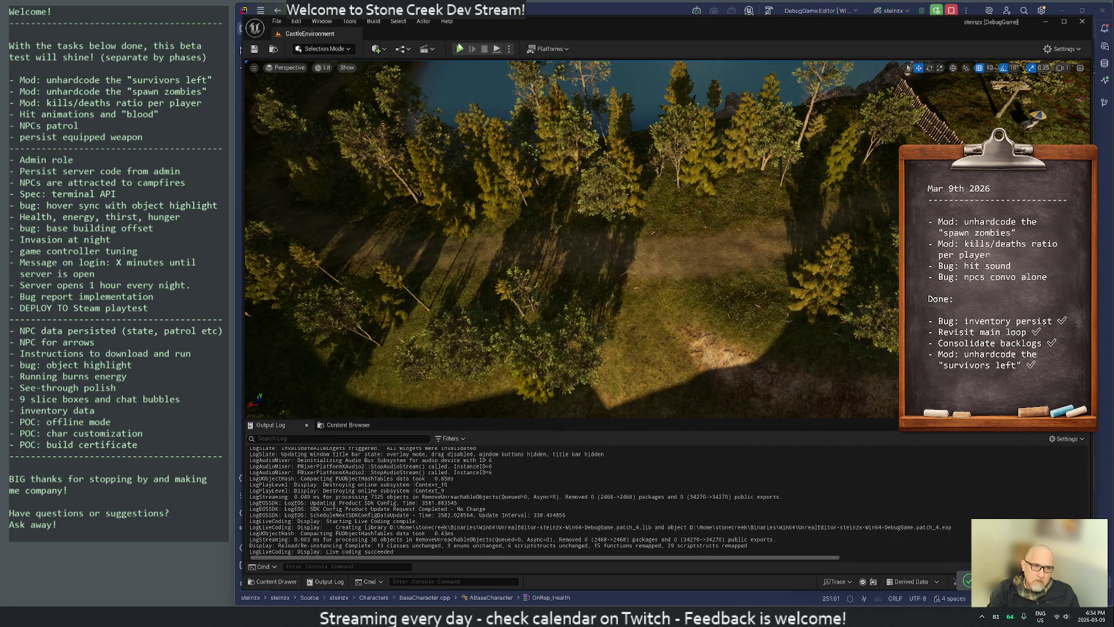
pyautogui.click(459, 48)
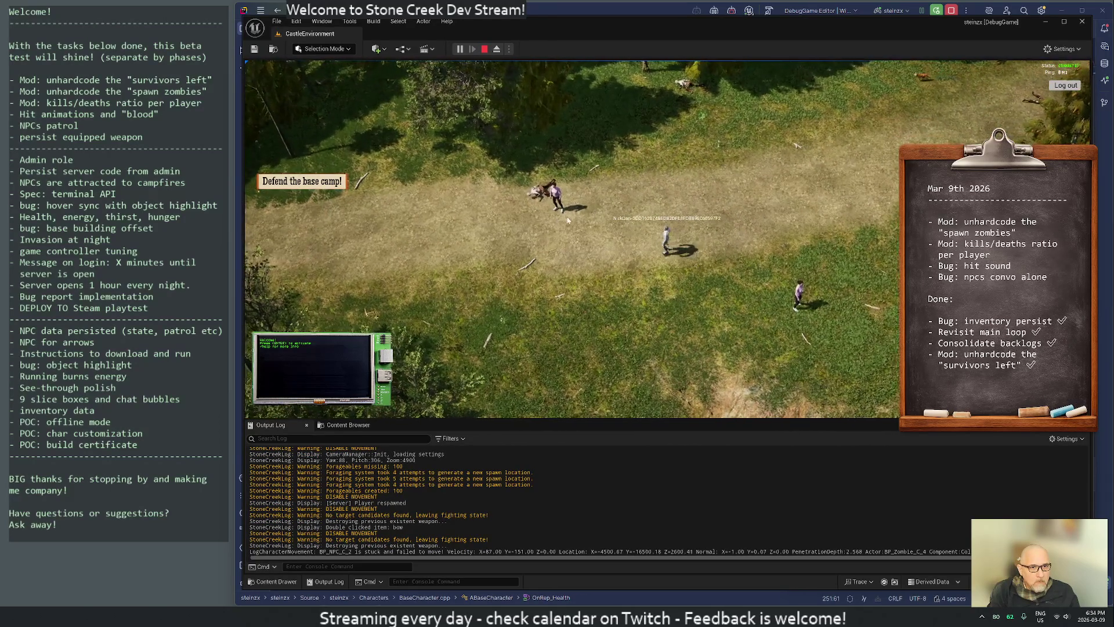
pyautogui.click(485, 49)
# Launch the Cygwin terminal from Windows search.
pyautogui.press('super')
pyautogui.write('cygwin')
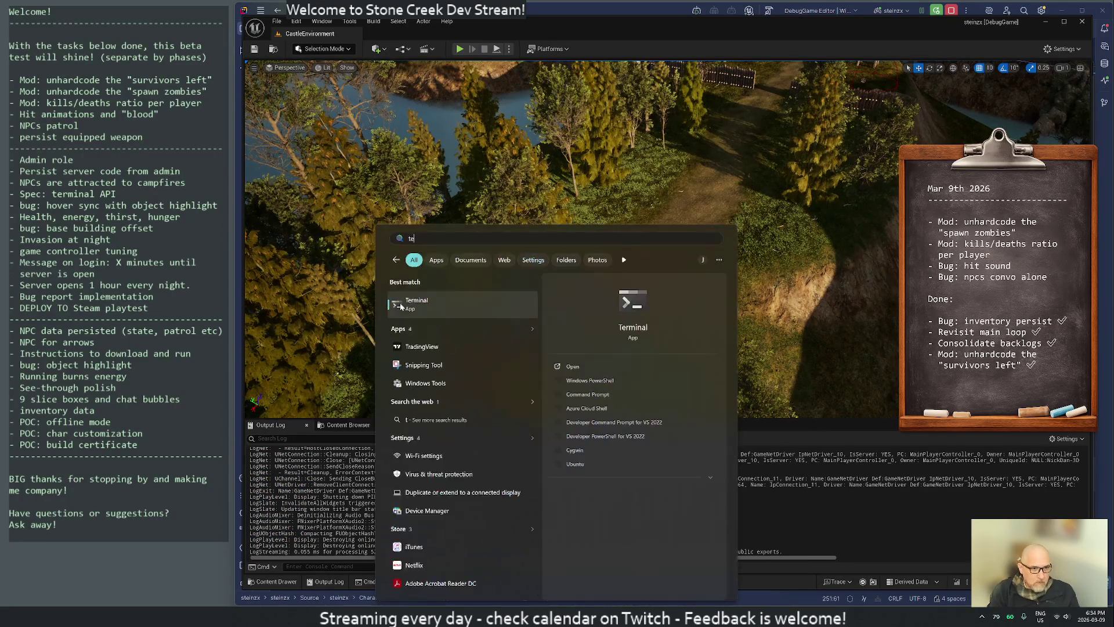
pyautogui.press('Return')
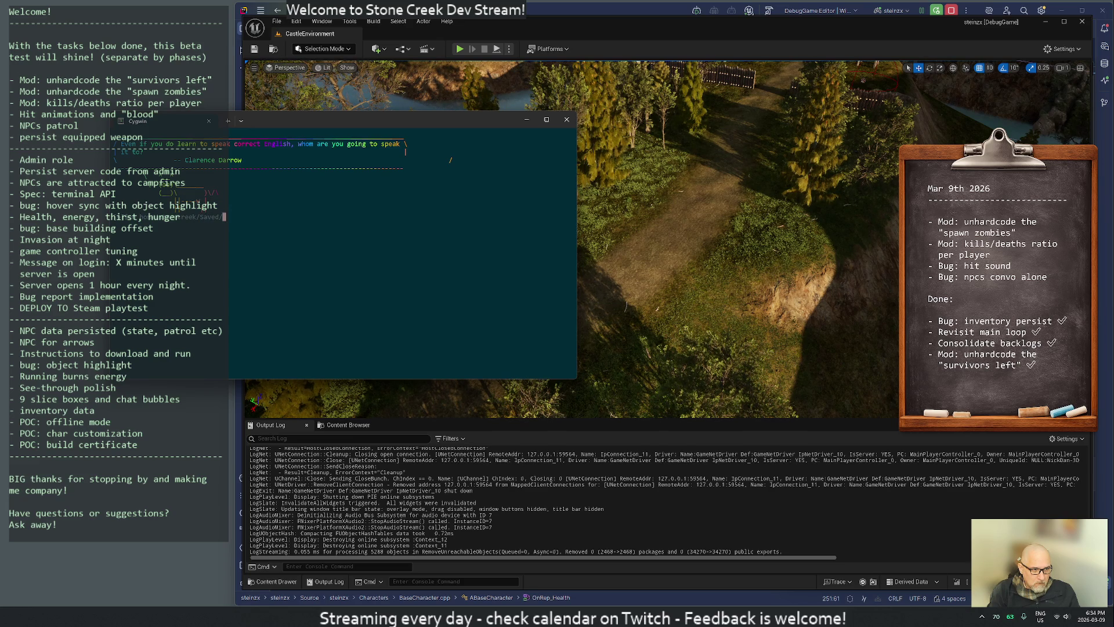
# Delete the saved zombies .bin file in home/stonecreek/Saved with rm, then start a fresh play session.
pyautogui.write('z')
pyautogui.press('Tab')
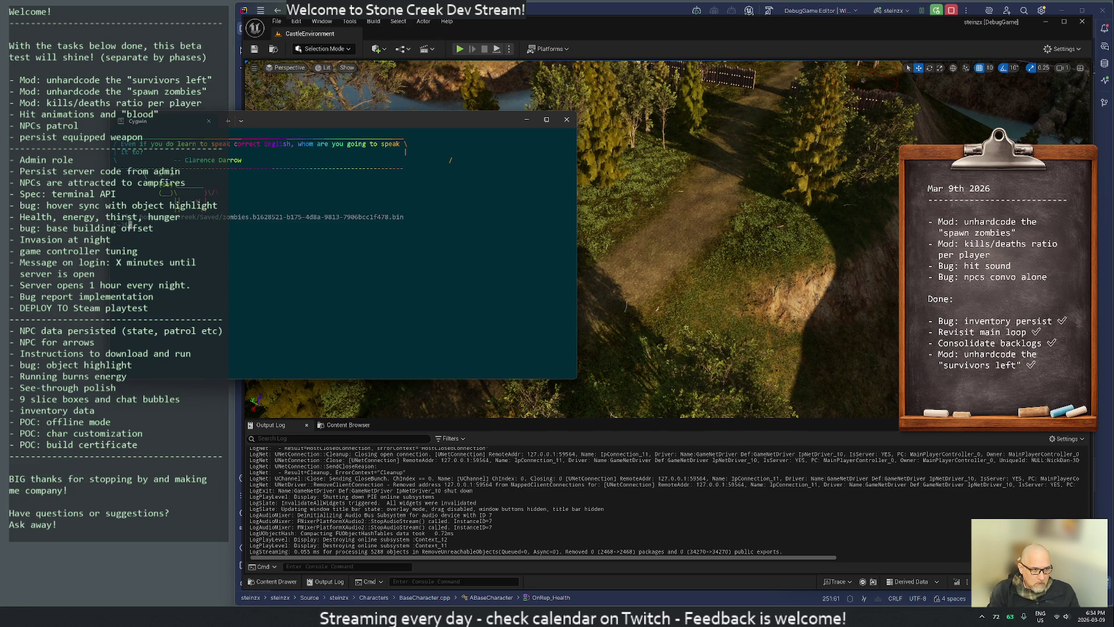
pyautogui.moveTo(253, 124)
pyautogui.mouseDown()
pyautogui.moveTo(552, 169)
pyautogui.moveTo(589, 201)
pyautogui.mouseUp()
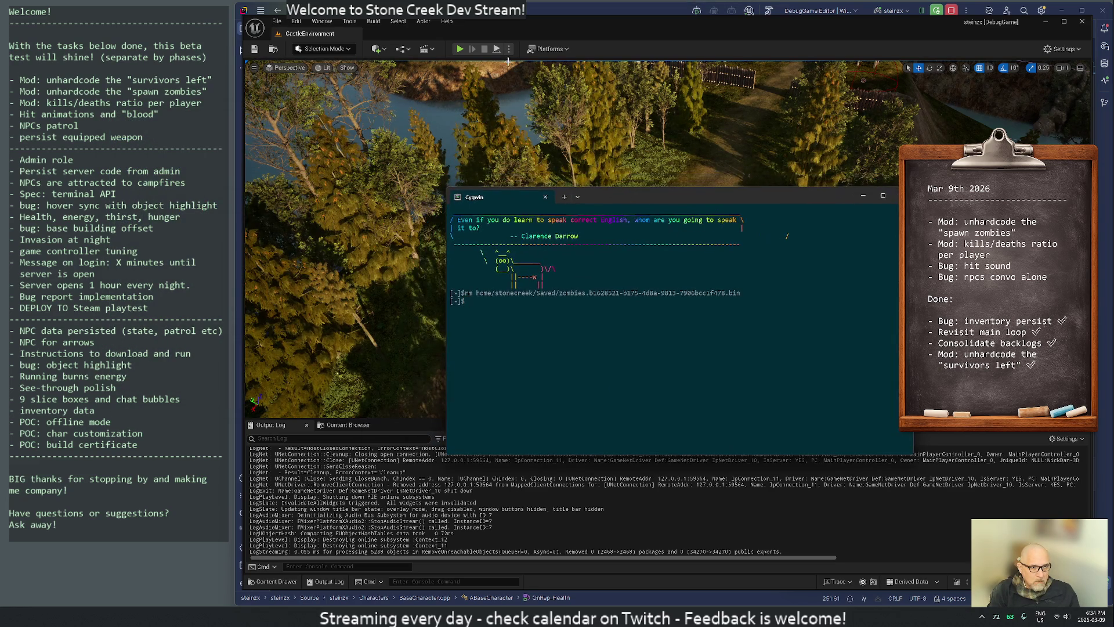
pyautogui.click(458, 50)
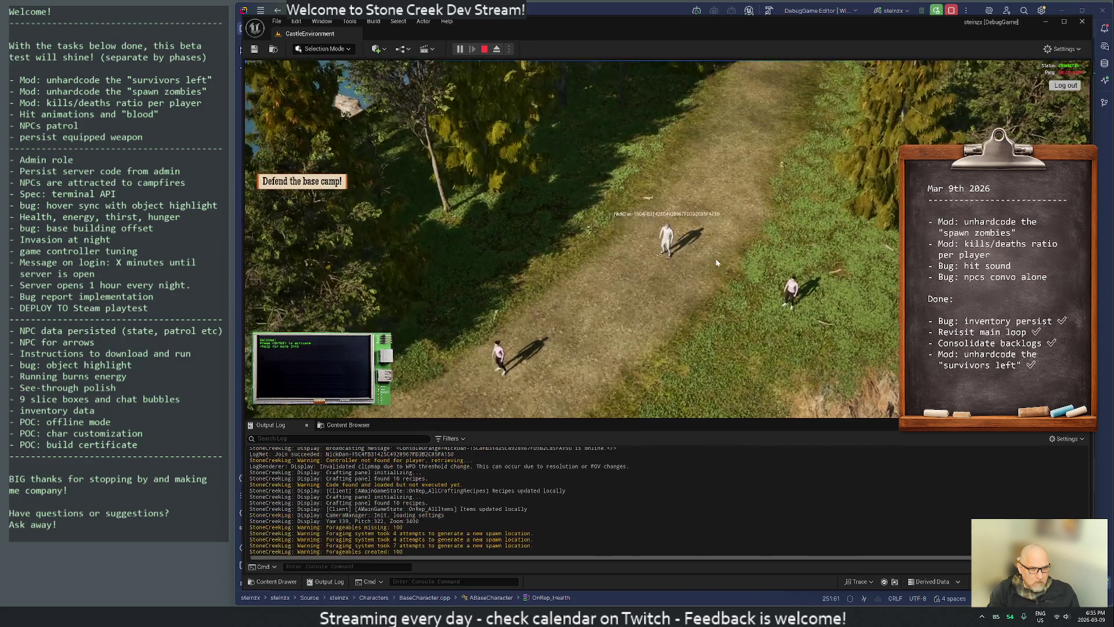
# Execute the zombie-respawn script from the in-game Lua terminal, let zombies overwhelm the player, then stop playing.
pyautogui.click(385, 240)
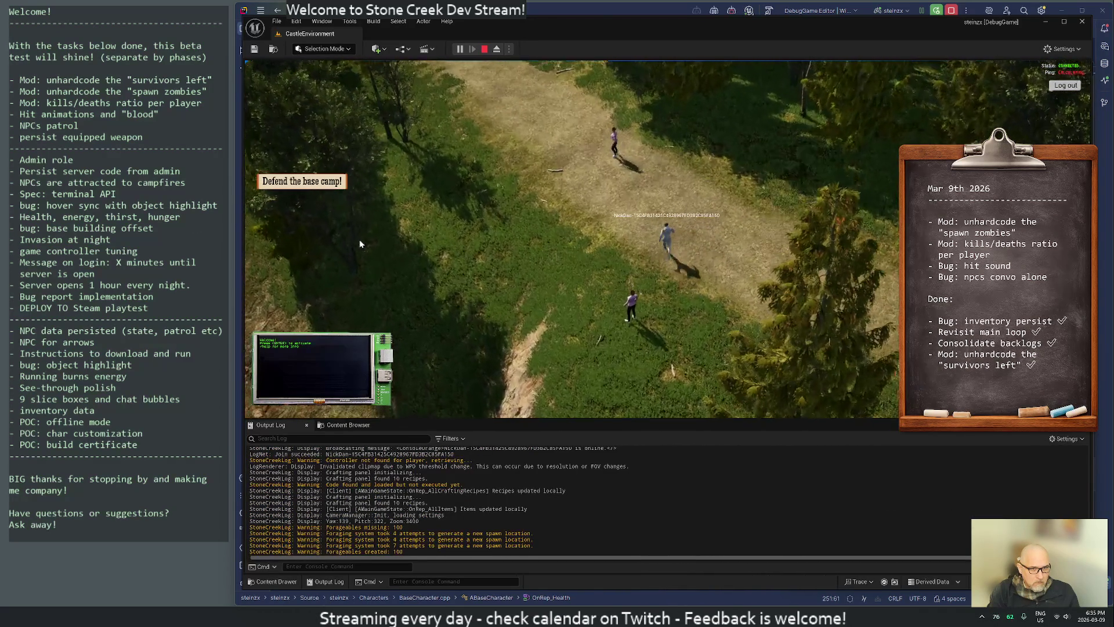
pyautogui.press('Return')
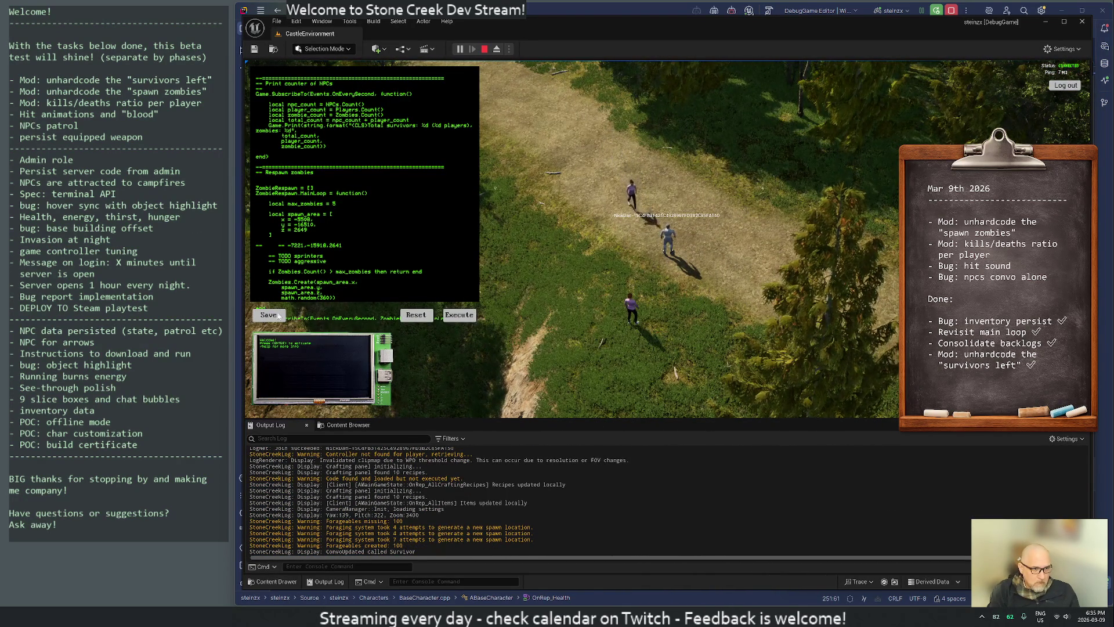
pyautogui.click(448, 318)
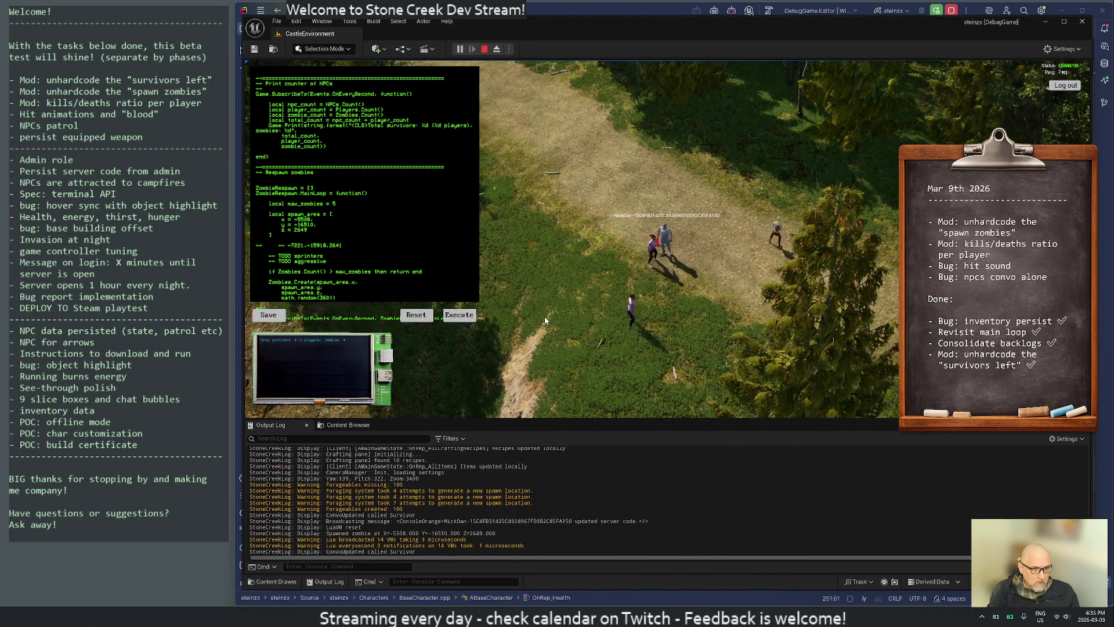
pyautogui.press('Escape')
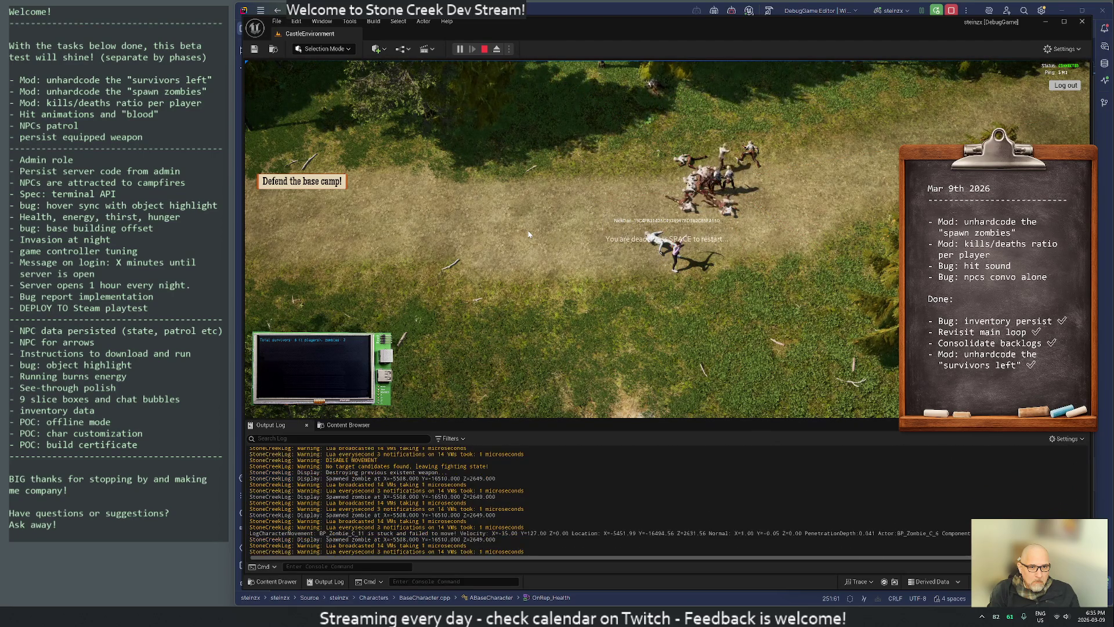
pyautogui.click(484, 49)
# Dismiss Cygwin and bring up Development-User.lua in VS Code.
pyautogui.hotkey('alt', 'Tab')
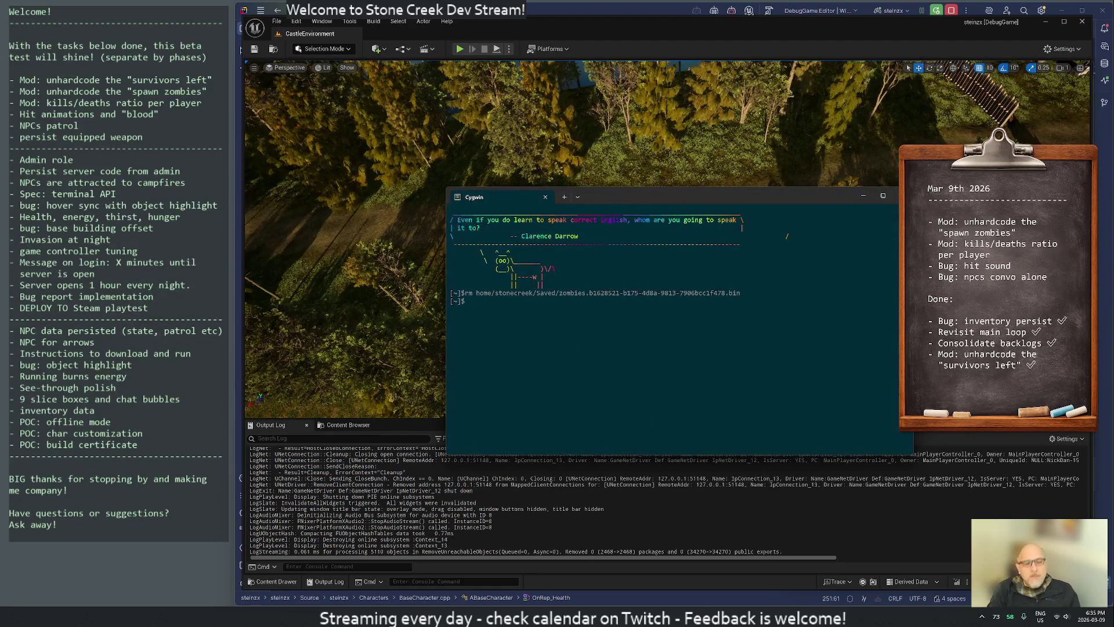
pyautogui.hotkey('alt', 'Tab')
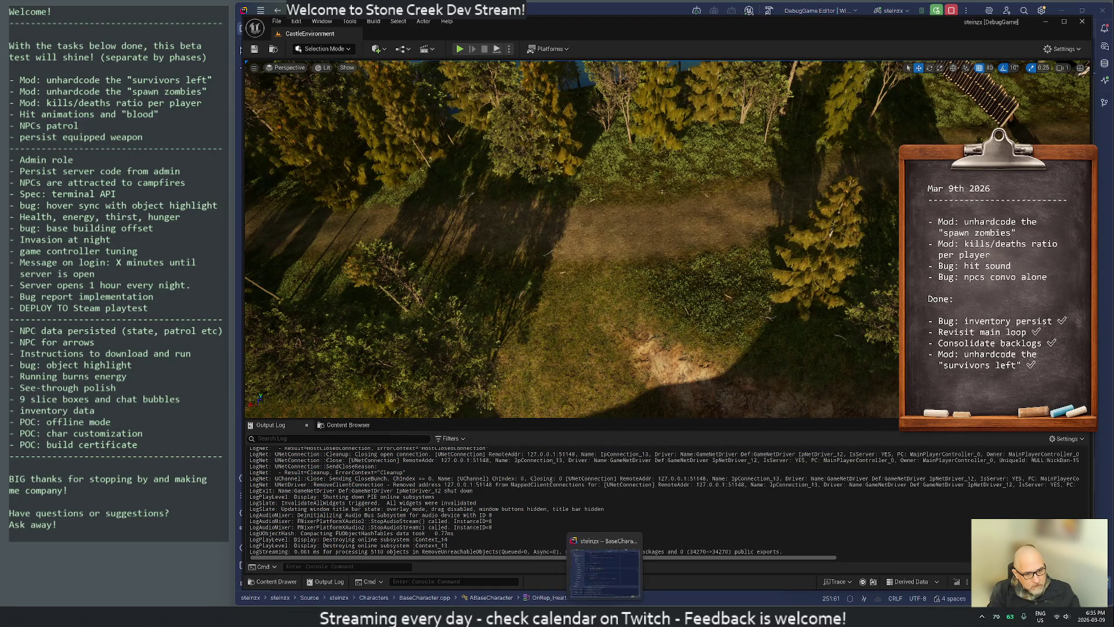
pyautogui.click(605, 604)
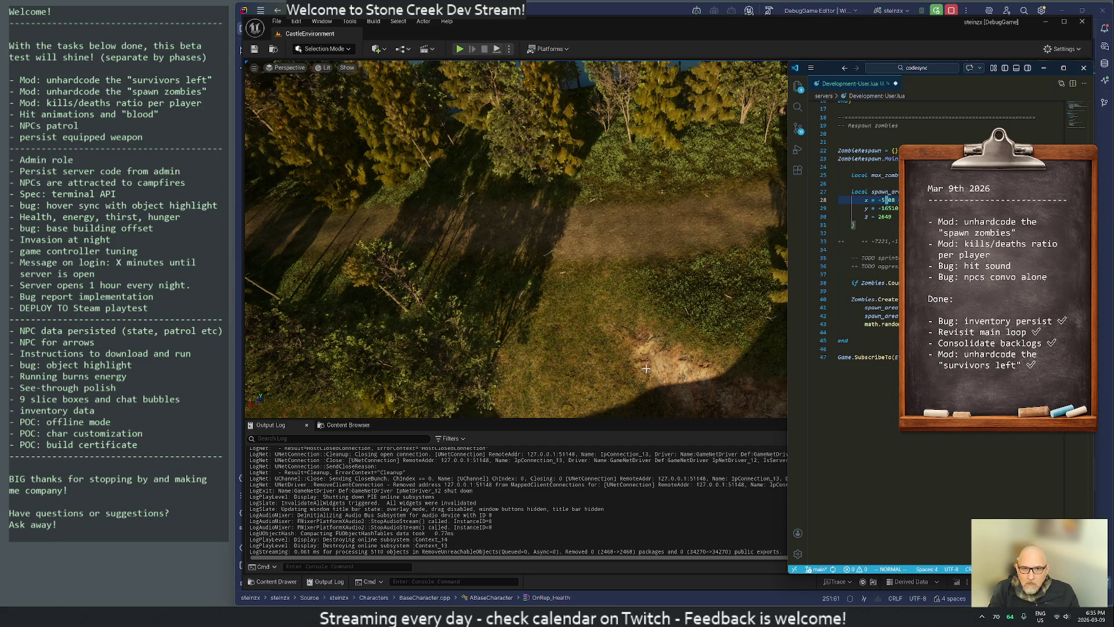
# Move the spawn_area to x -5708 and z 2749, then start a new play session.
pyautogui.press('j')
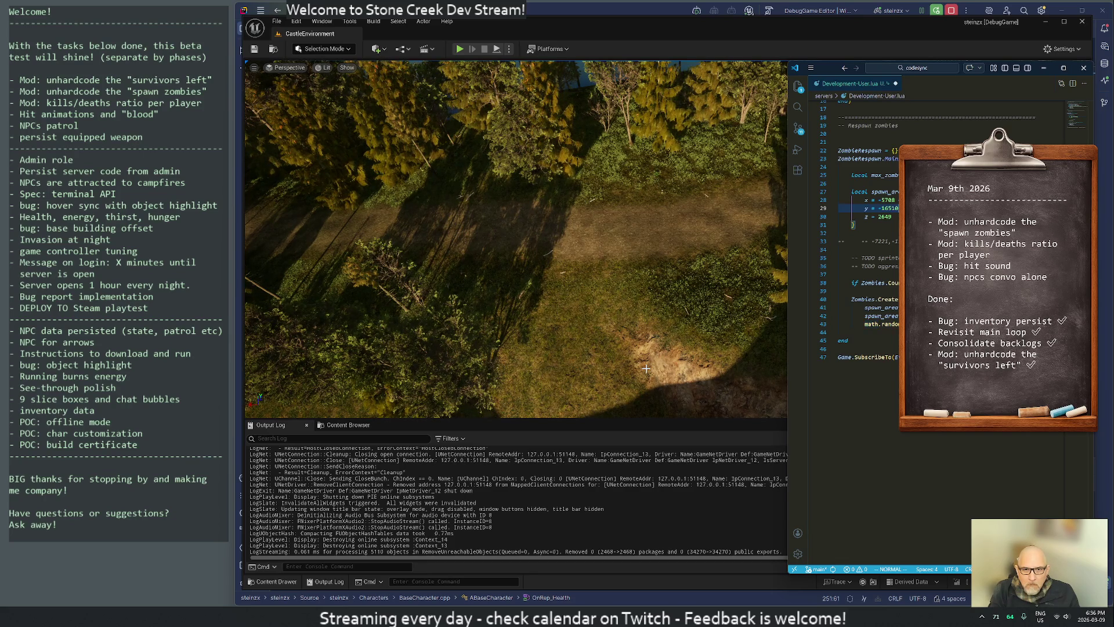
pyautogui.press('j')
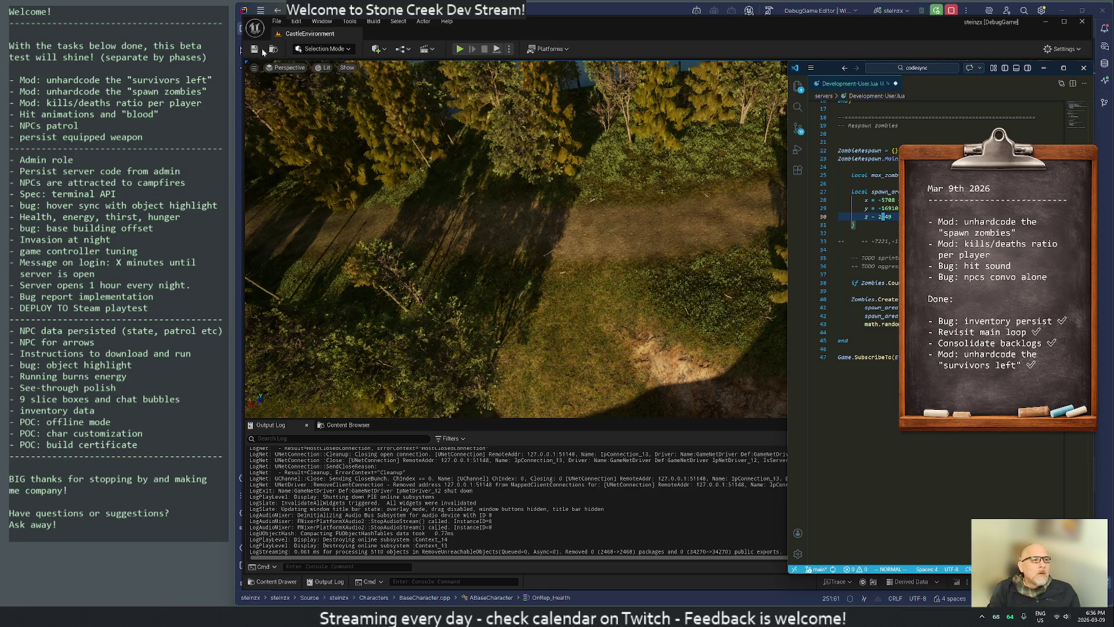
pyautogui.press('j')
pyautogui.press('j')
pyautogui.press('j')
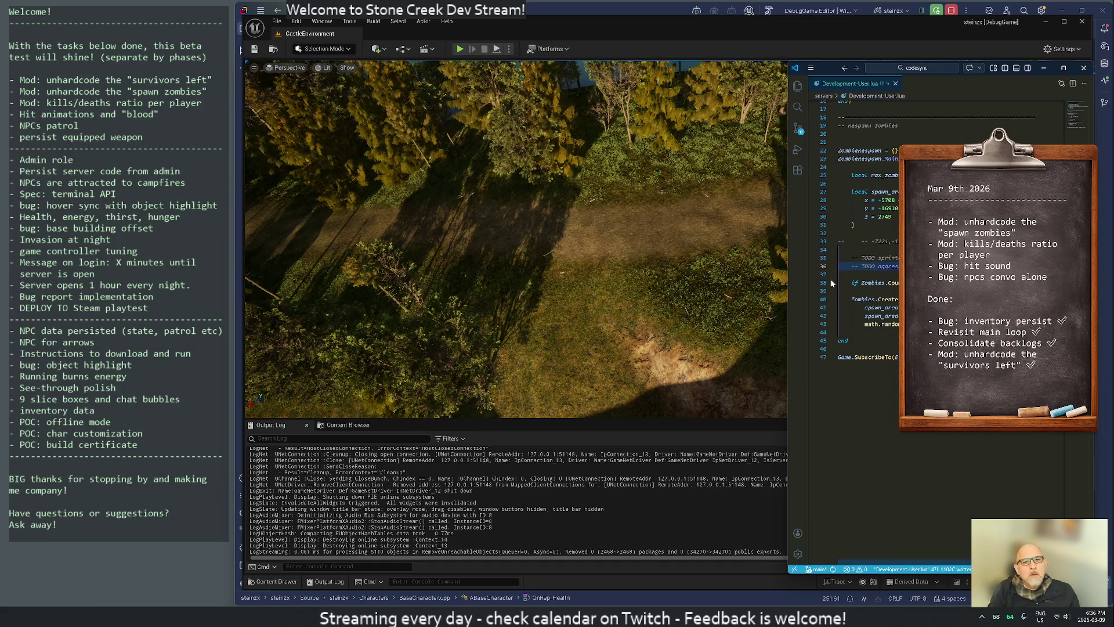
pyautogui.click(462, 50)
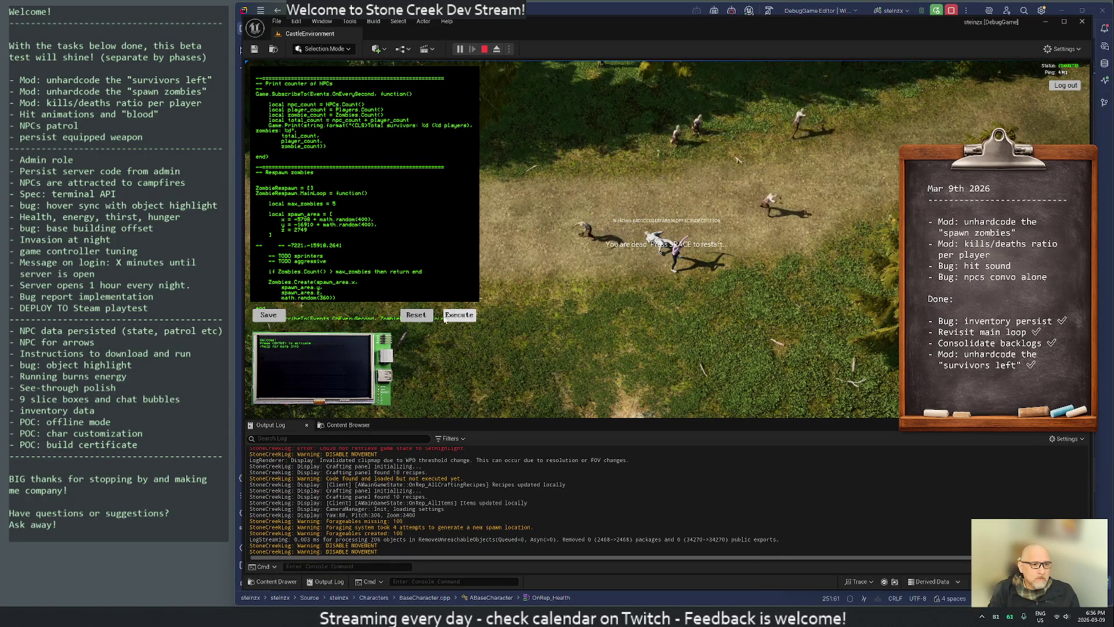
# Respawn the dead player, close the Lua terminal, view the zombies from a steeper camera, then stop.
pyautogui.press('space')
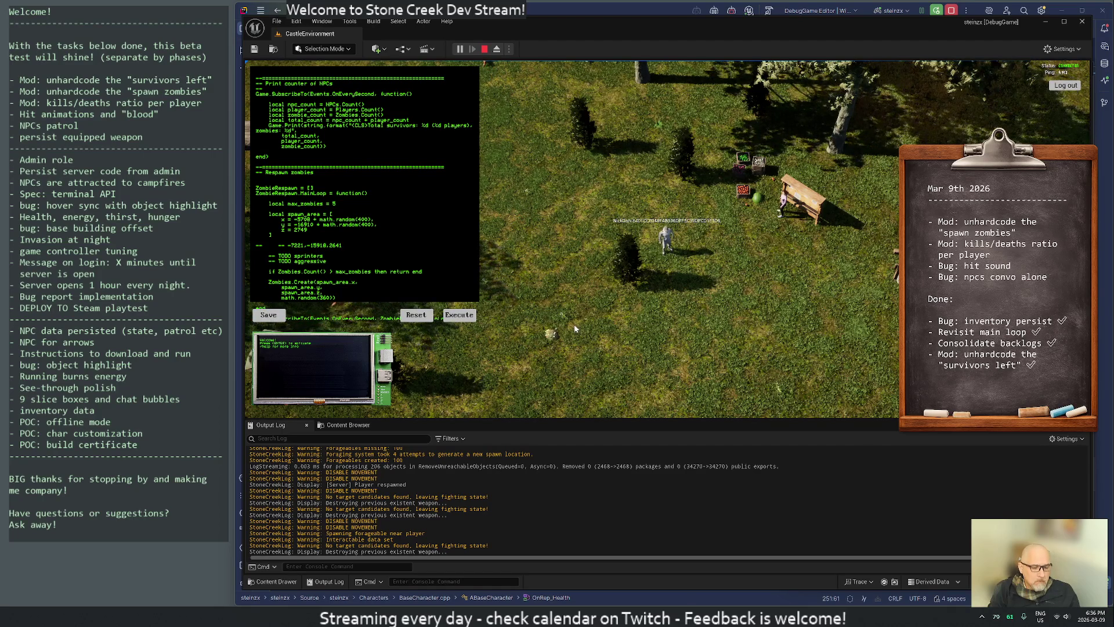
pyautogui.press('Escape')
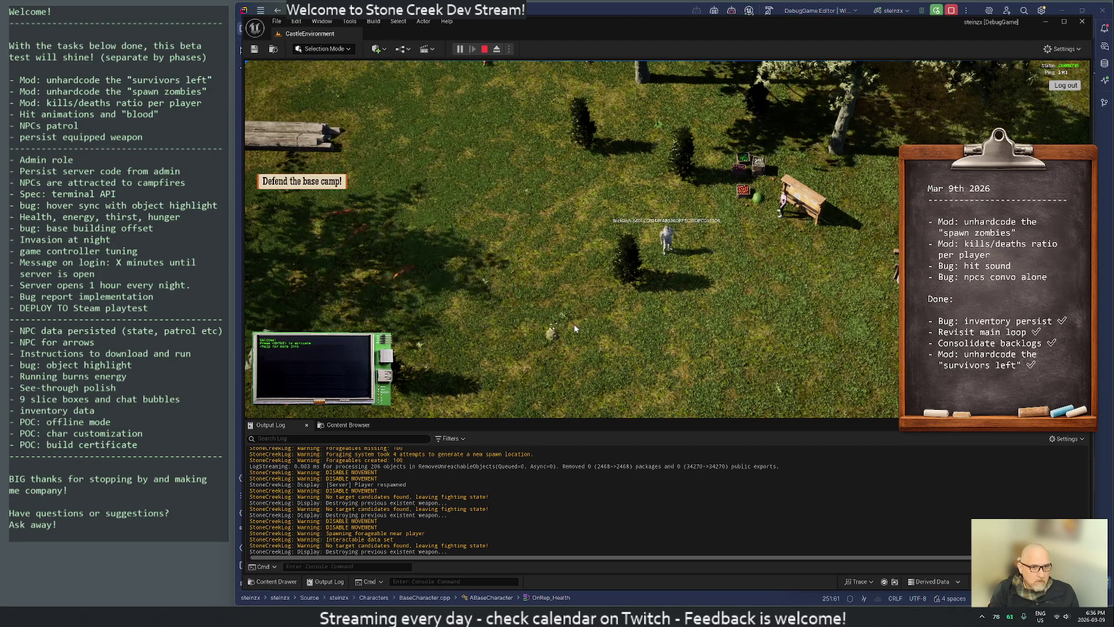
pyautogui.scroll(-3, 601, 228)
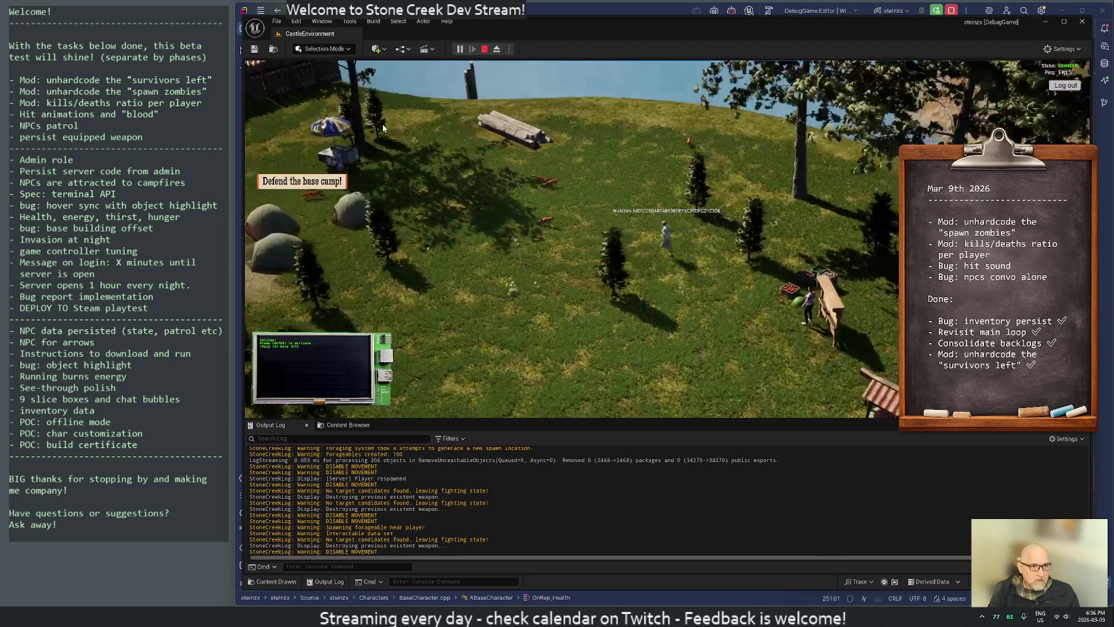
pyautogui.moveTo(383, 127); pyautogui.dragTo(159, 112)
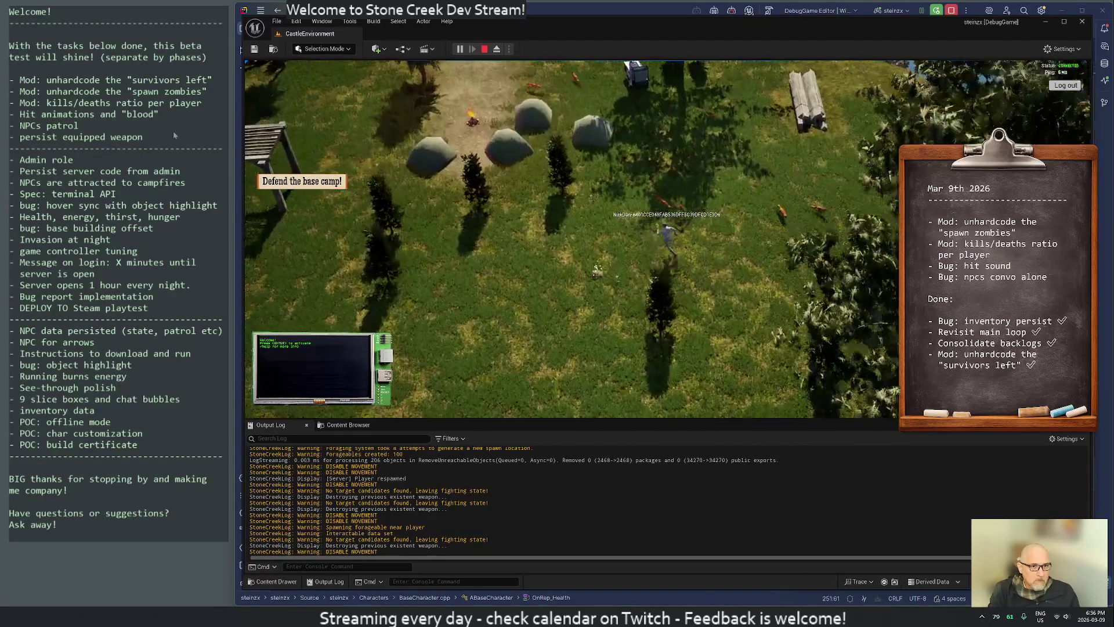
pyautogui.press('w')
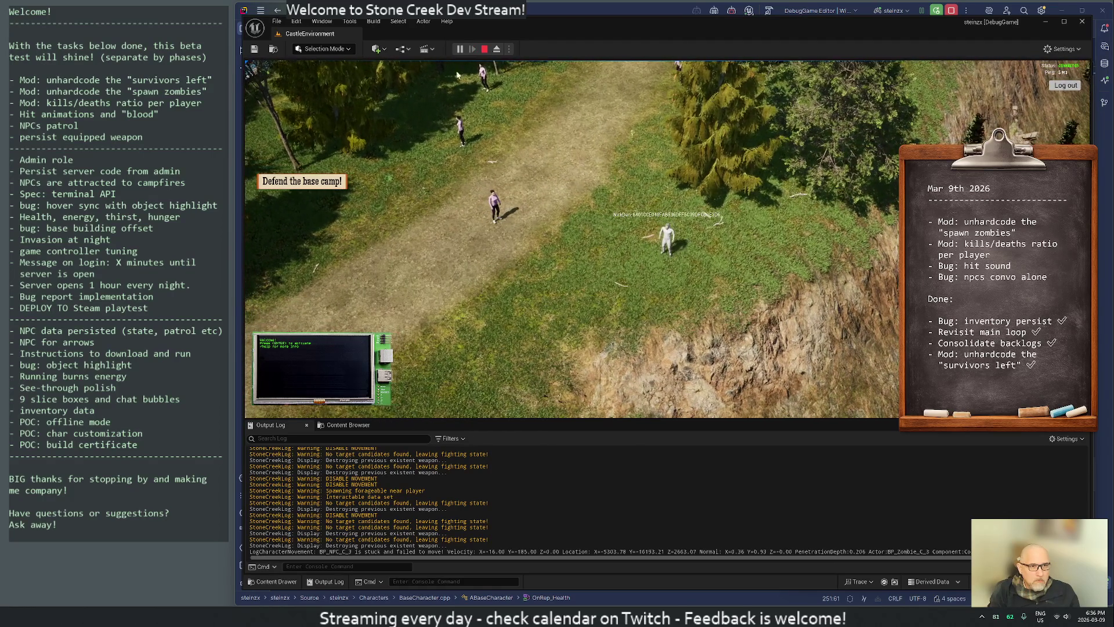
pyautogui.click(484, 50)
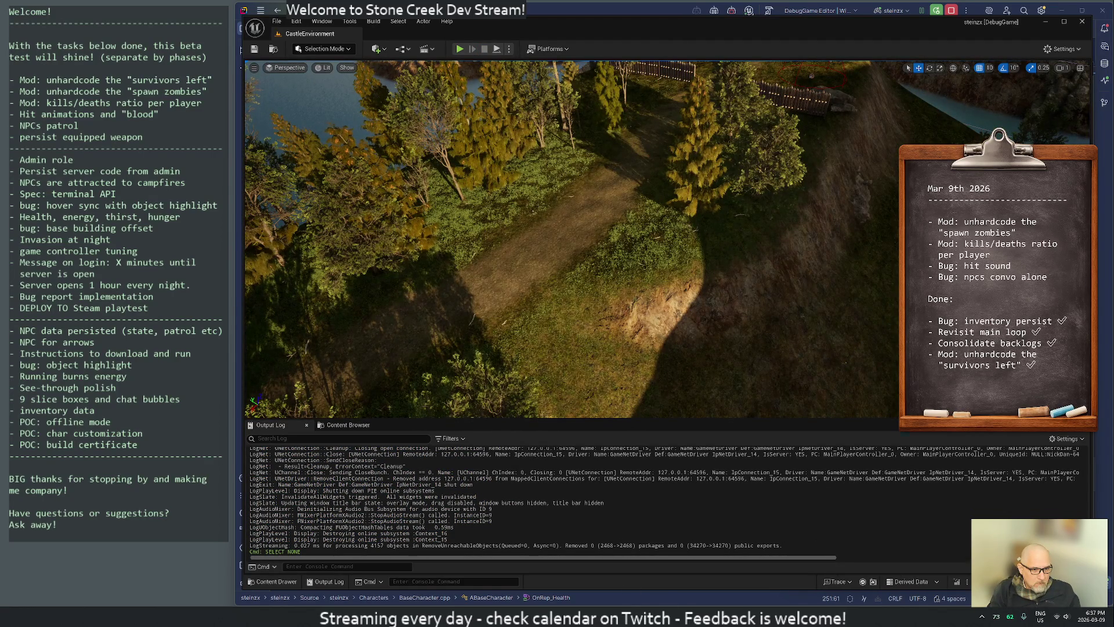
# Rerun the rm command to delete the saved zombies .bin file, then start Play-In-Editor.
pyautogui.hotkey('alt', 'Tab')
pyautogui.press('Up')
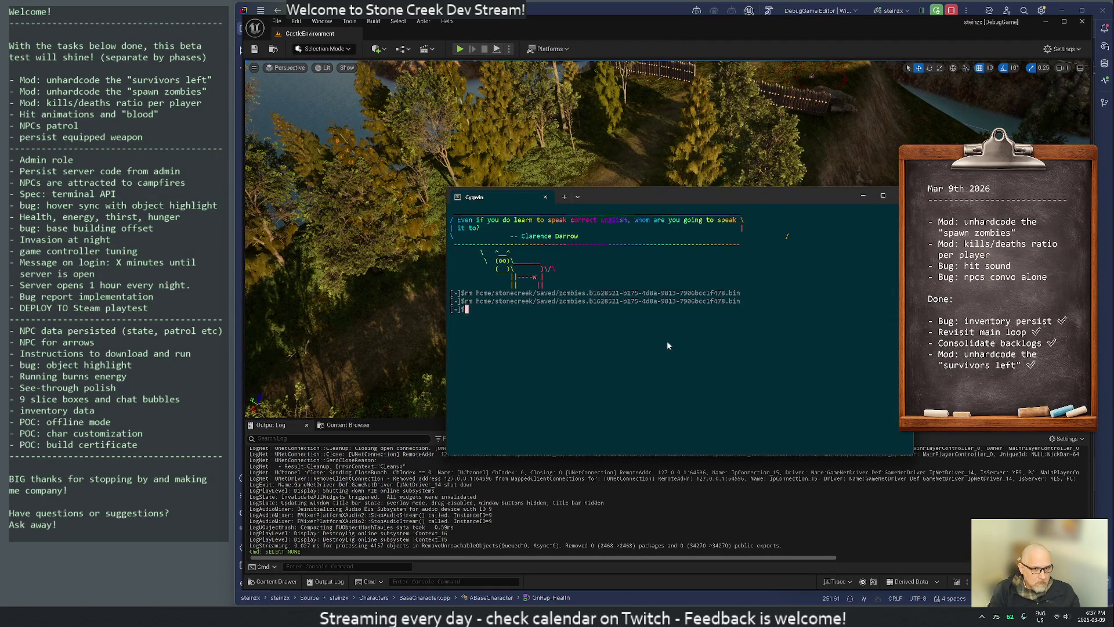
pyautogui.click(461, 49)
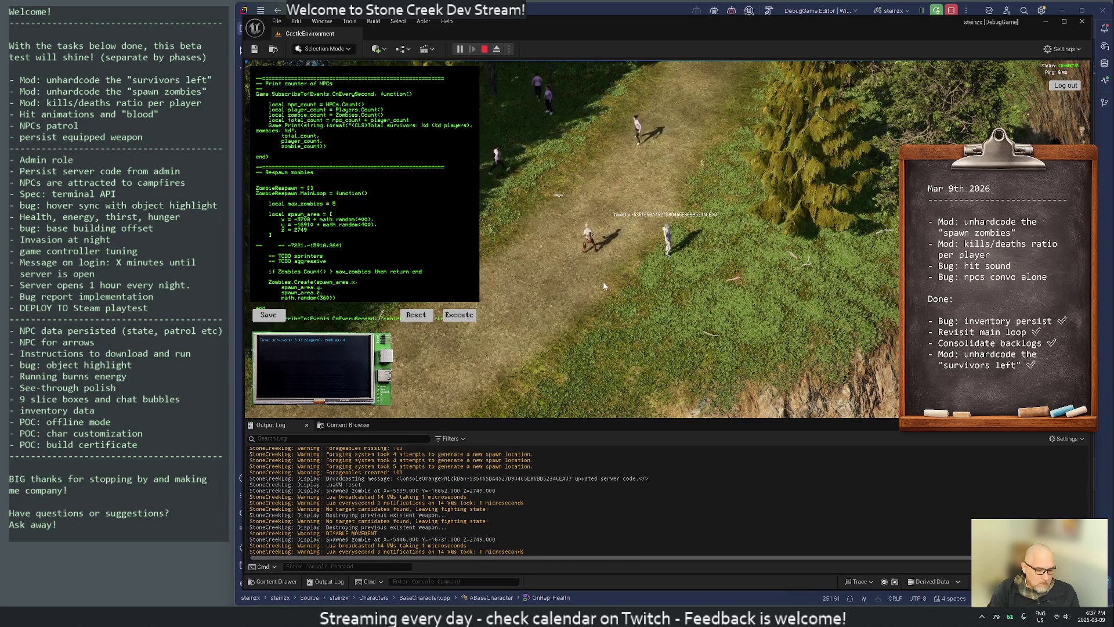
# Close the Lua script editor, watch zombies spawn around the player, then stop playing.
pyautogui.press('Escape')
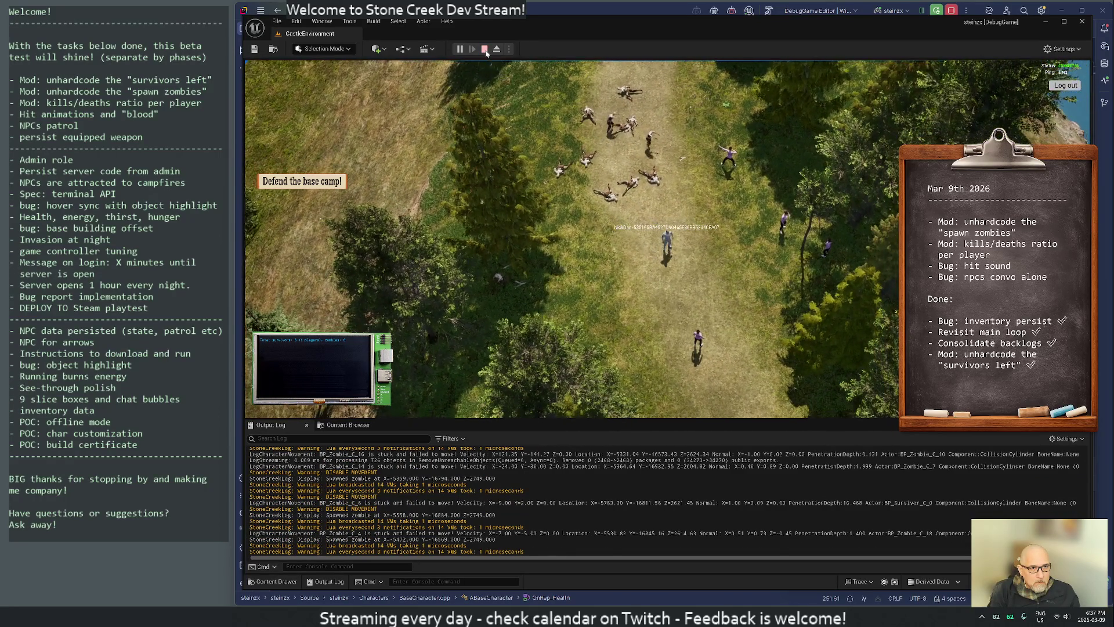
pyautogui.click(485, 49)
pyautogui.hotkey('alt', 'Tab')
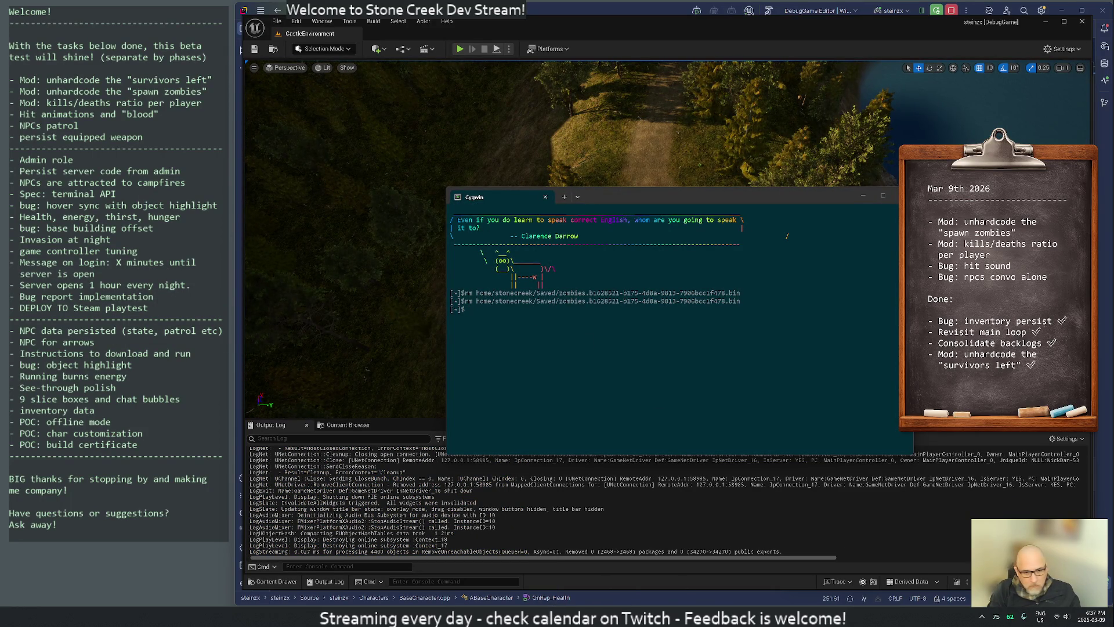
# Bring the ChatGPT chat on stopping a killed actor's movement back to the front.
pyautogui.hotkey('alt', 'Tab')
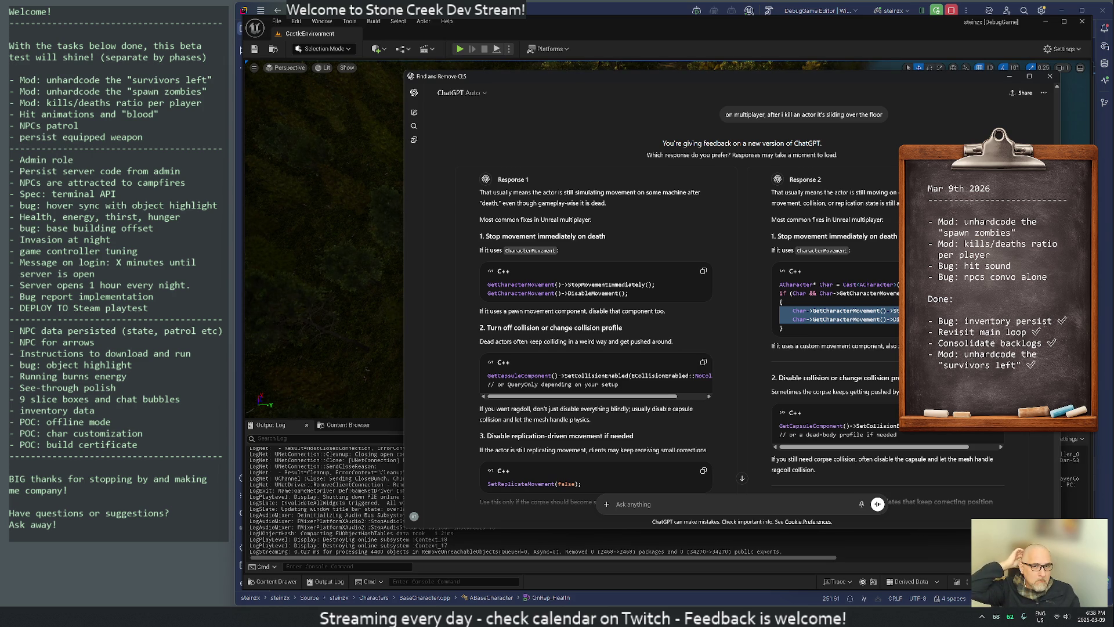
# Select Response 2's GetCapsuleComponent collision-disabling line, then put the ChatGPT window away.
pyautogui.doubleClick(822, 425)
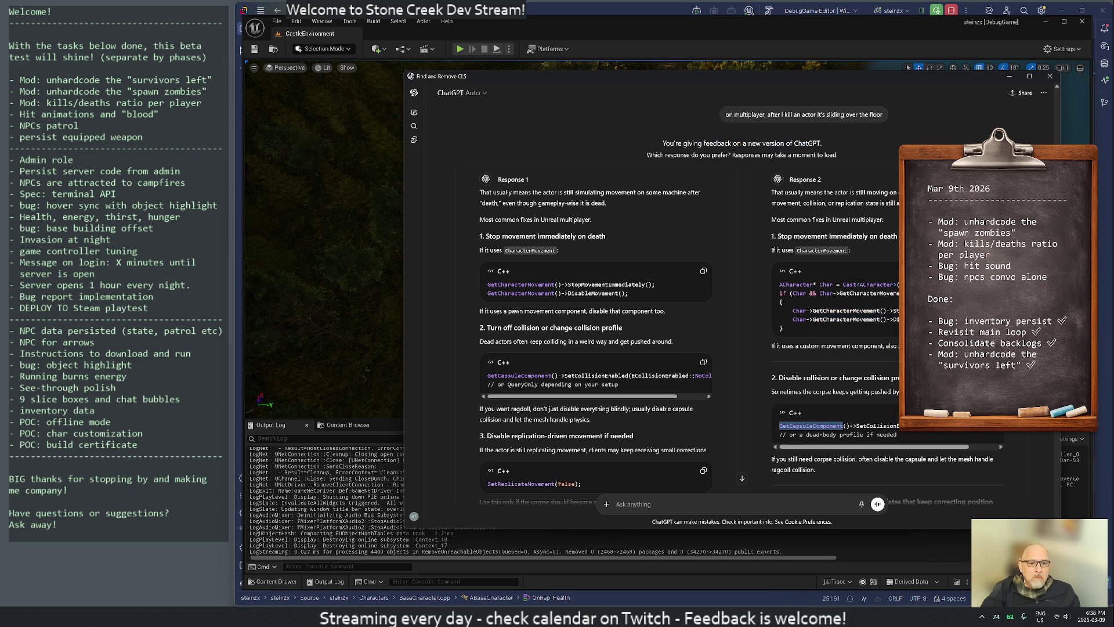
pyautogui.hotkey('shift', 'End')
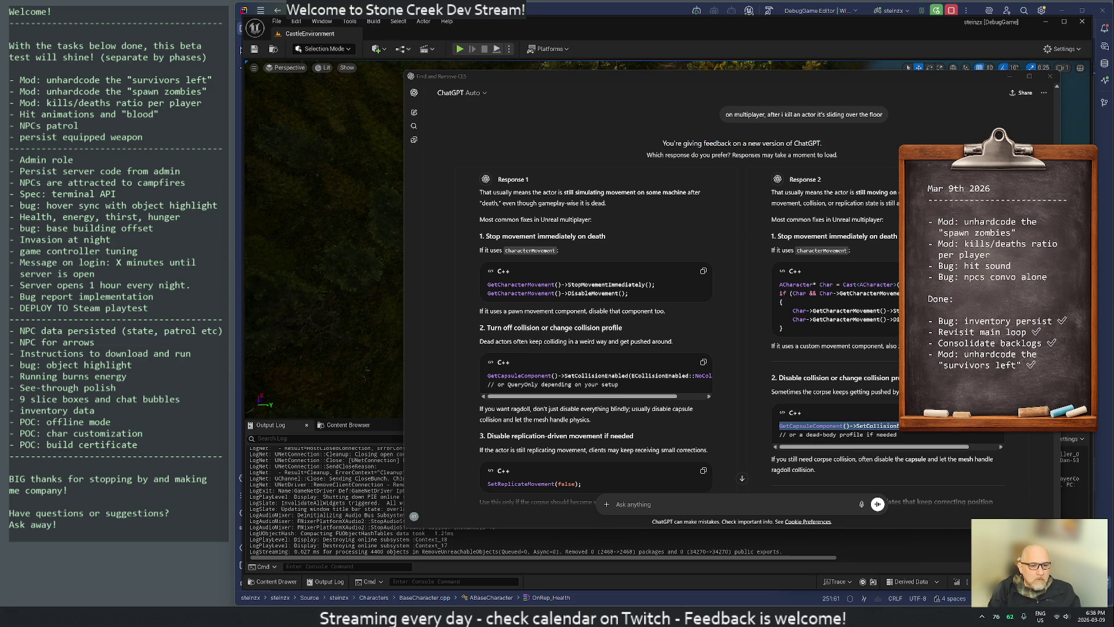
pyautogui.hotkey('alt', 'Tab')
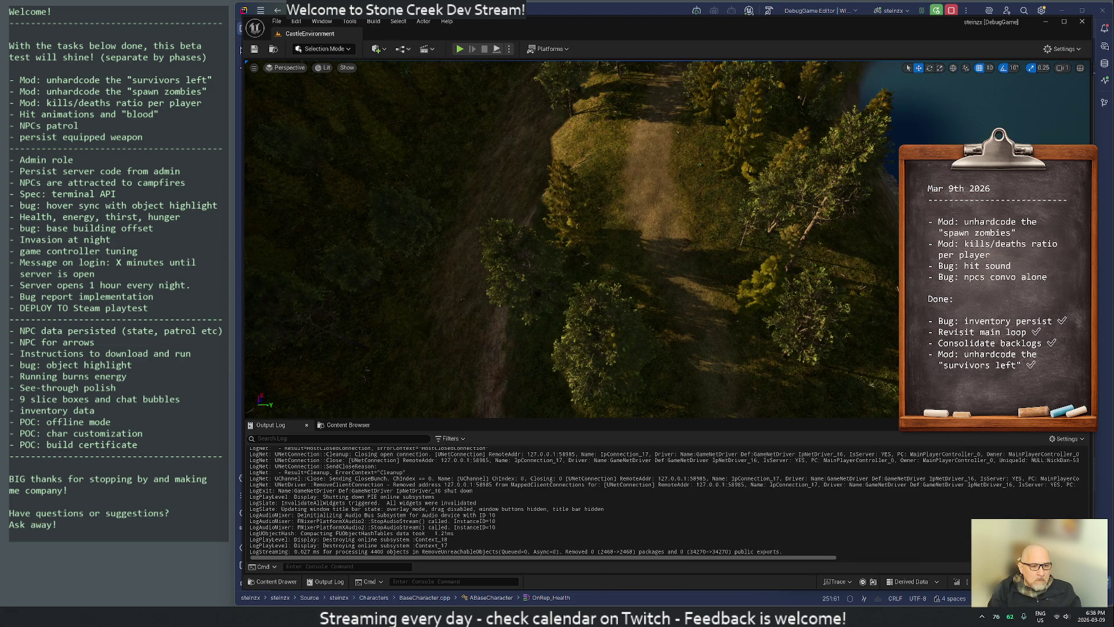
# Inspect OnRep_Health's DisableMovement and DISABLE MOVEMENT log lines and check Unreal's output log.
pyautogui.hotkey('alt', 'Tab')
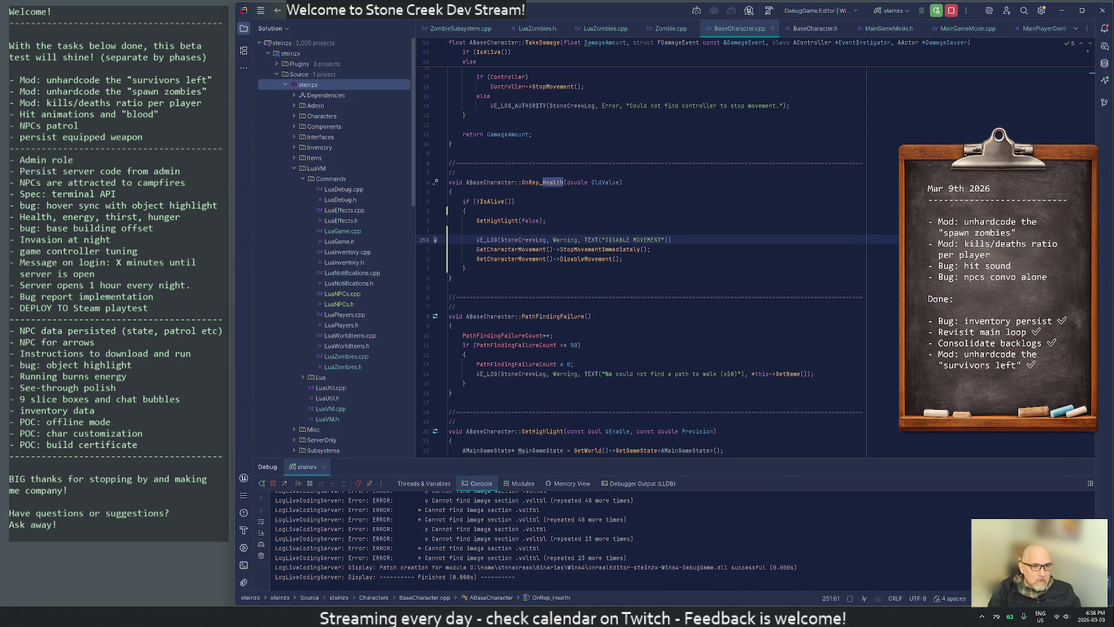
pyautogui.moveTo(514, 365)
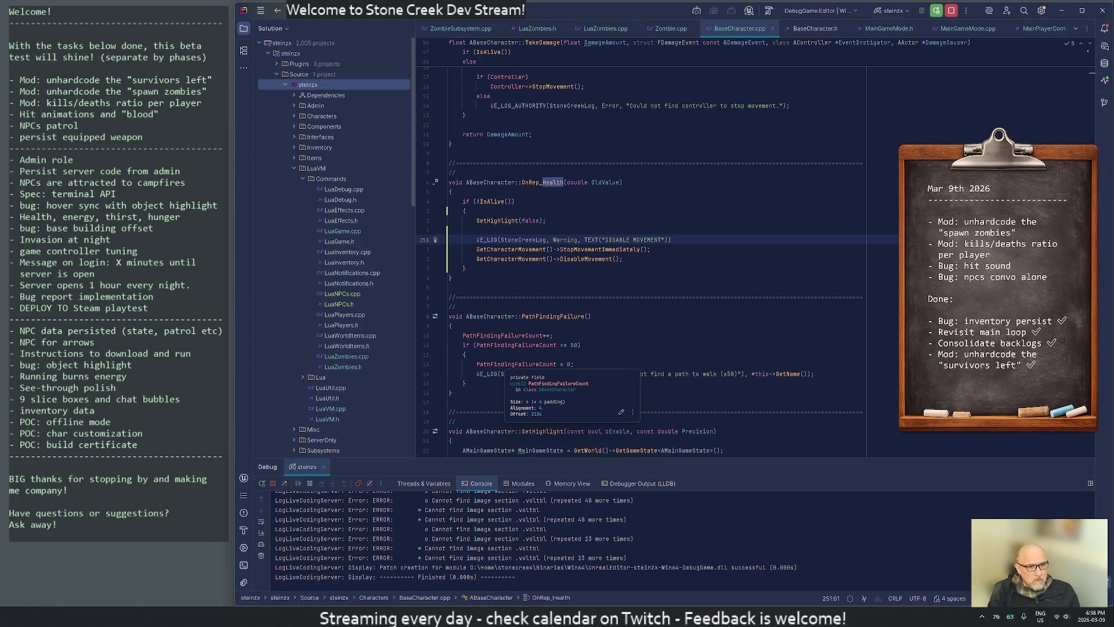
pyautogui.click(620, 259)
pyautogui.click(659, 240)
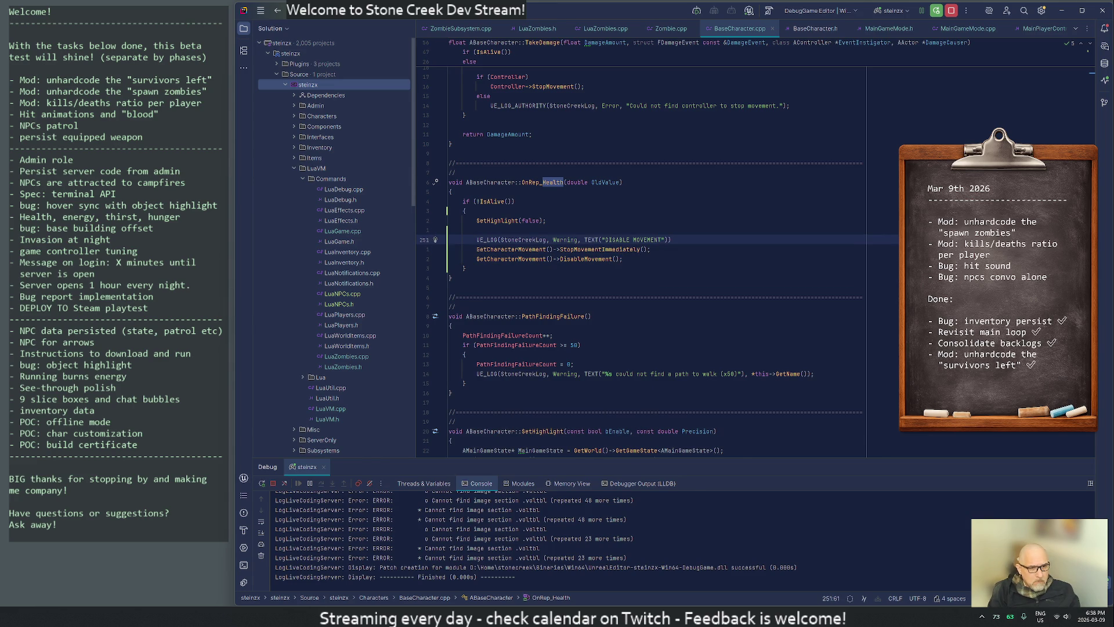
pyautogui.hotkey('alt', 'Tab')
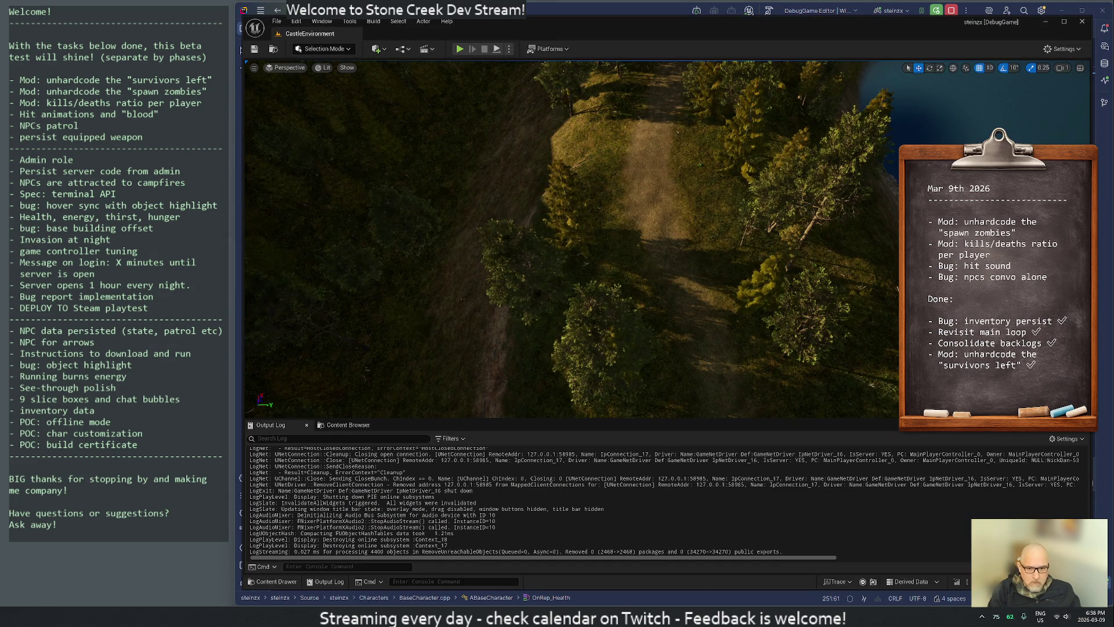
pyautogui.scroll(10, 1084, 509)
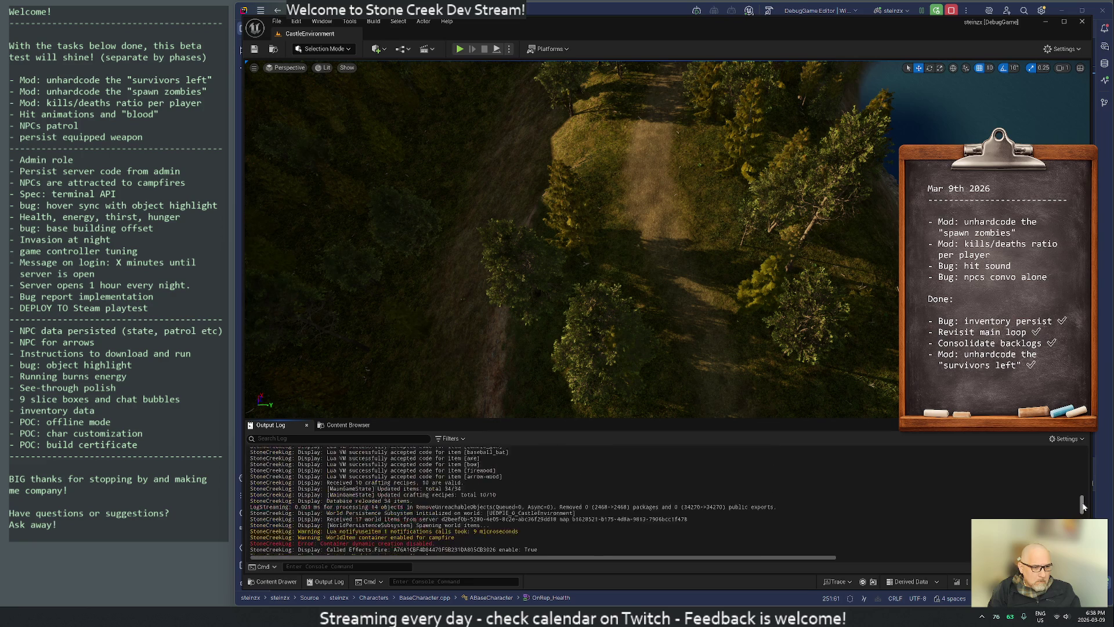
pyautogui.scroll(-10, 1084, 509)
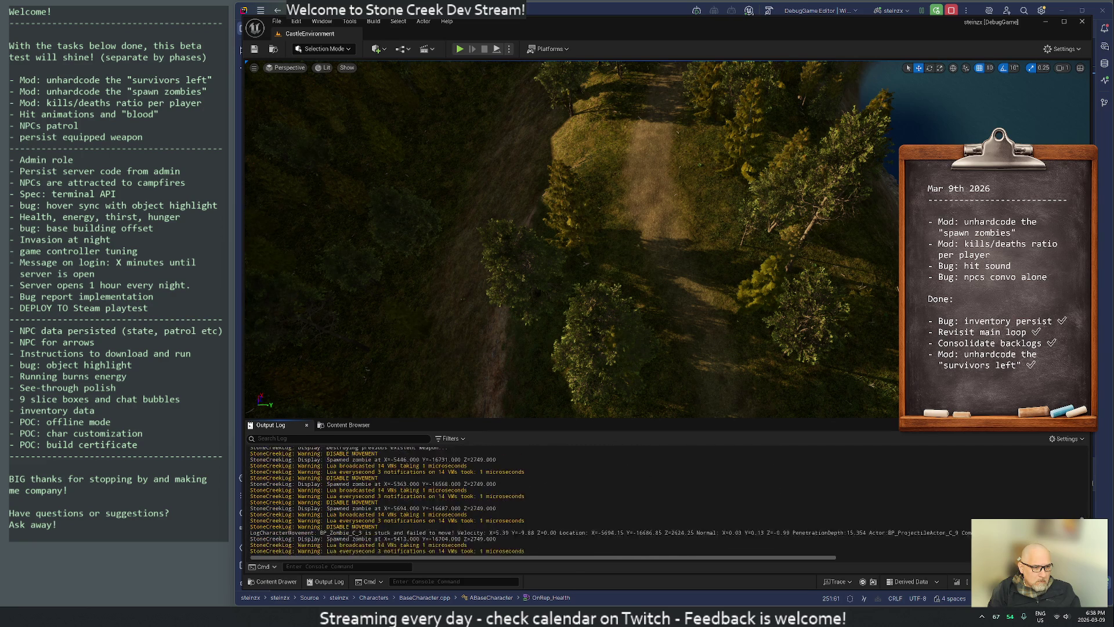
pyautogui.scroll(5, 1084, 510)
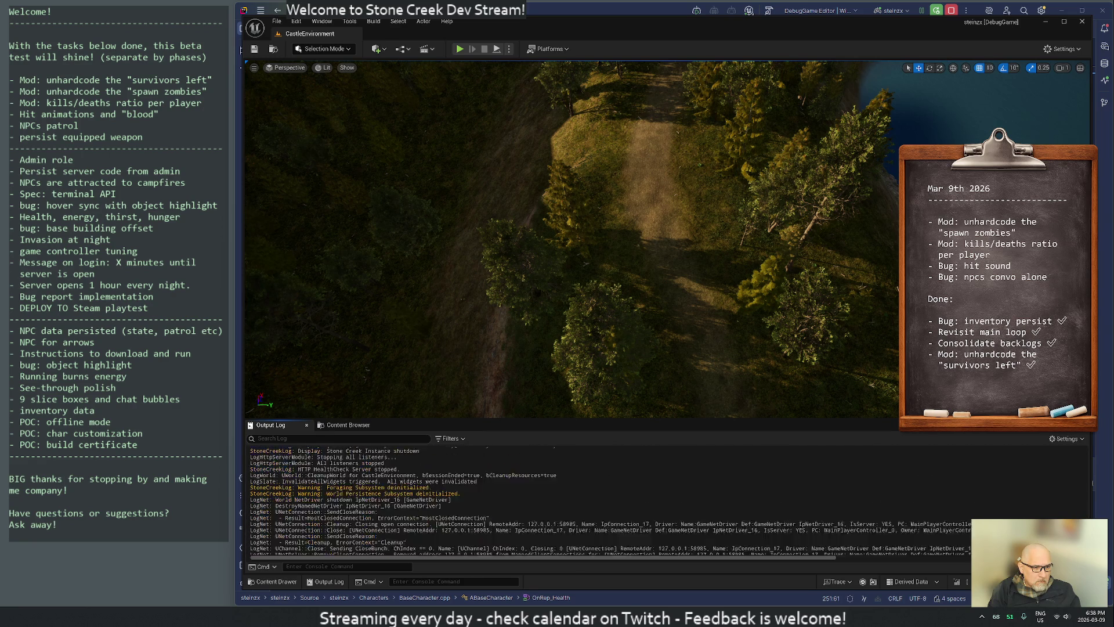
pyautogui.hotkey('alt', 'Tab')
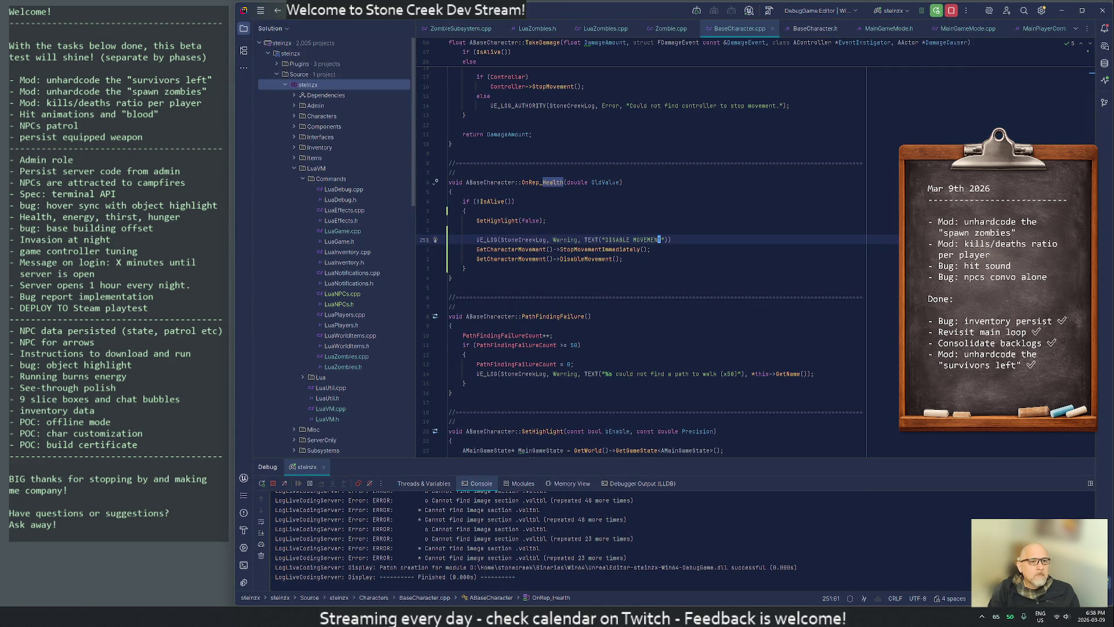
# Comment out the DISABLE MOVEMENT log and both movement-stopping calls with Ctrl+/.
pyautogui.press('Home')
pyautogui.hotkey('shift', 'Down')
pyautogui.hotkey('shift', 'Down')
pyautogui.hotkey('shift', 'Down')
pyautogui.hotkey('ctrl', '/')
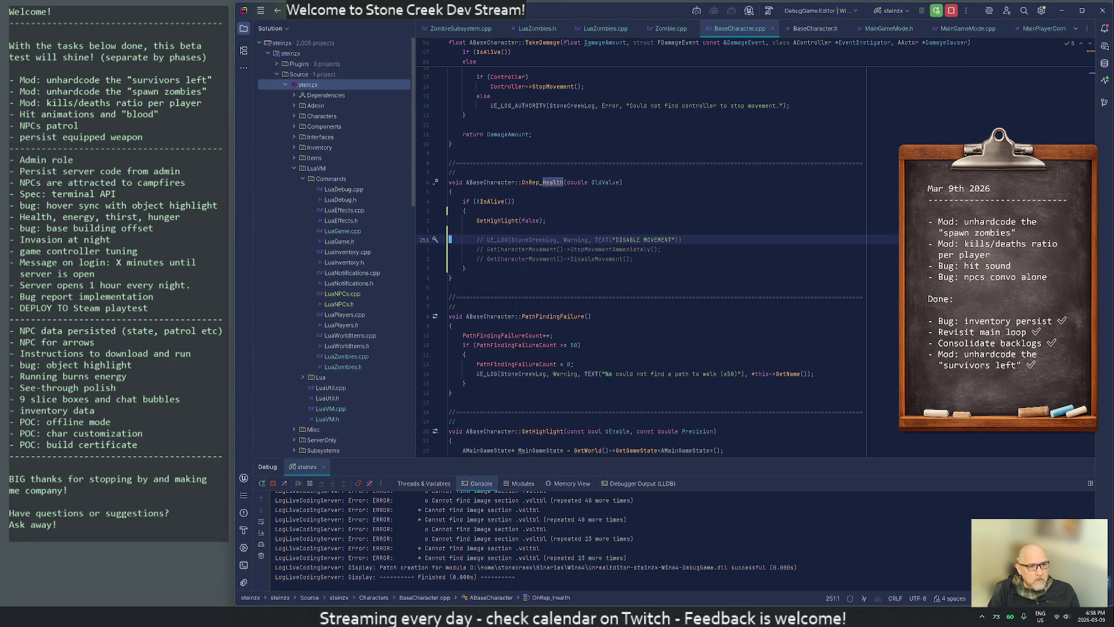
pyautogui.click(449, 249)
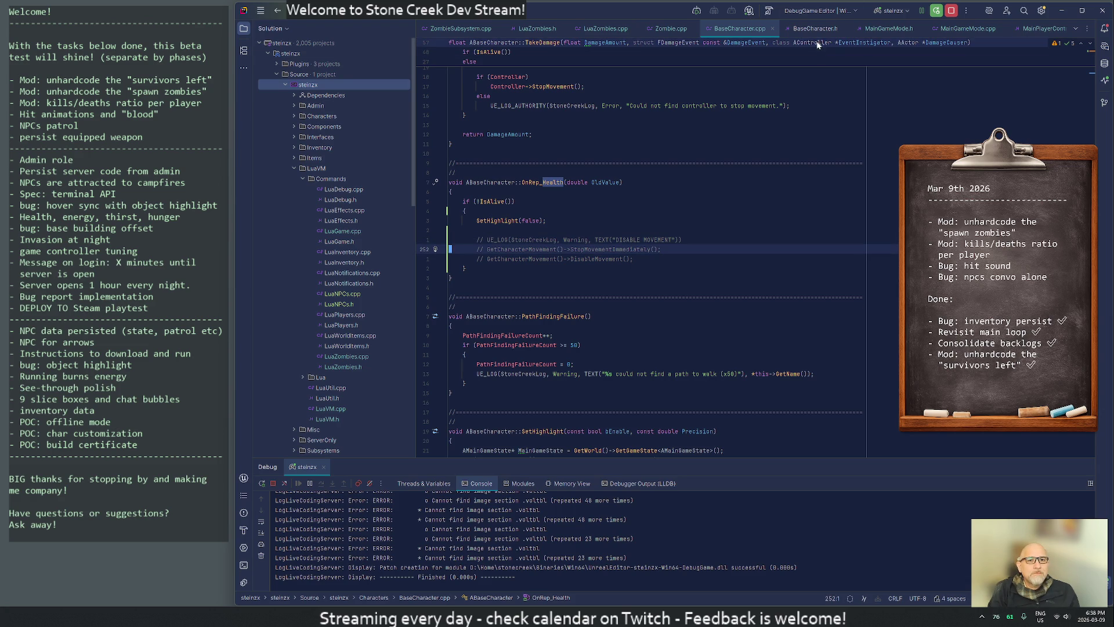
# In Zombie.cpp, draft a SetCollision line, undo it, and apply the quick fix to the capsule collision line.
pyautogui.hotkey('ctrl', 'Tab')
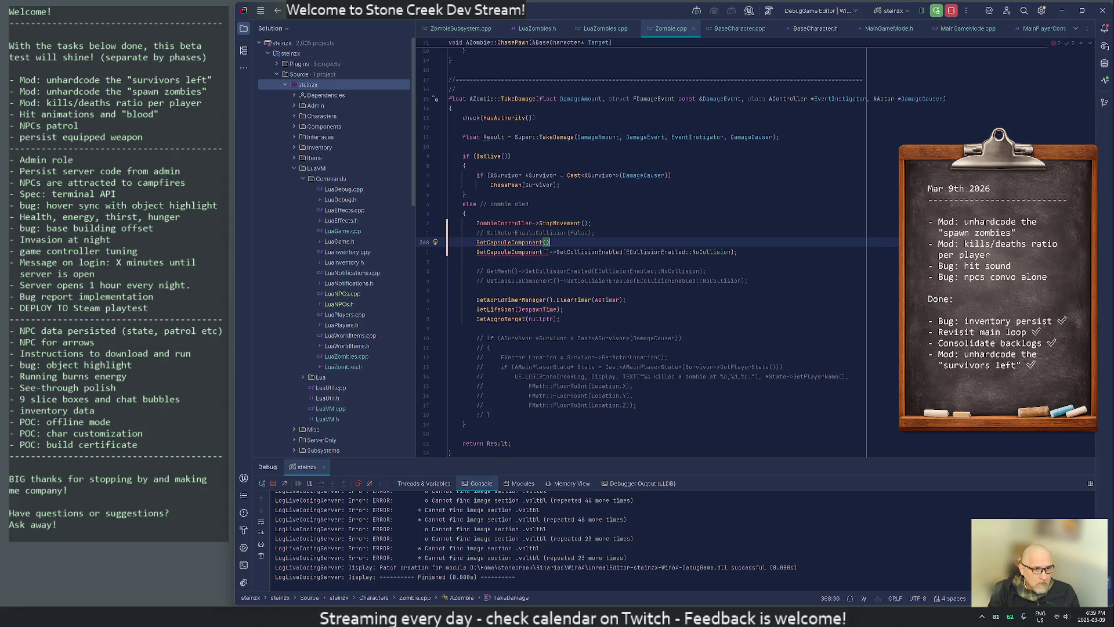
pyautogui.write('>')
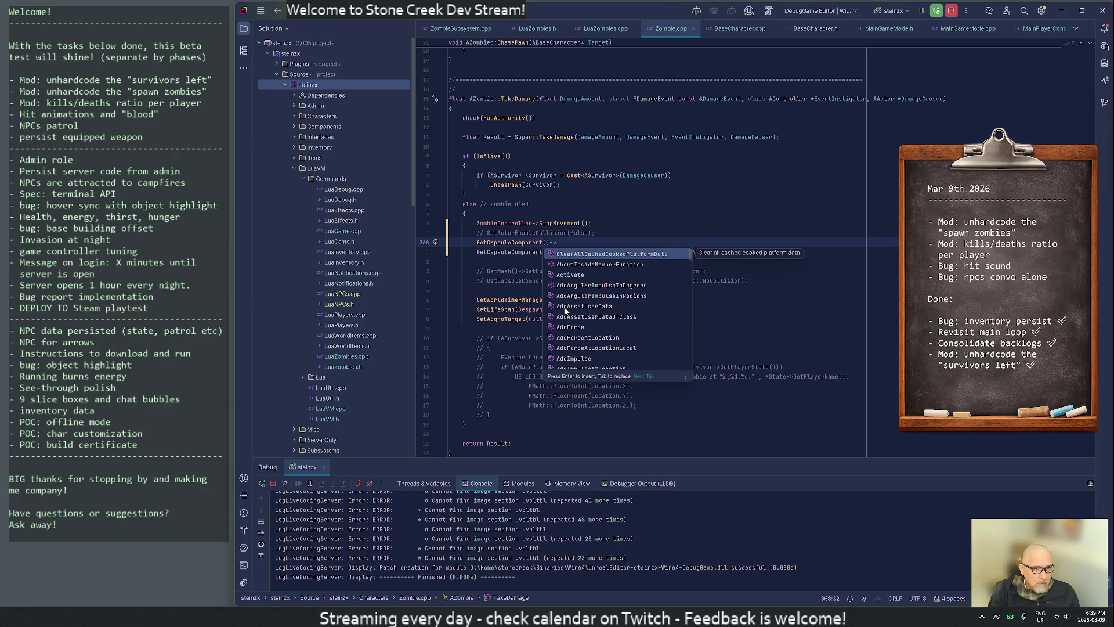
pyautogui.press('Escape')
pyautogui.write('SetColl')
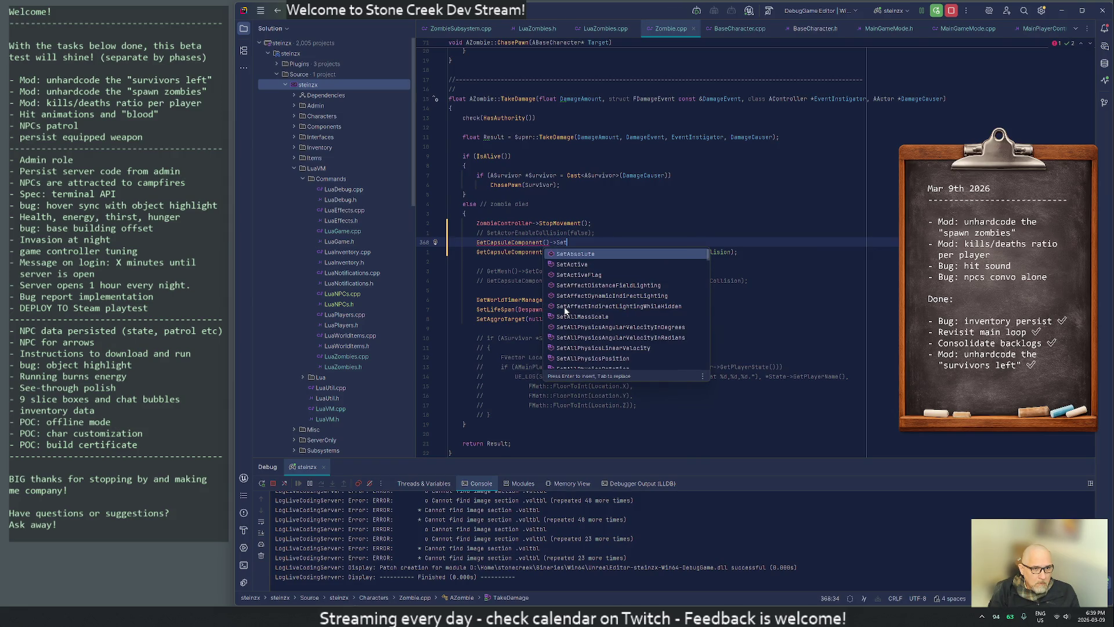
pyautogui.press('Escape')
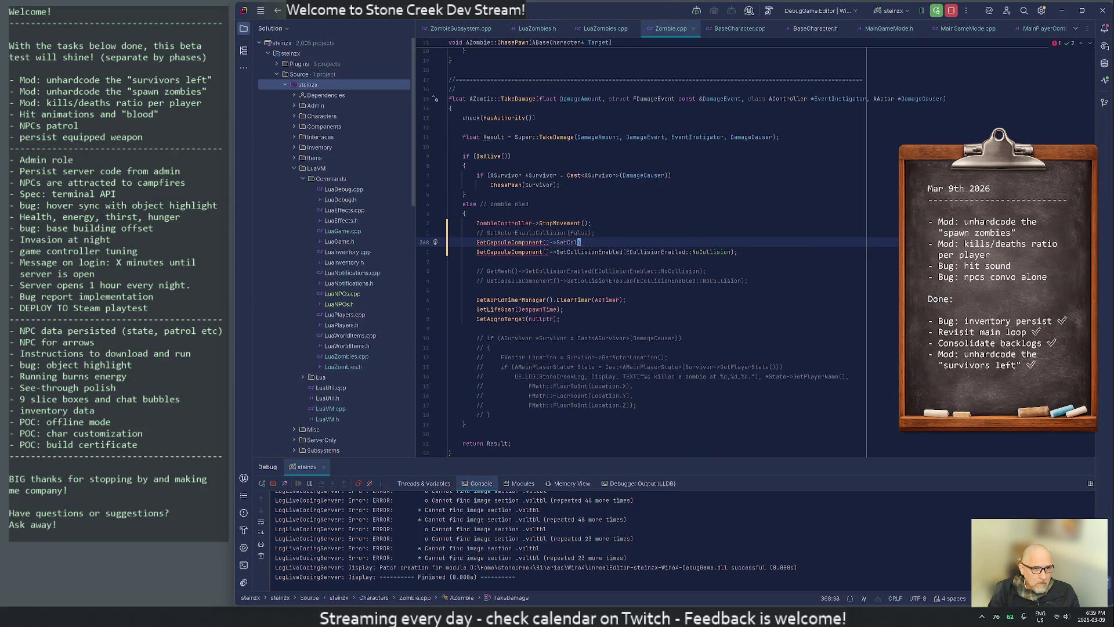
pyautogui.hotkey('ctrl', 'z')
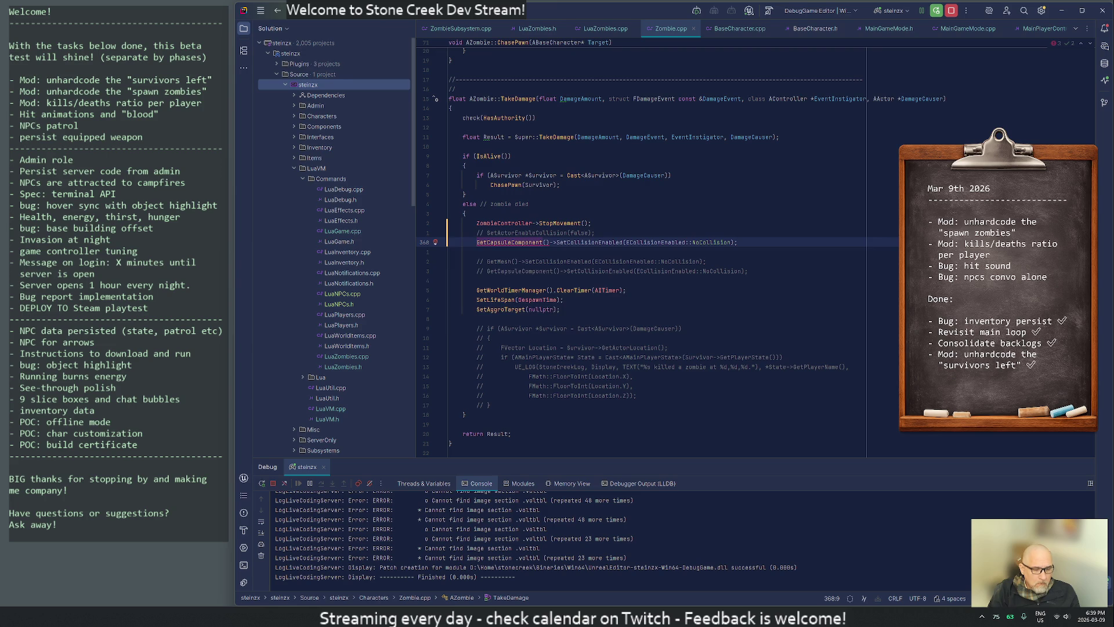
pyautogui.hotkey('alt', 'Return')
pyautogui.press('Return')
pyautogui.press('Down')
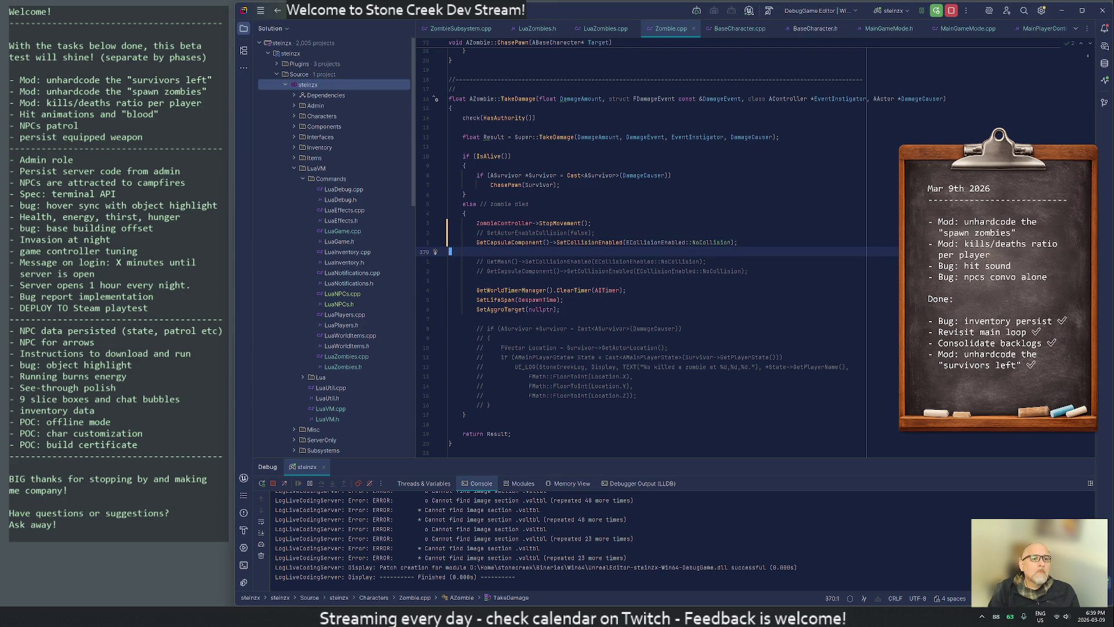
pyautogui.press('Up')
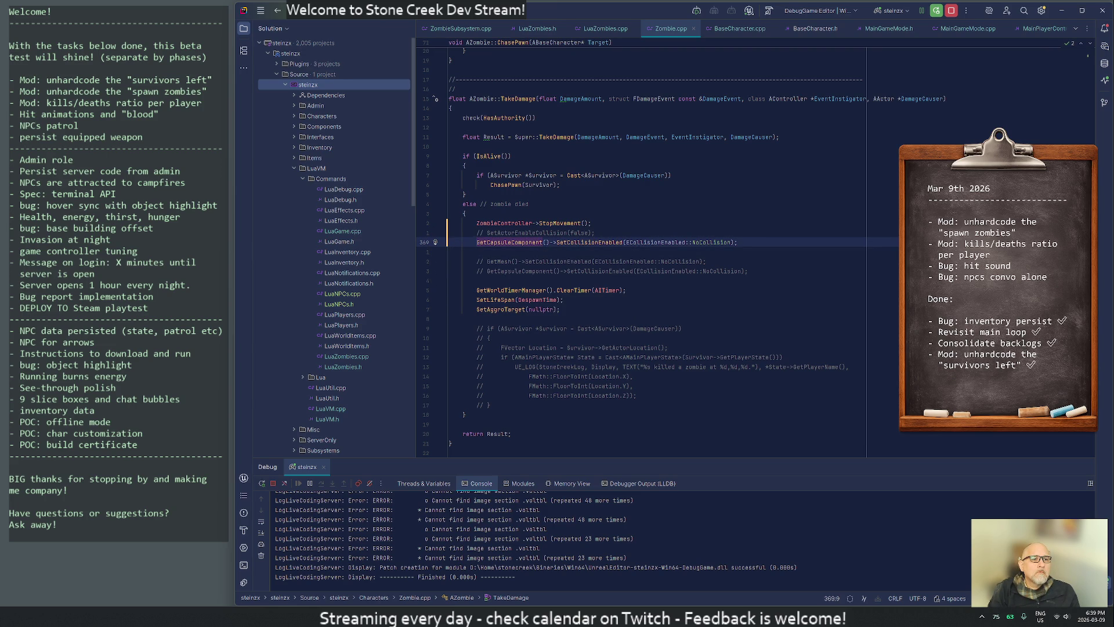
# Delete the commented SetActorEnableCollision, GetMesh and capsule lines in Zombie.cpp.
pyautogui.hotkey('alt', 'Tab')
pyautogui.hotkey('alt', 'Tab')
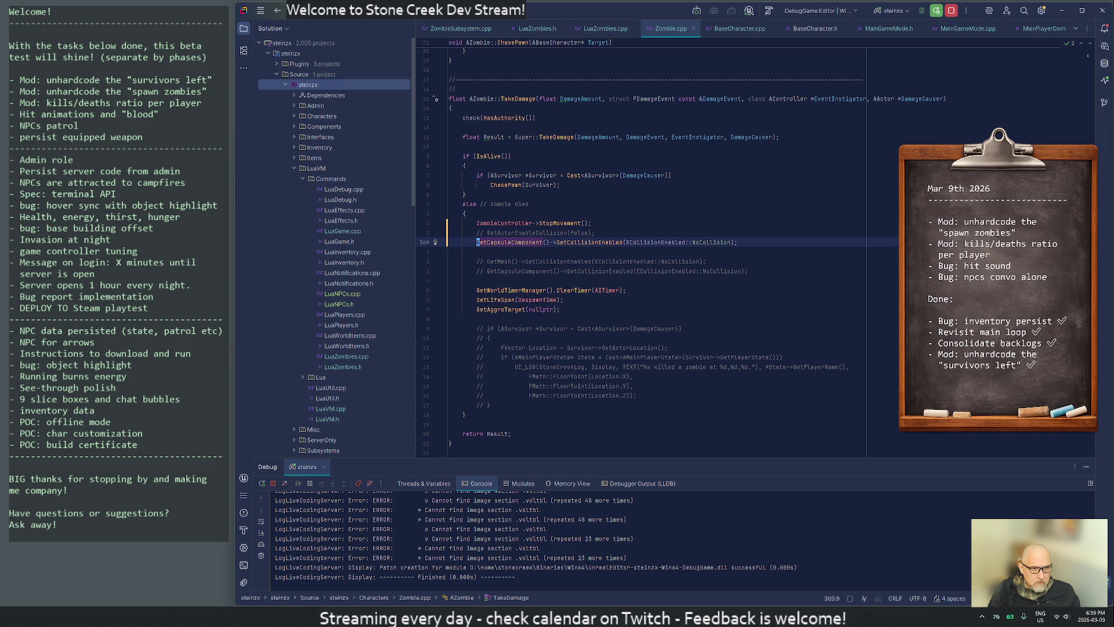
pyautogui.press('Up')
pyautogui.hotkey('ctrl', 'y')
pyautogui.press('Down')
pyautogui.press('Down')
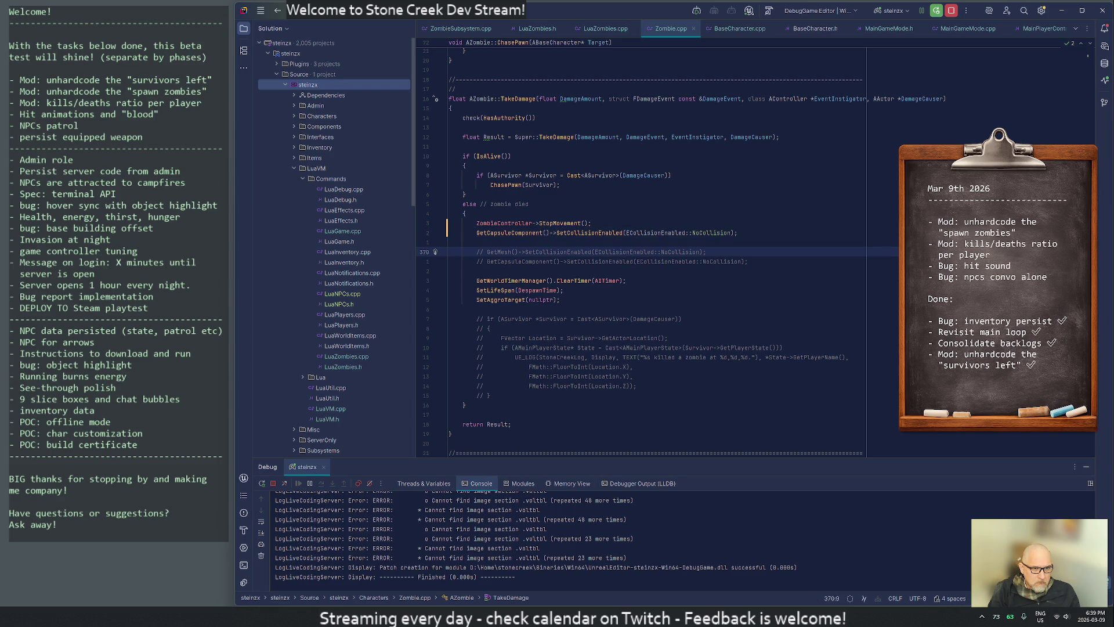
pyautogui.hotkey('shift', 'Down')
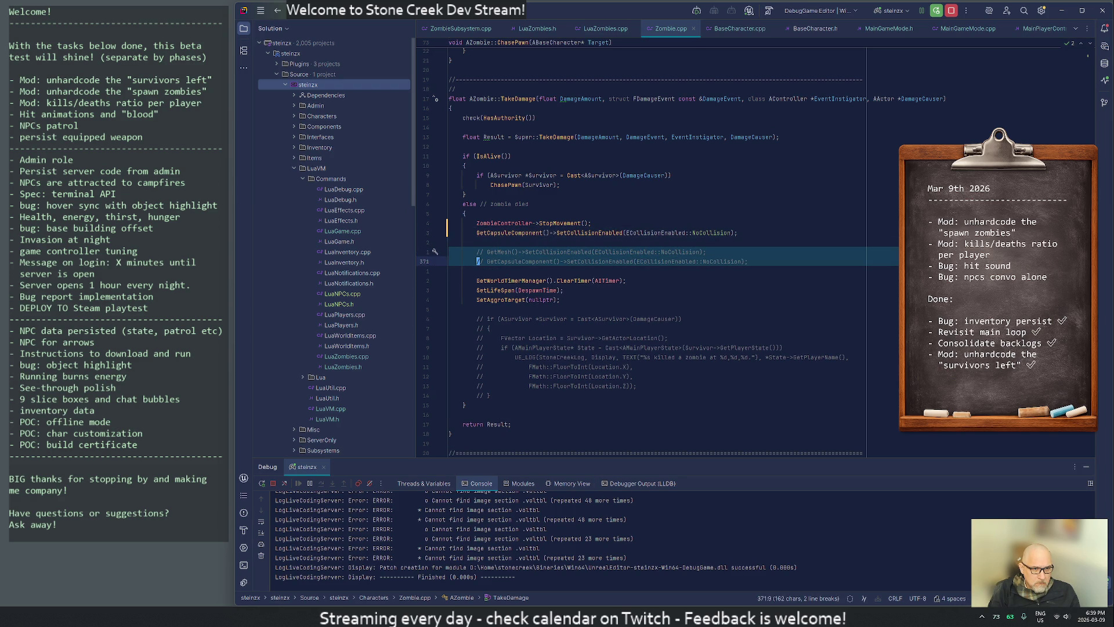
pyautogui.press('Delete')
pyautogui.hotkey('ctrl', 'y')
# Remove Zombie.cpp's commented-out kill-logging block and its leftover blank line.
pyautogui.press('Down')
pyautogui.press('Down')
pyautogui.press('Down')
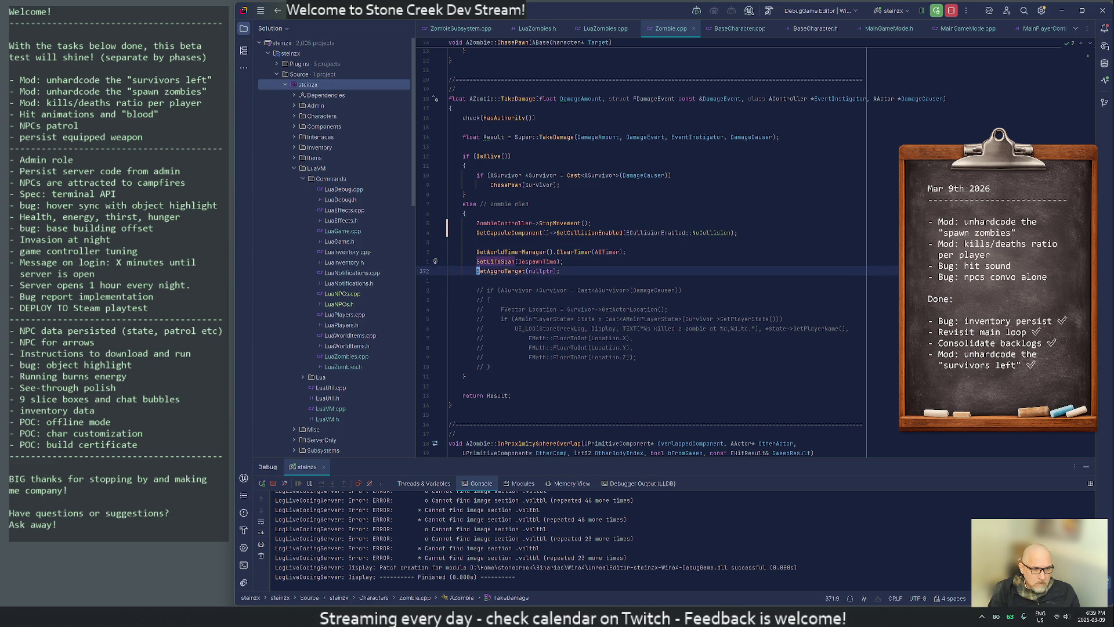
pyautogui.hotkey('shift', 'Up')
pyautogui.hotkey('shift', 'Down')
pyautogui.hotkey('shift', 'Down')
pyautogui.hotkey('shift', 'Down')
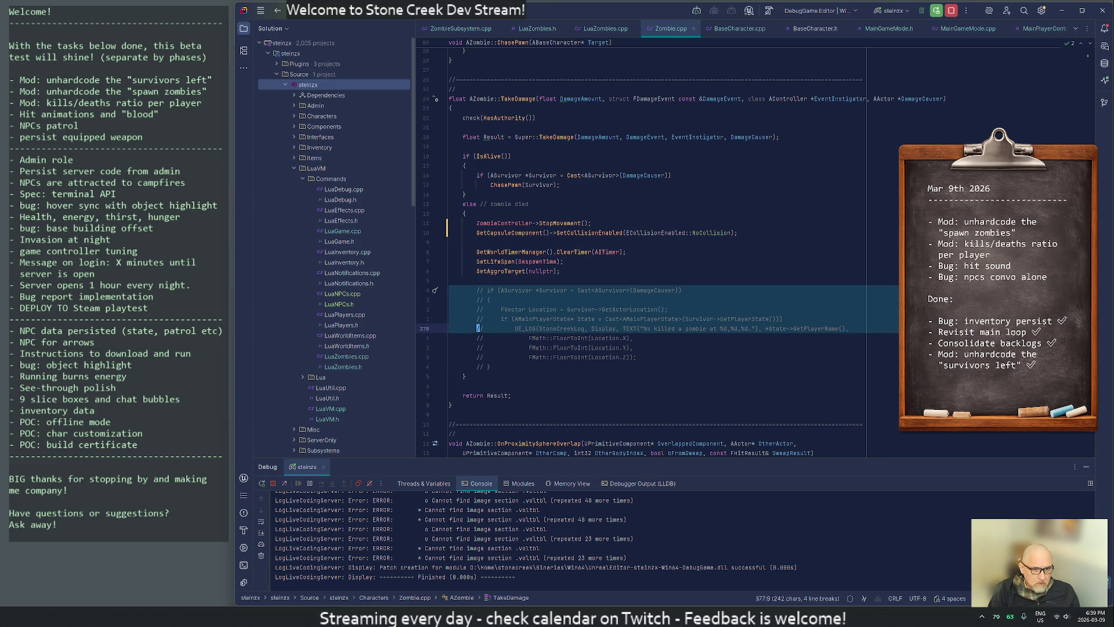
pyautogui.hotkey('shift', 'Down')
pyautogui.press('Delete')
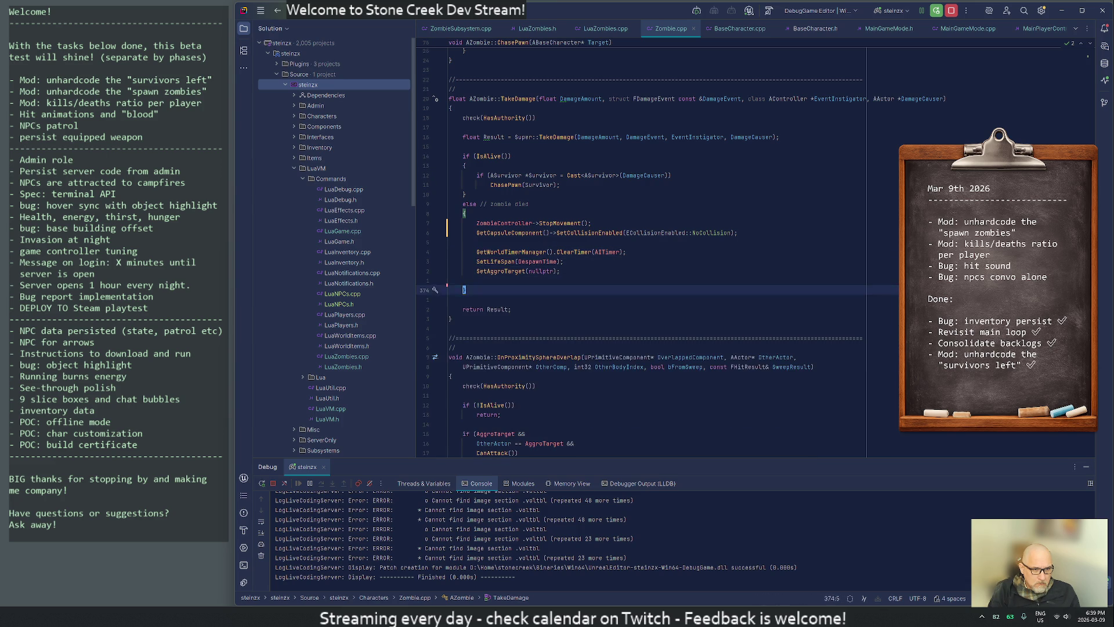
pyautogui.hotkey('ctrl', 'y')
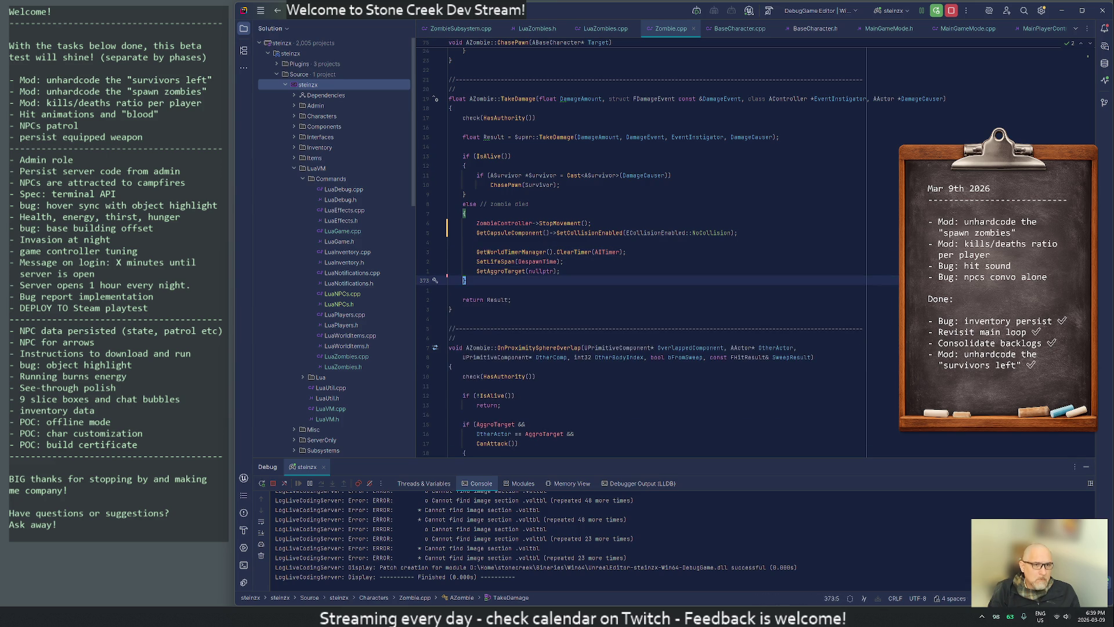
pyautogui.press('Up')
pyautogui.press('Up')
pyautogui.press('Up')
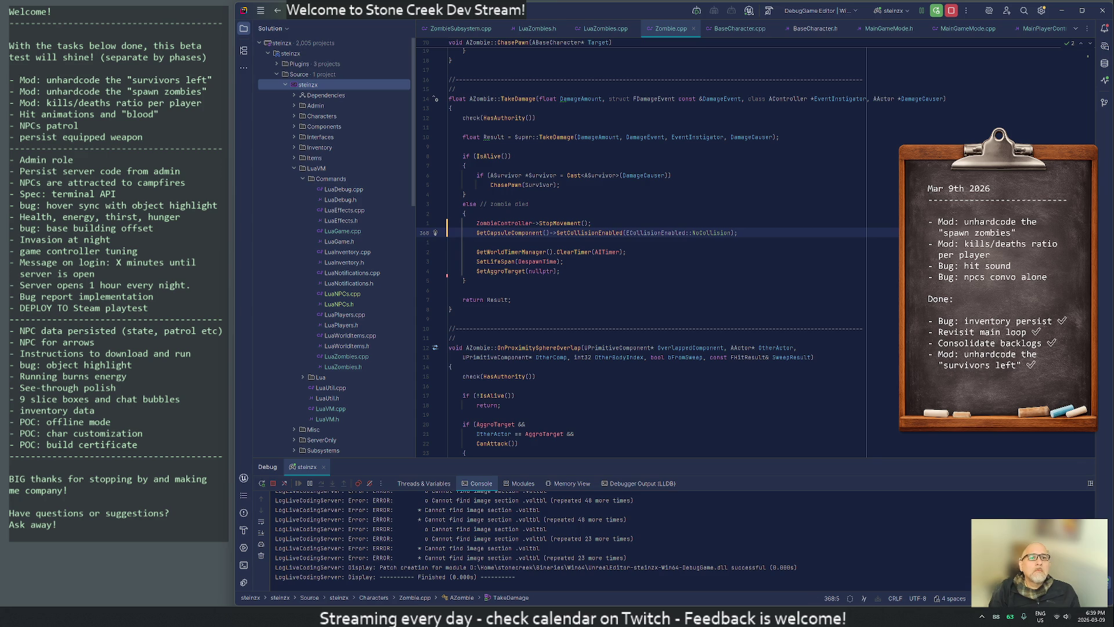
# Paste GetCapsuleComponent()->SetCollisionEnabled(NoCollision) into BaseCharacter.cpp's OnRep_Health, followed by a blank line.
pyautogui.click(755, 29)
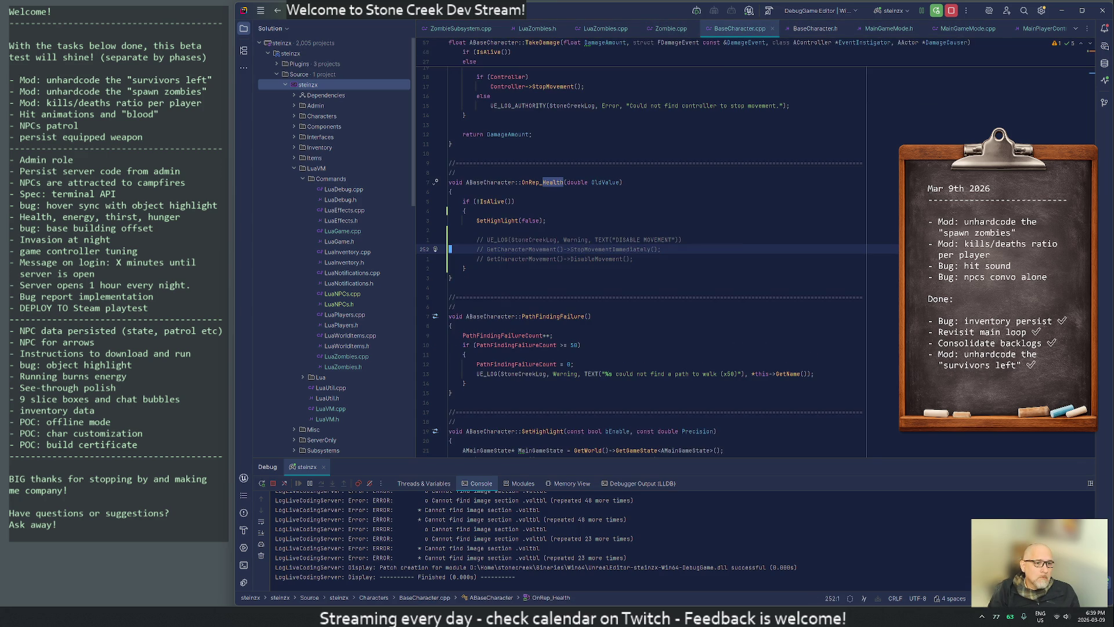
pyautogui.press('Up')
pyautogui.write('GetCapsuleComponent()->SetCollisionEnabled(ECollisionEnabled::NoCollision);')
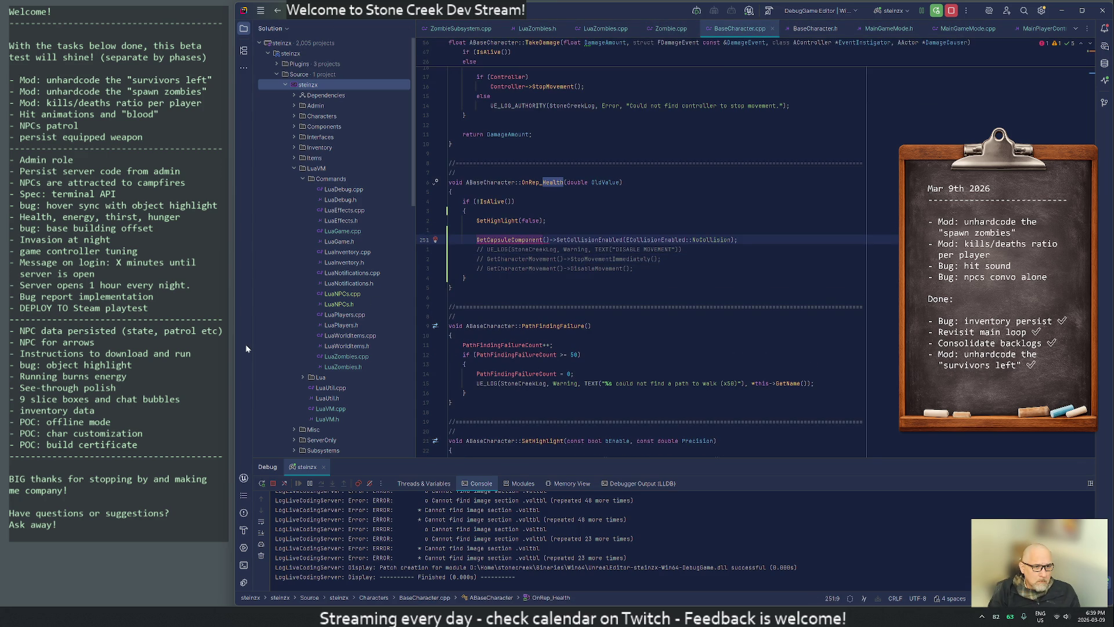
pyautogui.hotkey('shift', 'Return')
pyautogui.press('Up')
pyautogui.press('Home')
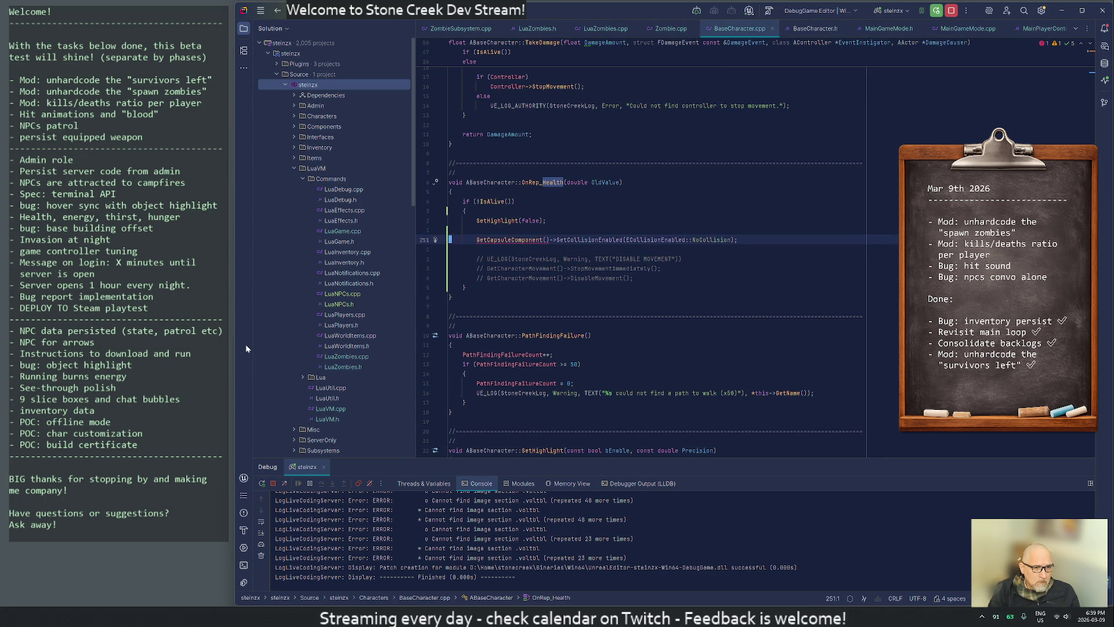
pyautogui.press('Down')
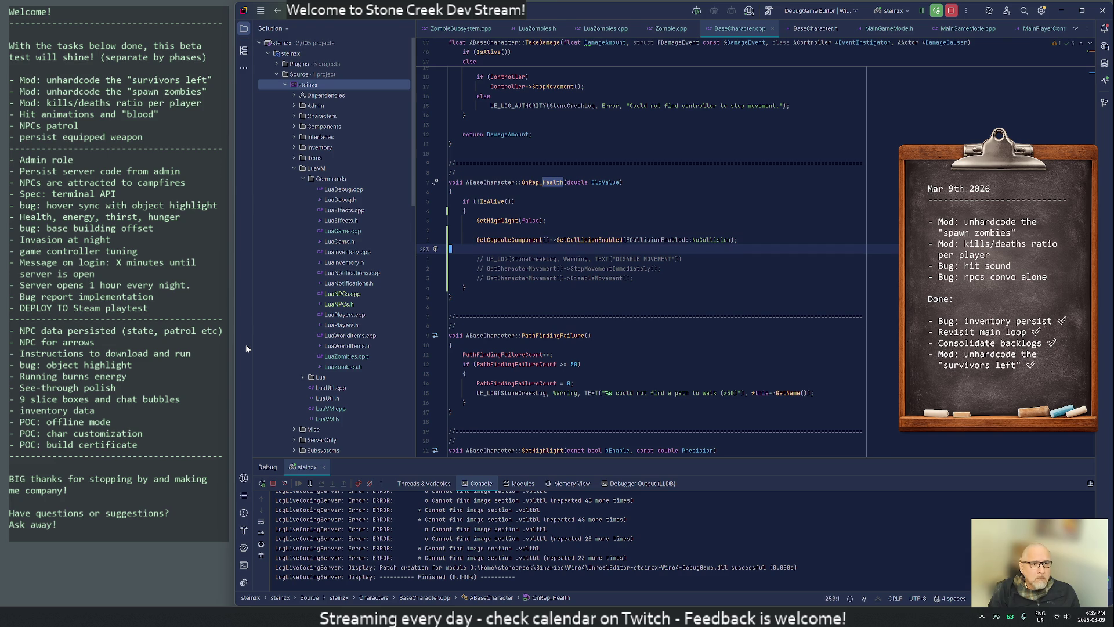
# Live Coding recompile with the capsule-collision change, close its progress window, and start playing.
pyautogui.hotkey('alt', 'Tab')
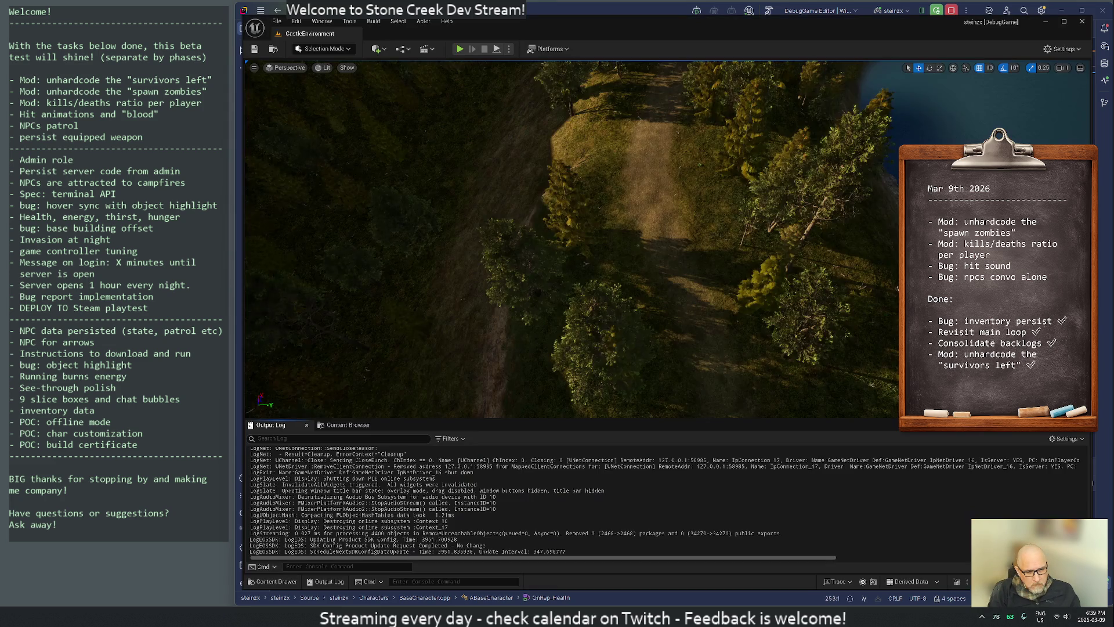
pyautogui.click(956, 584)
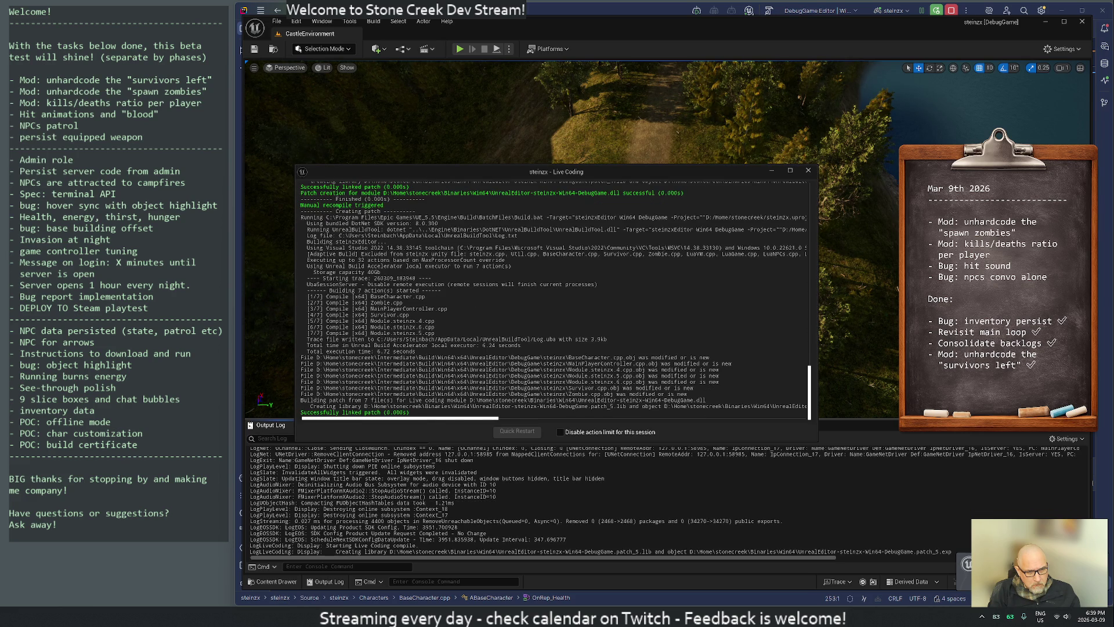
pyautogui.click(808, 171)
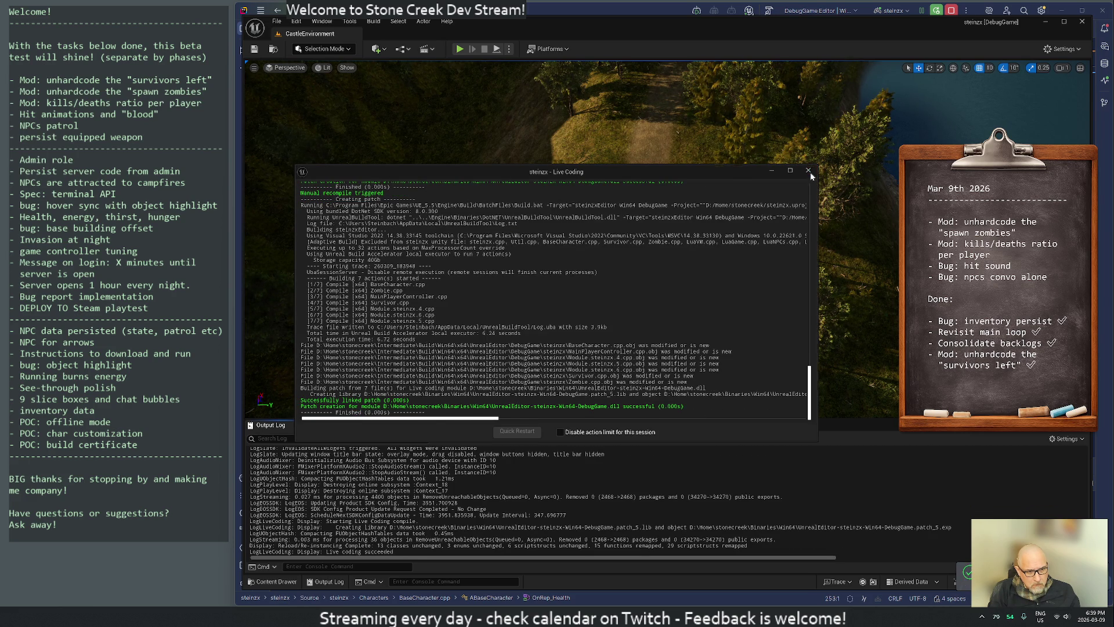
pyautogui.click(459, 50)
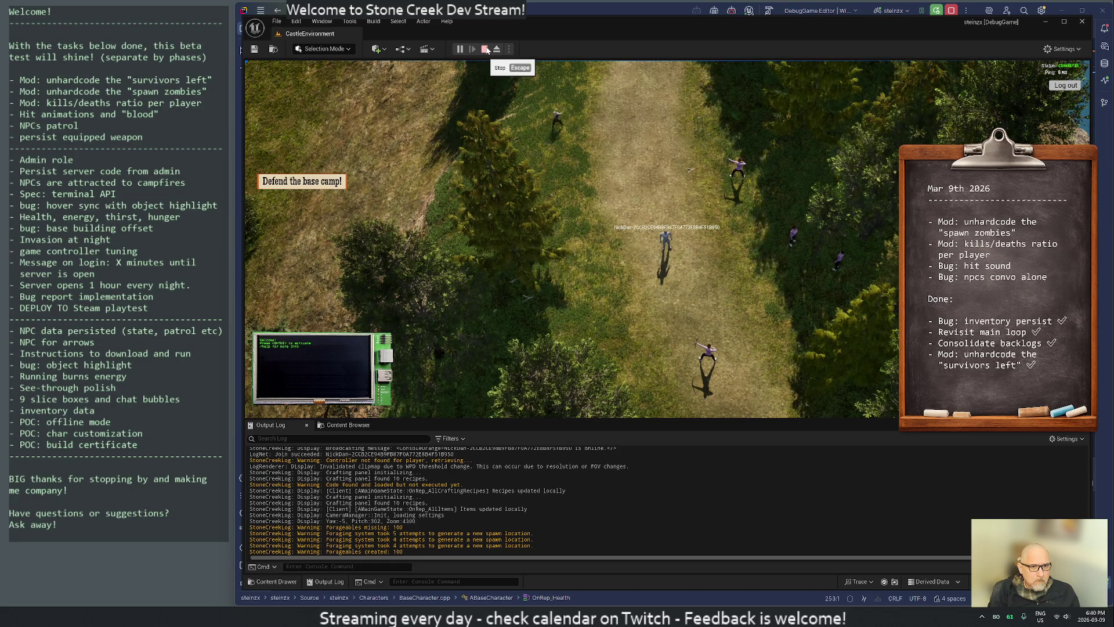
# Among the zombies, equip the bow, try an attack, rotate the camera, spawn a forageable, then stop.
pyautogui.scroll(3, 636, 163)
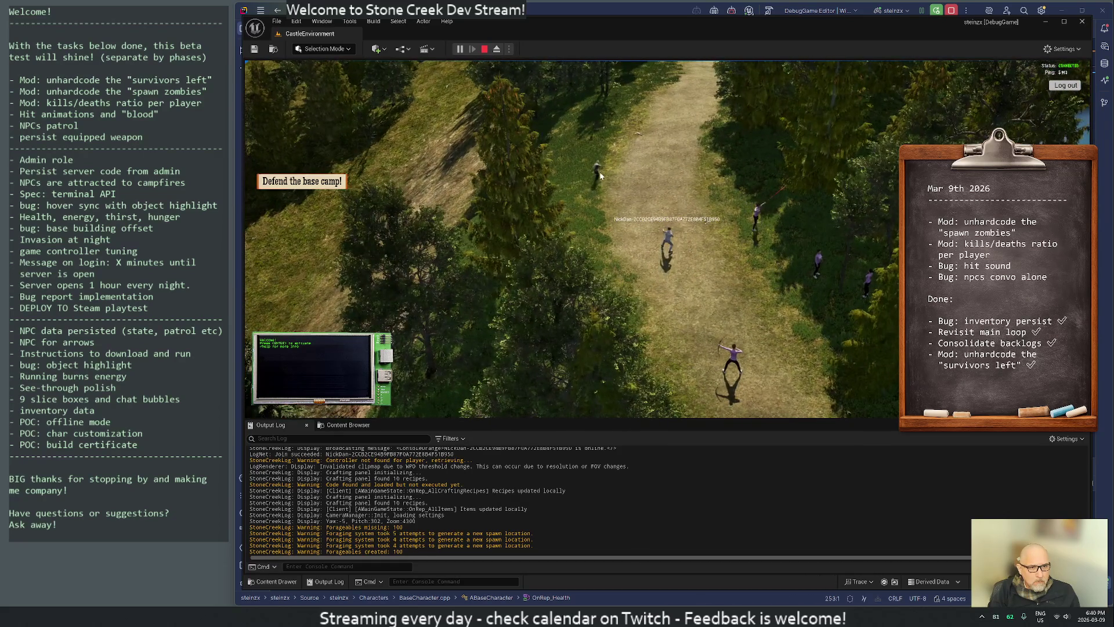
pyautogui.press('1')
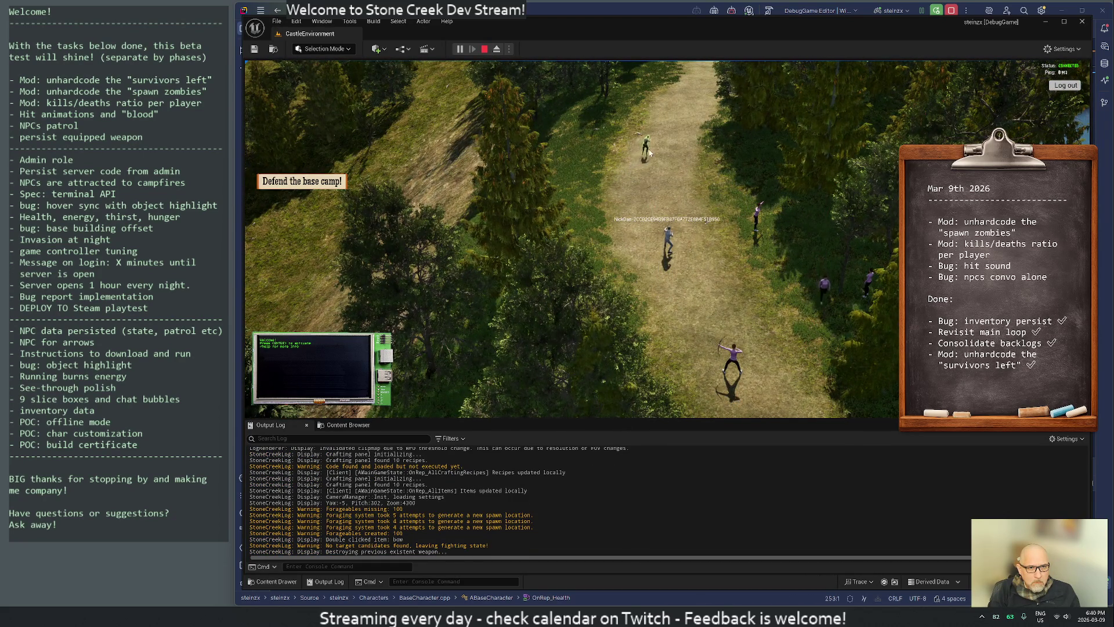
pyautogui.press('1')
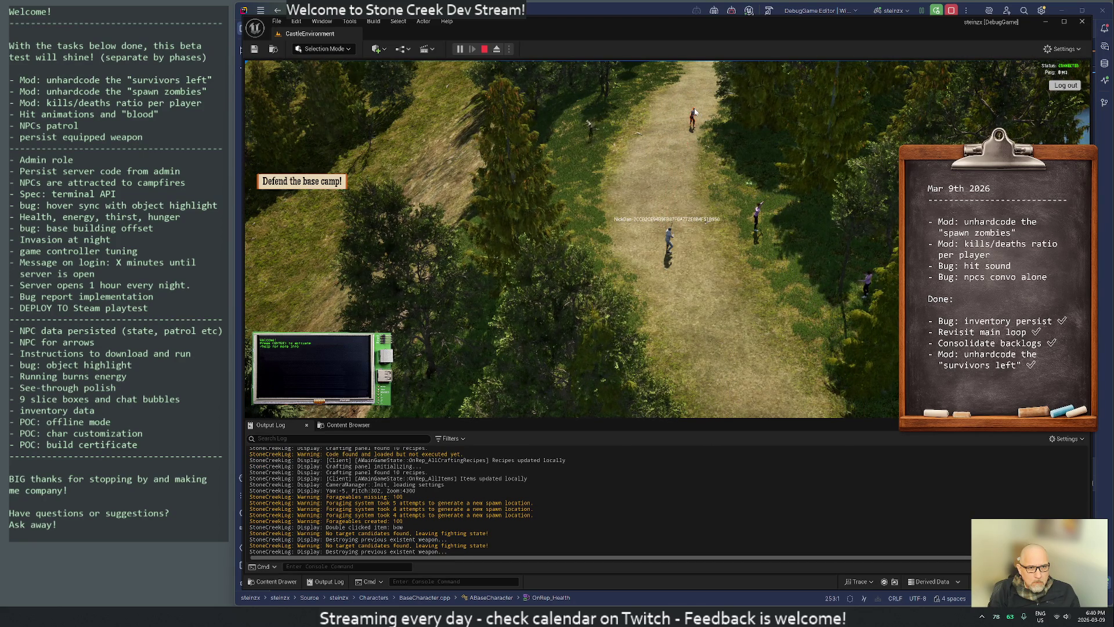
pyautogui.press('q')
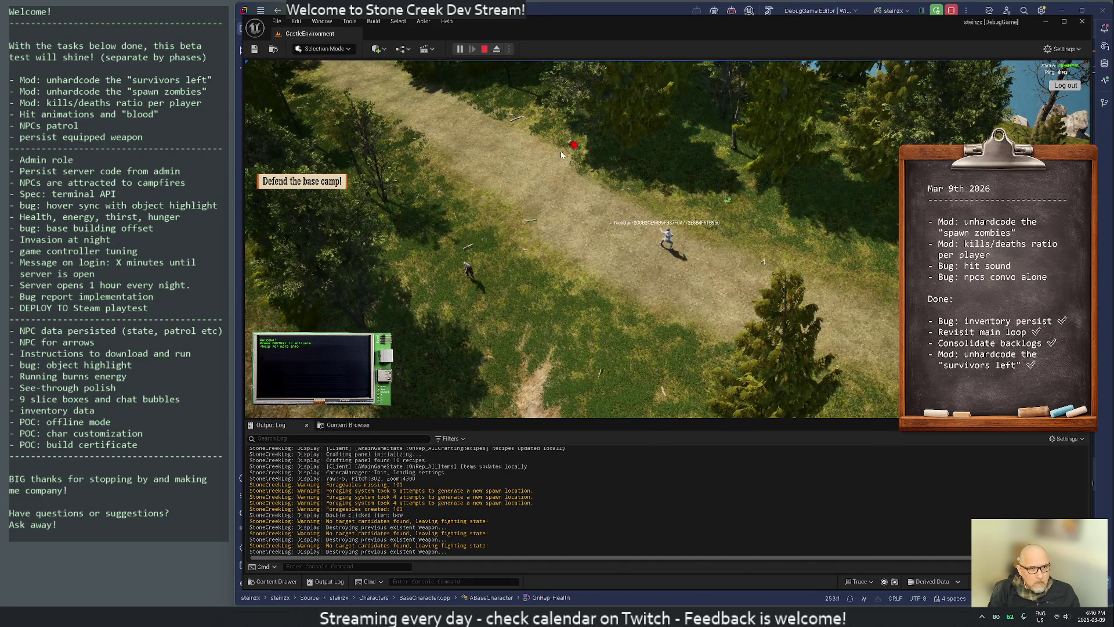
pyautogui.press('f')
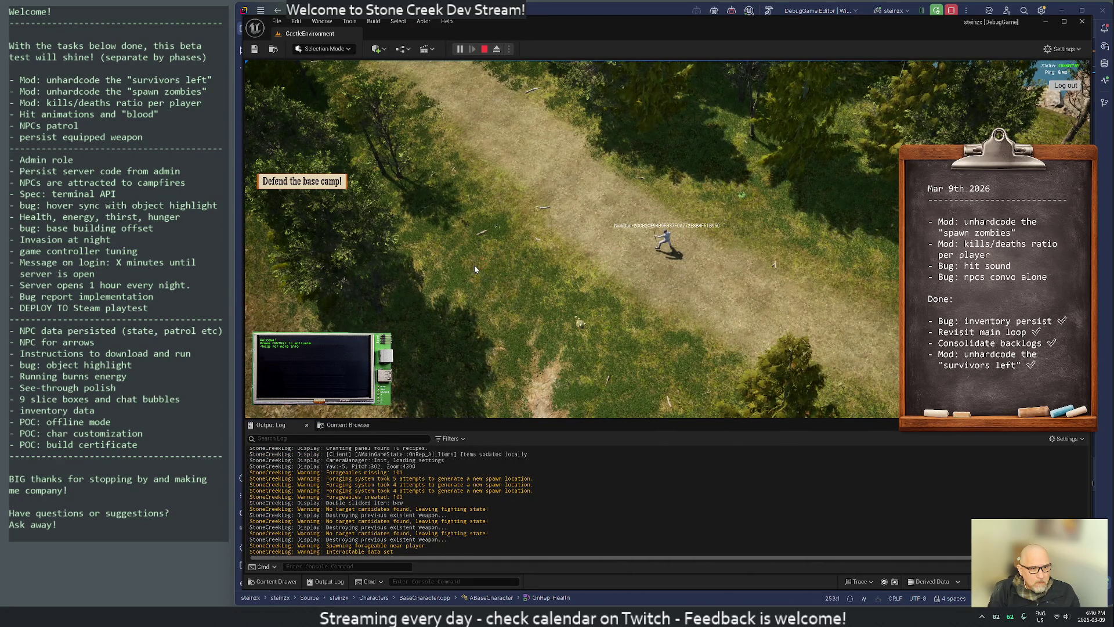
pyautogui.scroll(5, 869, 193)
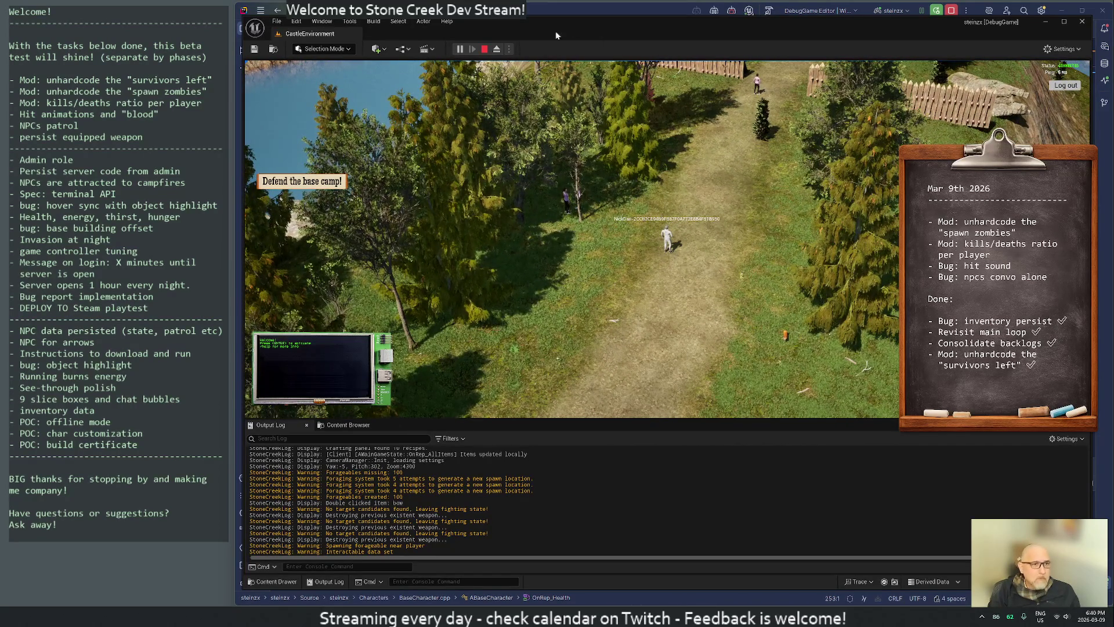
pyautogui.click(485, 50)
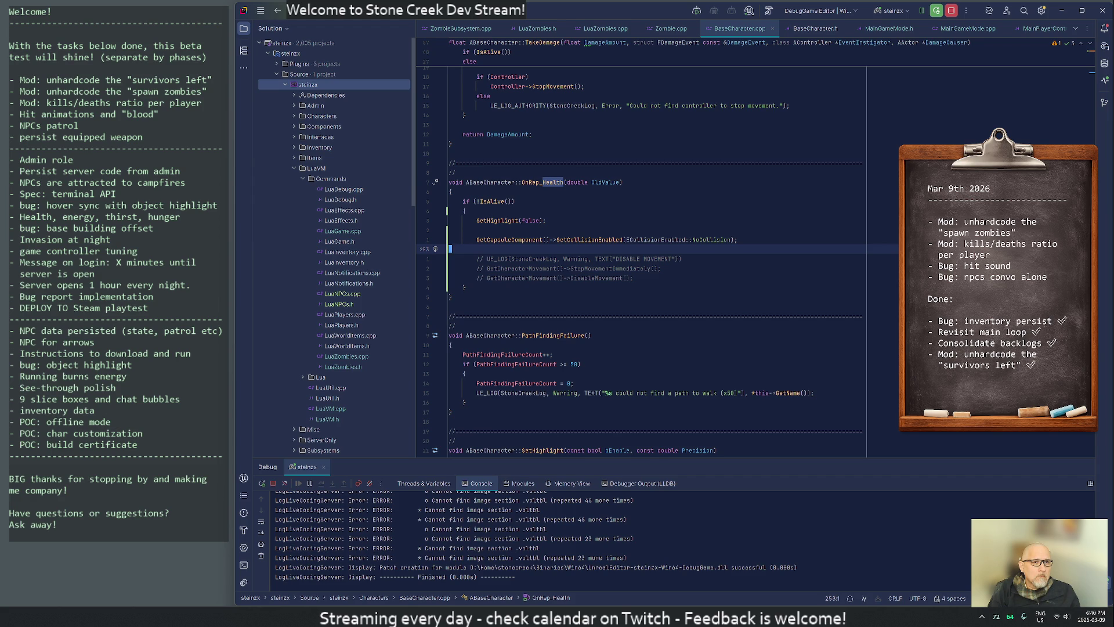
# Cycle through Unreal and Rider, then reopen the ChatGPT chat about sliding killed actors.
pyautogui.hotkey('alt', 'Tab')
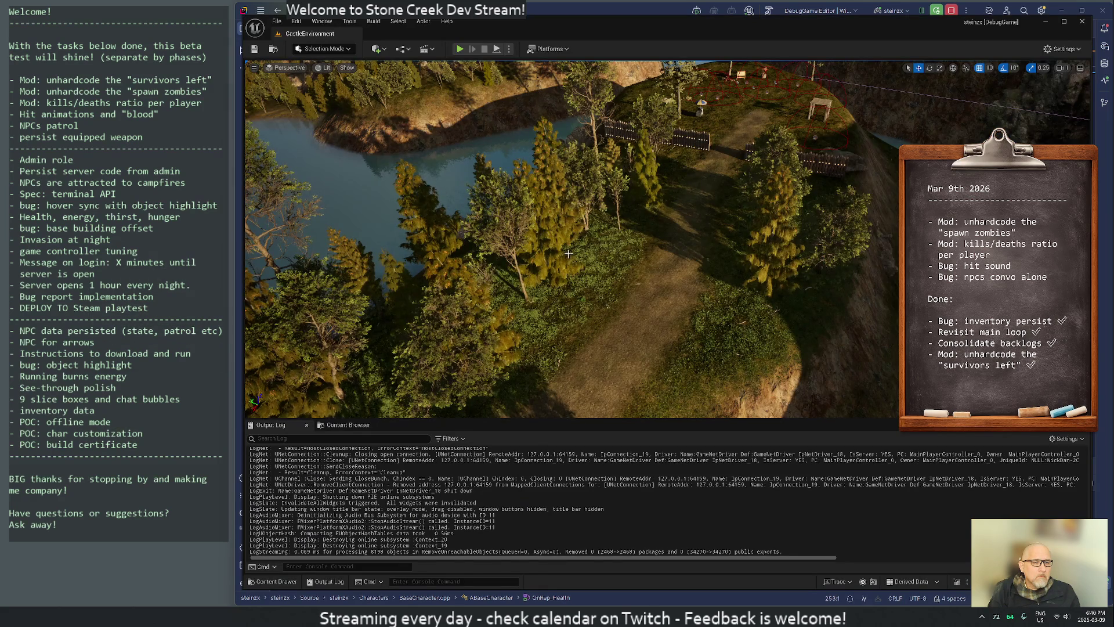
pyautogui.hotkey('alt', 'Tab')
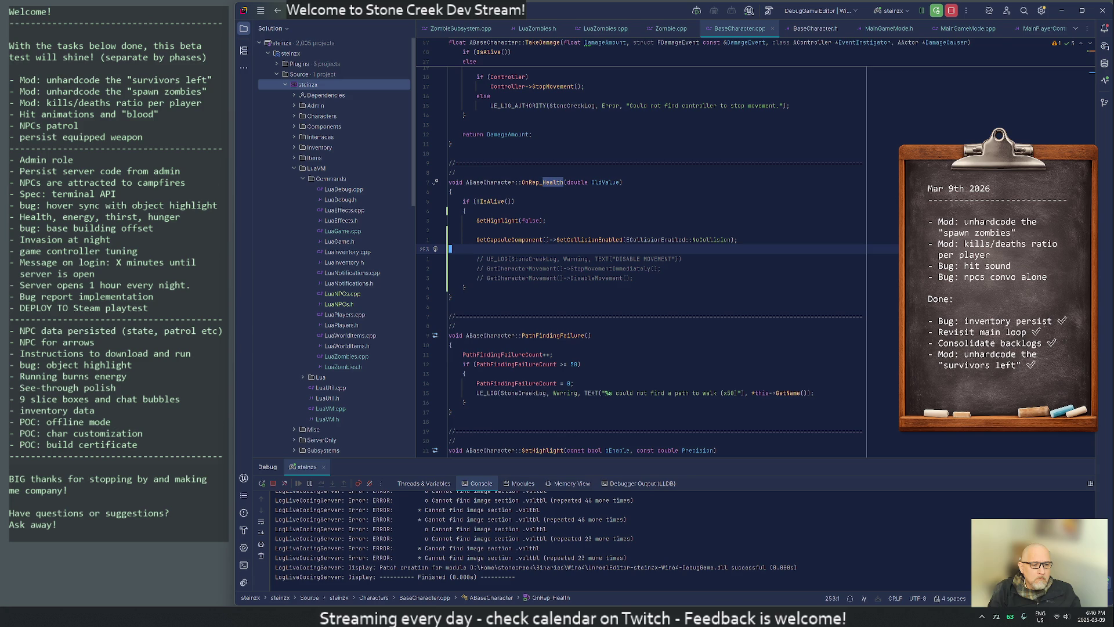
pyautogui.click(527, 605)
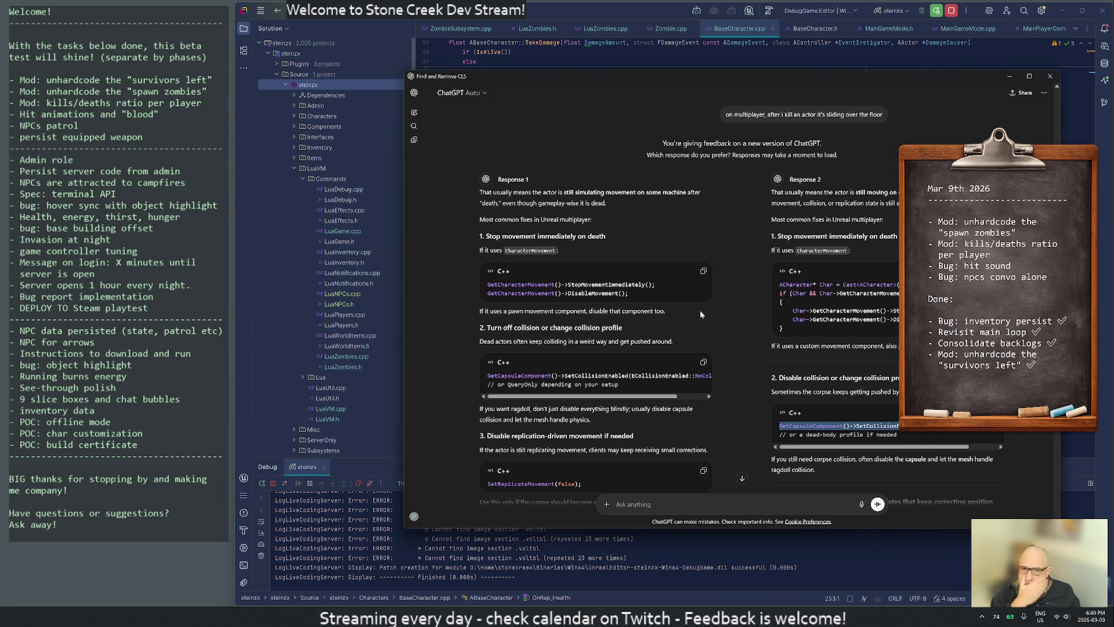
# Scroll through both responses, including the first one's HasAuthority velocity-zeroing fix.
pyautogui.scroll(-4, 741, 335)
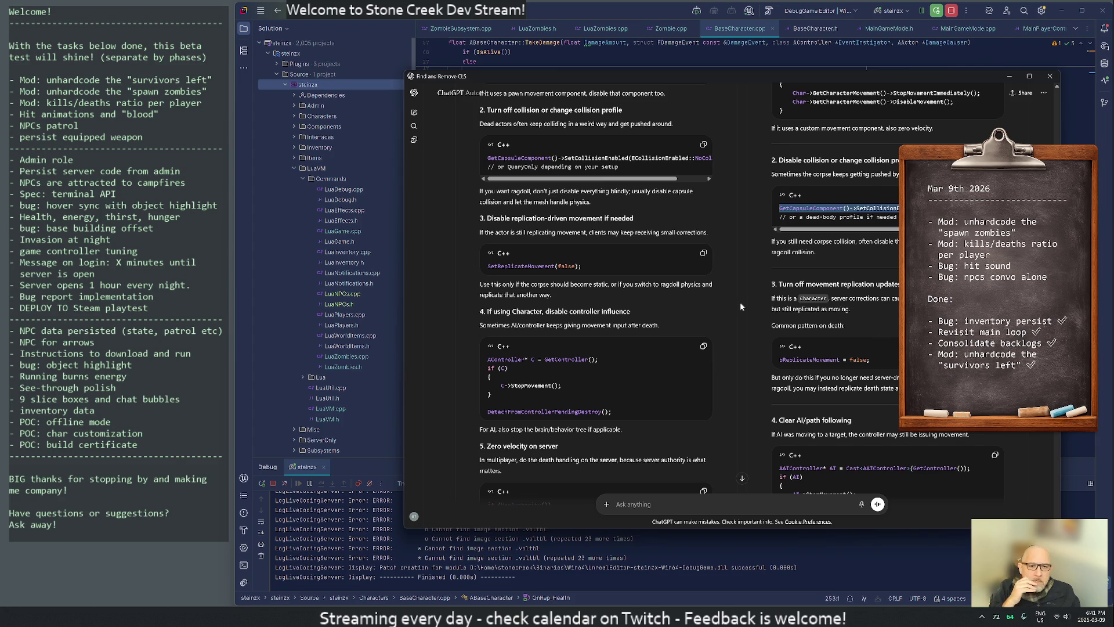
pyautogui.scroll(-3, 760, 367)
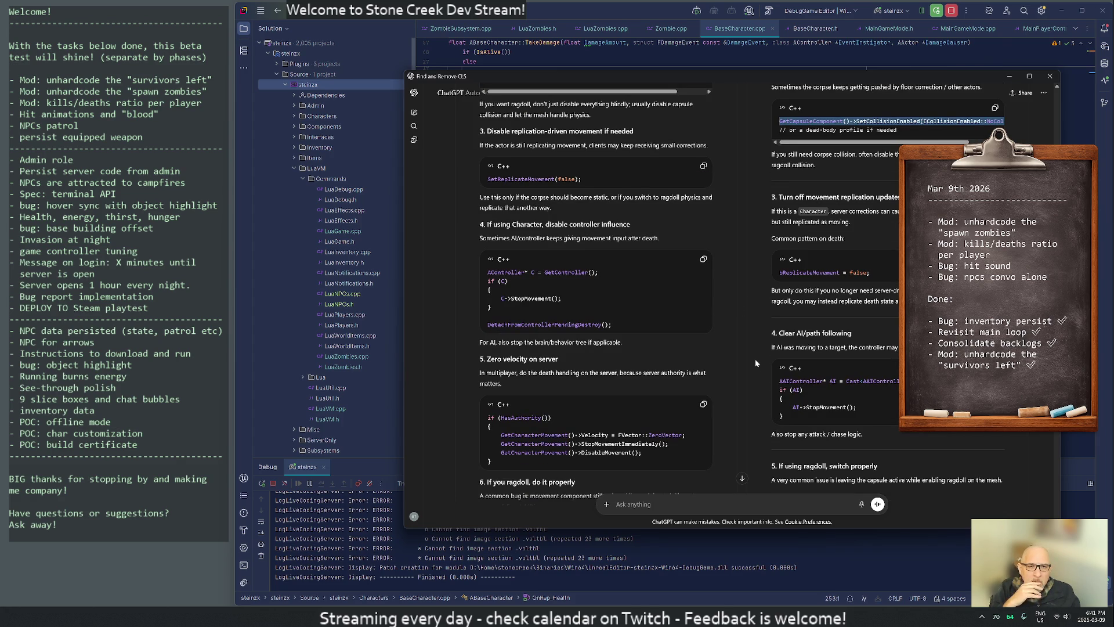
# Comment out the GetCapsuleComponent collision line in Zombie.cpp's TakeDamage death branch, then return to BaseCharacter.cpp.
pyautogui.hotkey('alt', 'Tab')
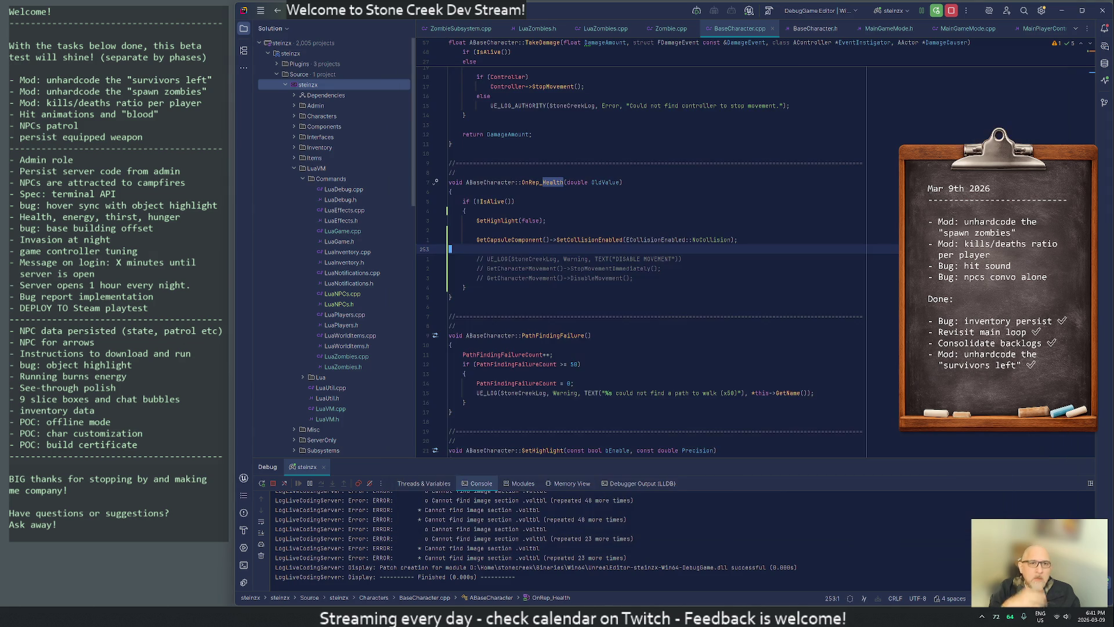
pyautogui.hotkey('ctrl', 'Tab')
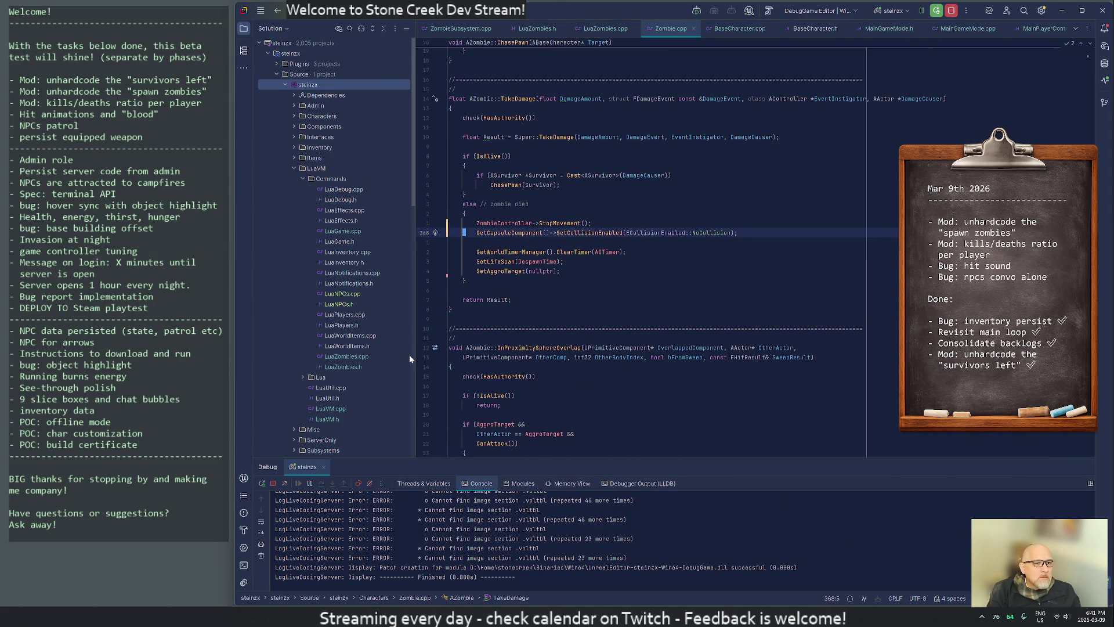
pyautogui.press('Down')
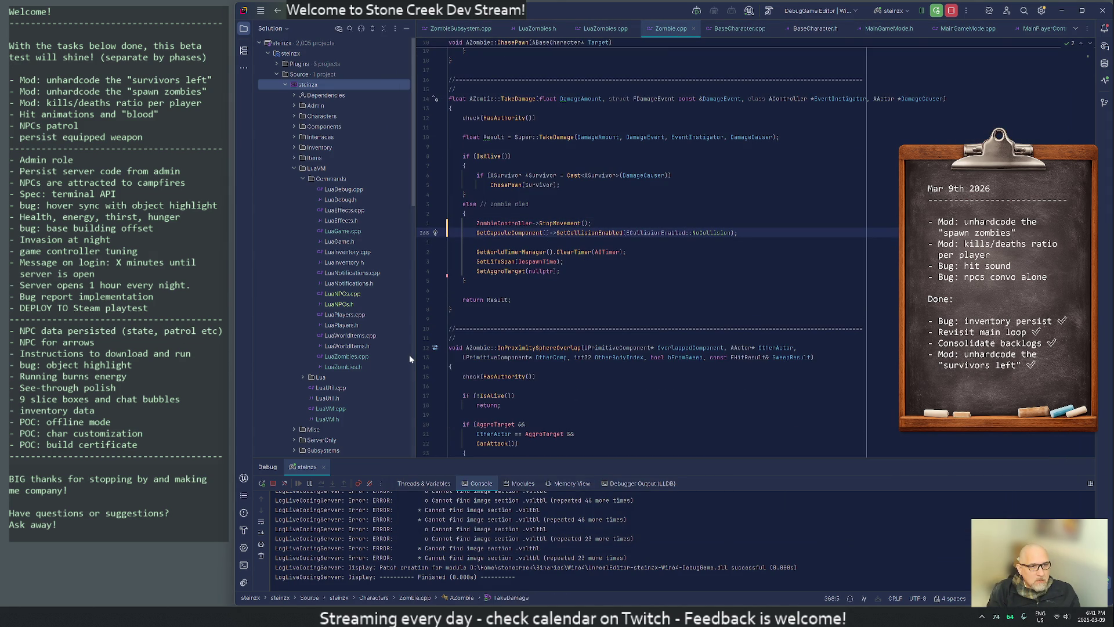
pyautogui.press('Up')
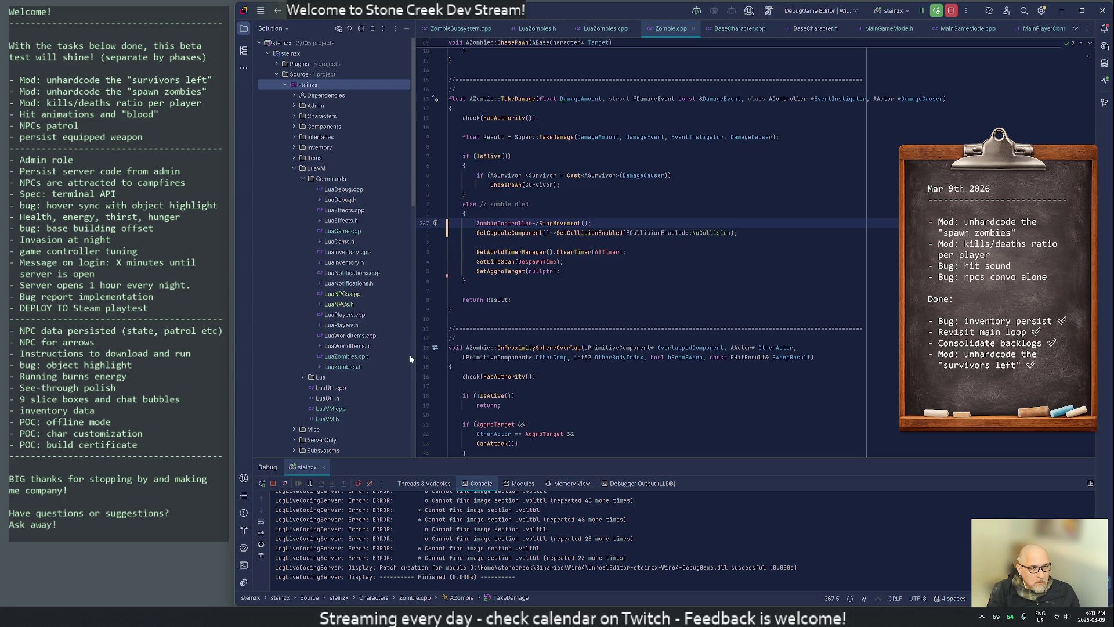
pyautogui.press('Down')
pyautogui.hotkey('ctrl', '/')
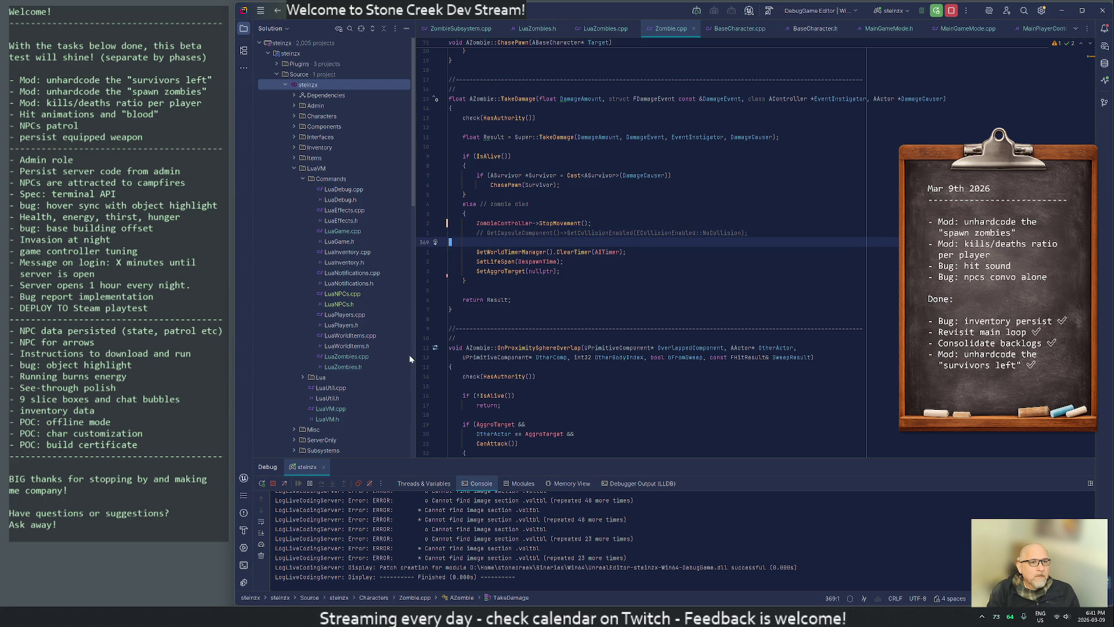
pyautogui.click(738, 29)
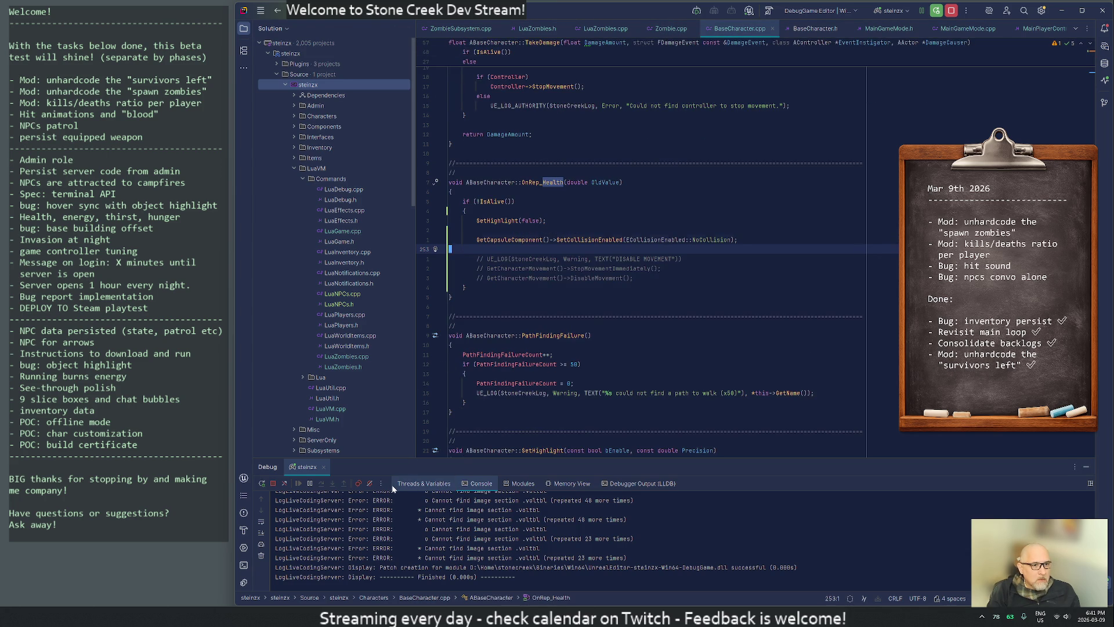
# Add a MakeDead(); call in OnRep_Health and generate its declaration, empty definition and separator comment.
pyautogui.press('Up')
pyautogui.press('Up')
pyautogui.press('Return')
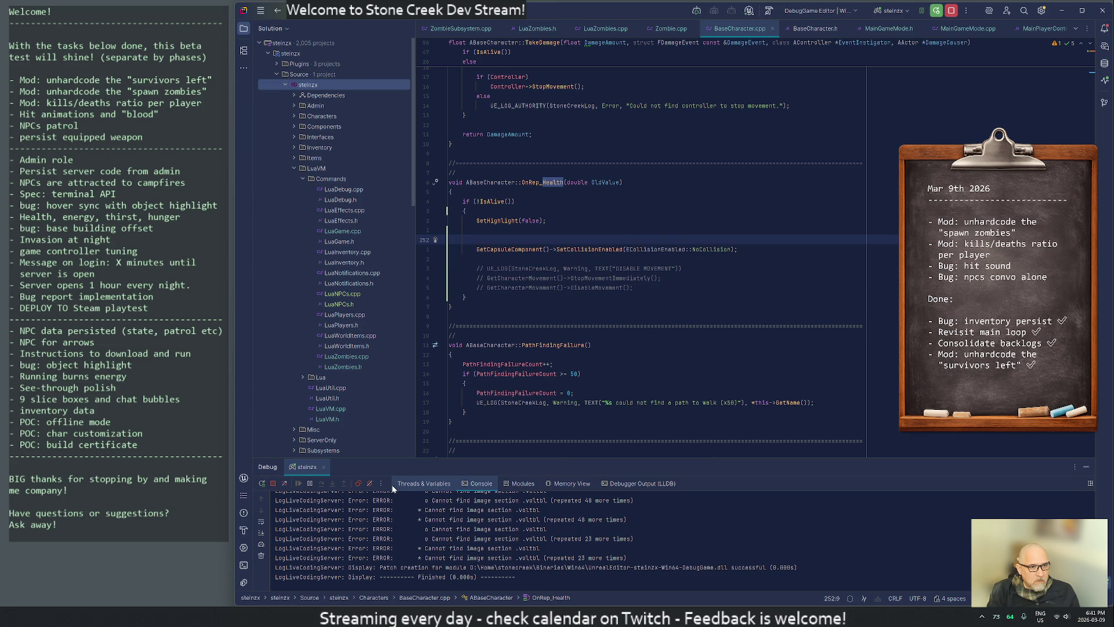
pyautogui.write('MakeDead(')
pyautogui.write(');')
pyautogui.press('Home')
pyautogui.hotkey('alt', 'Return')
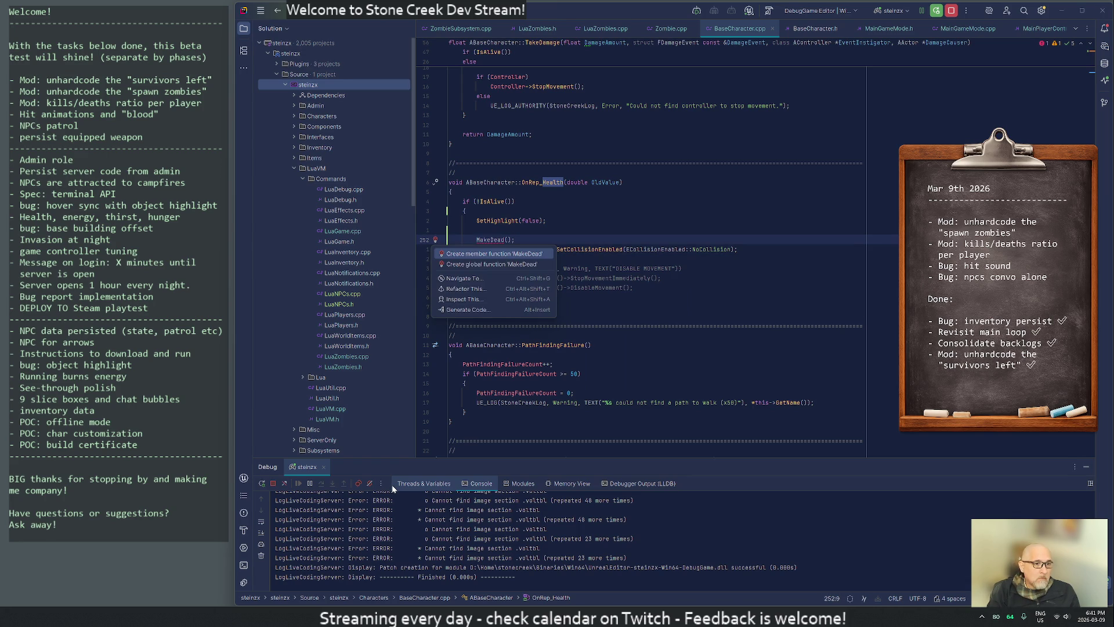
pyautogui.press('Return')
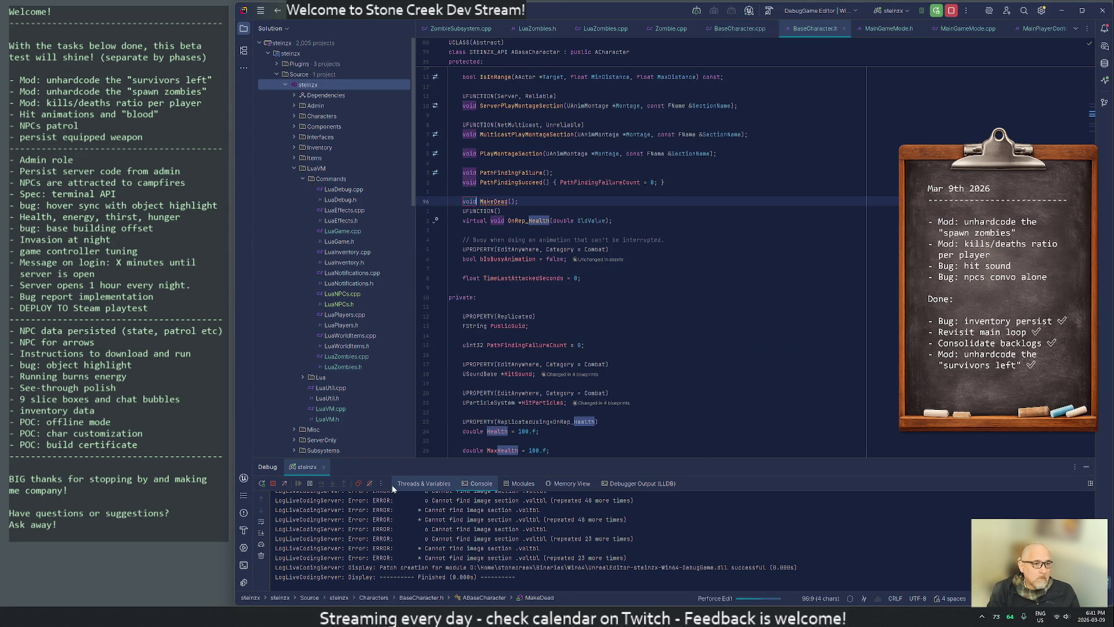
pyautogui.press('Return')
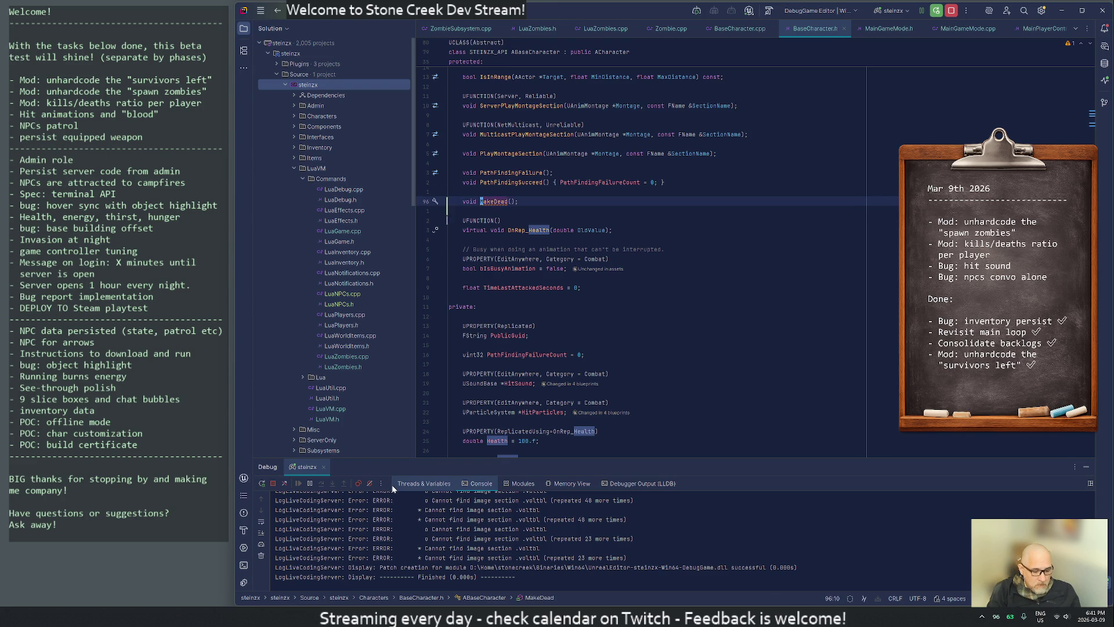
pyautogui.hotkey('alt', 'Return')
pyautogui.press('Return')
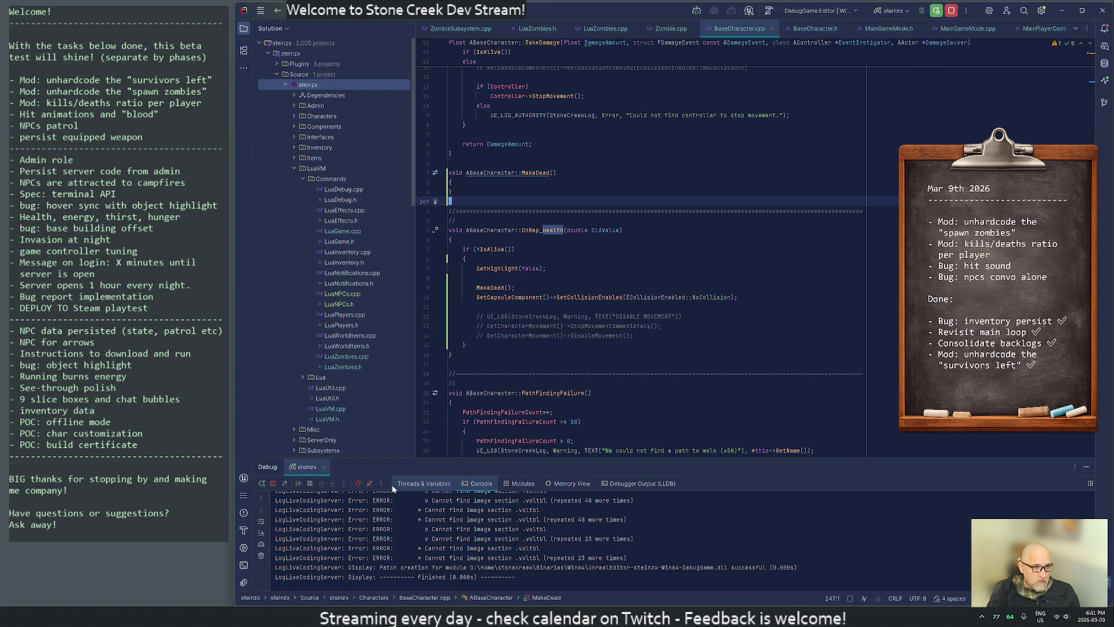
pyautogui.hotkey('ctrl', 'd')
pyautogui.hotkey('alt', 'shift', 'Up')
pyautogui.hotkey('alt', 'shift', 'Up')
pyautogui.hotkey('alt', 'shift', 'Up')
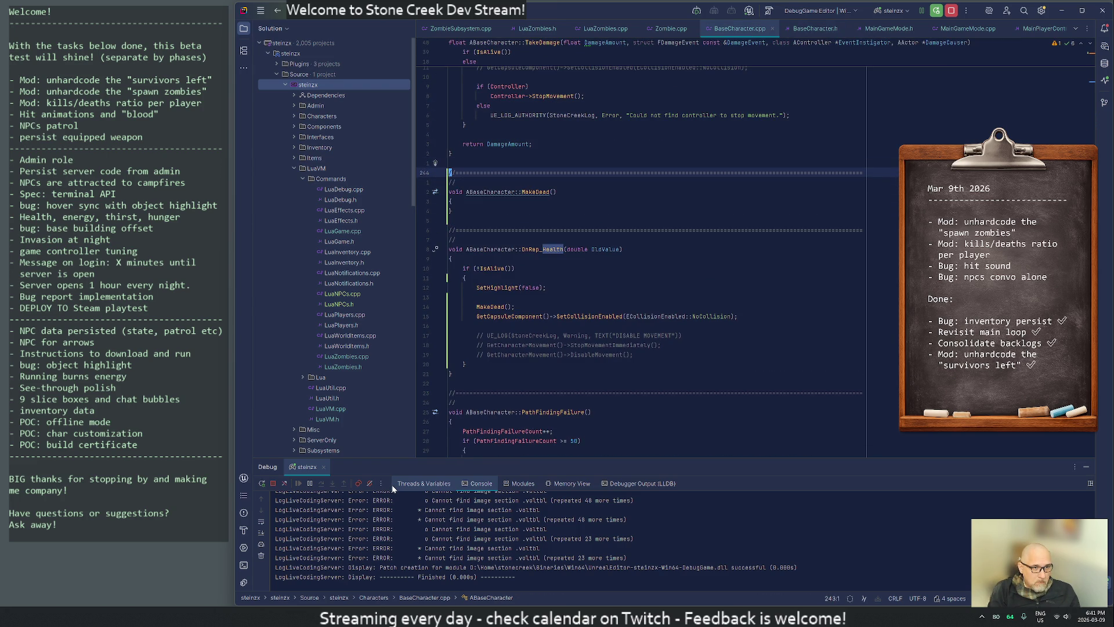
# Move the capsule-collision and commented movement lines from OnRep_Health into MakeDead's body, un-indented one level.
pyautogui.press('Down')
pyautogui.press('Down')
pyautogui.press('Down')
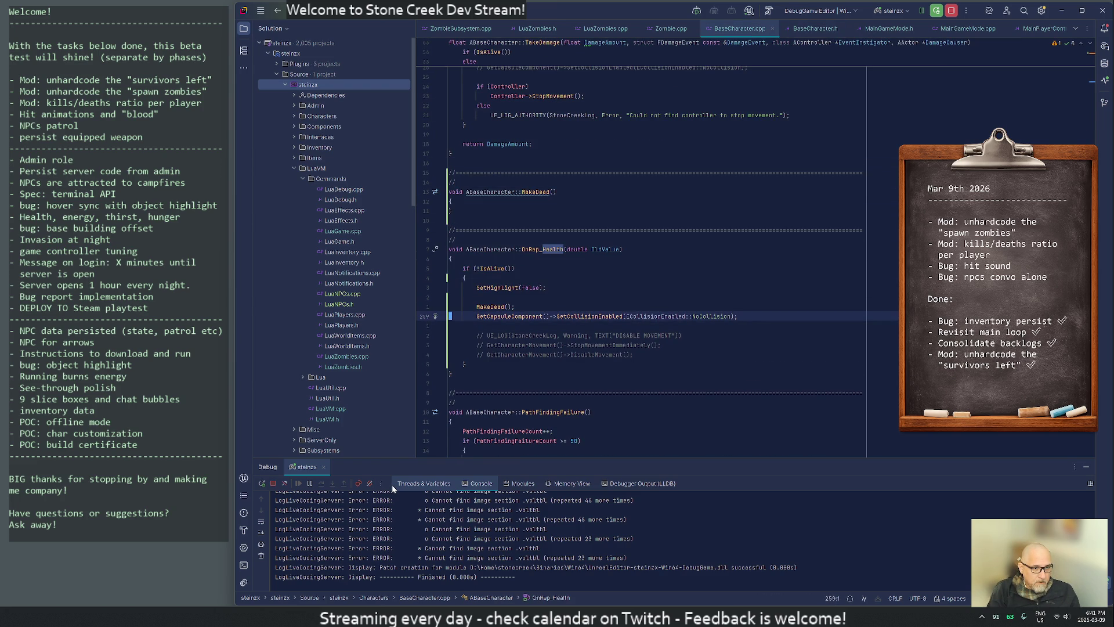
pyautogui.hotkey('shift', 'Down')
pyautogui.hotkey('shift', 'Down')
pyautogui.hotkey('shift', 'Down')
pyautogui.press('Delete')
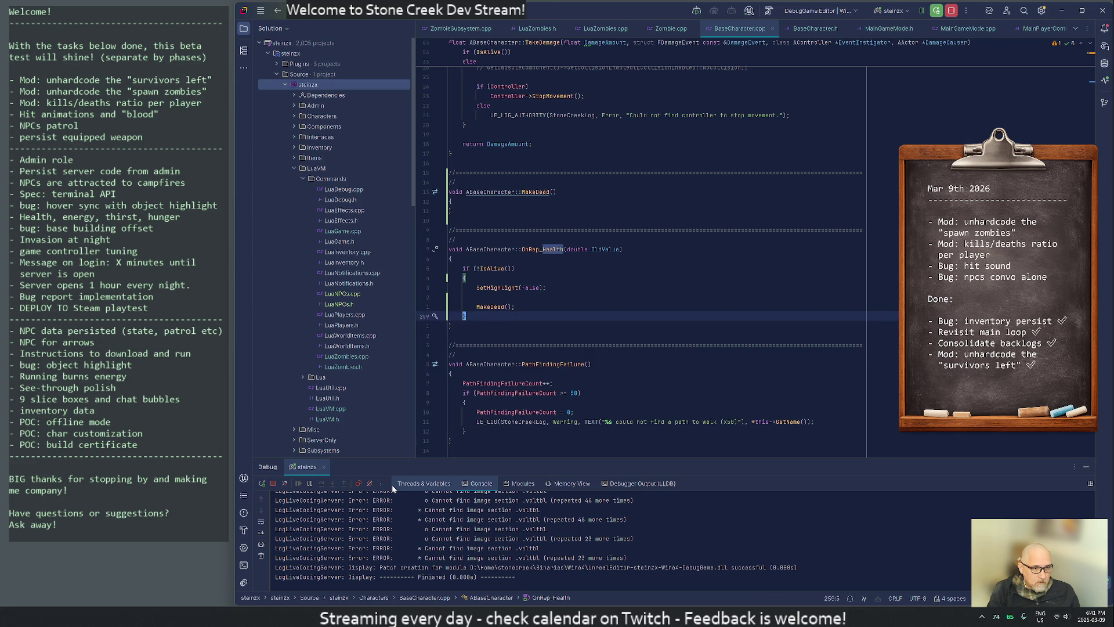
pyautogui.press('Up')
pyautogui.press('Up')
pyautogui.press('Up')
pyautogui.press('Up')
pyautogui.write('GetCapsuleComponent()->SetCollisionEnabled(ECollisionEnabled::NoCollision);  // UE_LOG(StoneCreekLog, Warning, TEXT("DISABLE MOVEMENT")) // GetCharacterMovement()->StopMovementImmediately(); // GetCharacterMovement()->DisableMovement();')
pyautogui.press('Down')
pyautogui.press('Down')
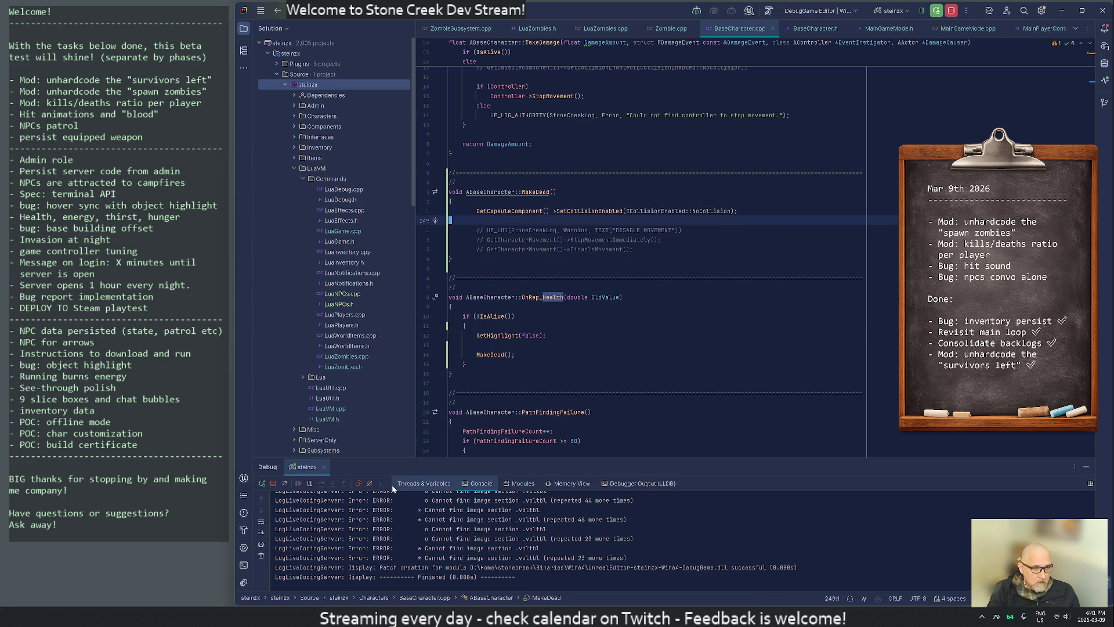
pyautogui.press('Up')
pyautogui.press('Up')
pyautogui.hotkey('shift', 'Down')
pyautogui.hotkey('shift', 'Down')
pyautogui.hotkey('shift', 'Down')
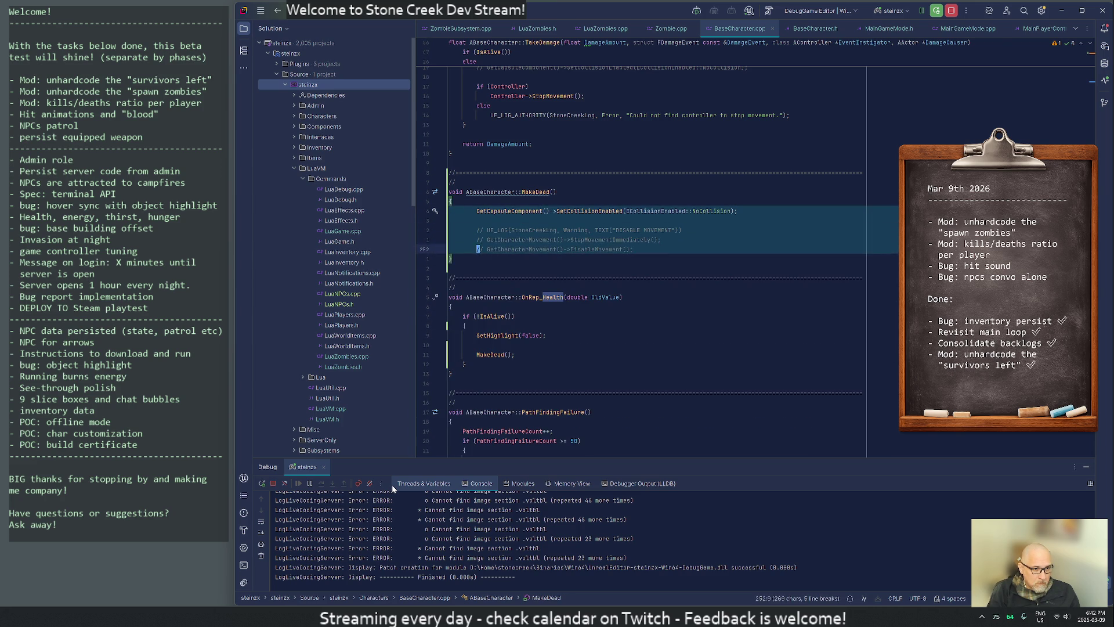
pyautogui.hotkey('shift', 'Tab')
pyautogui.press('Down')
pyautogui.press('Down')
pyautogui.press('Down')
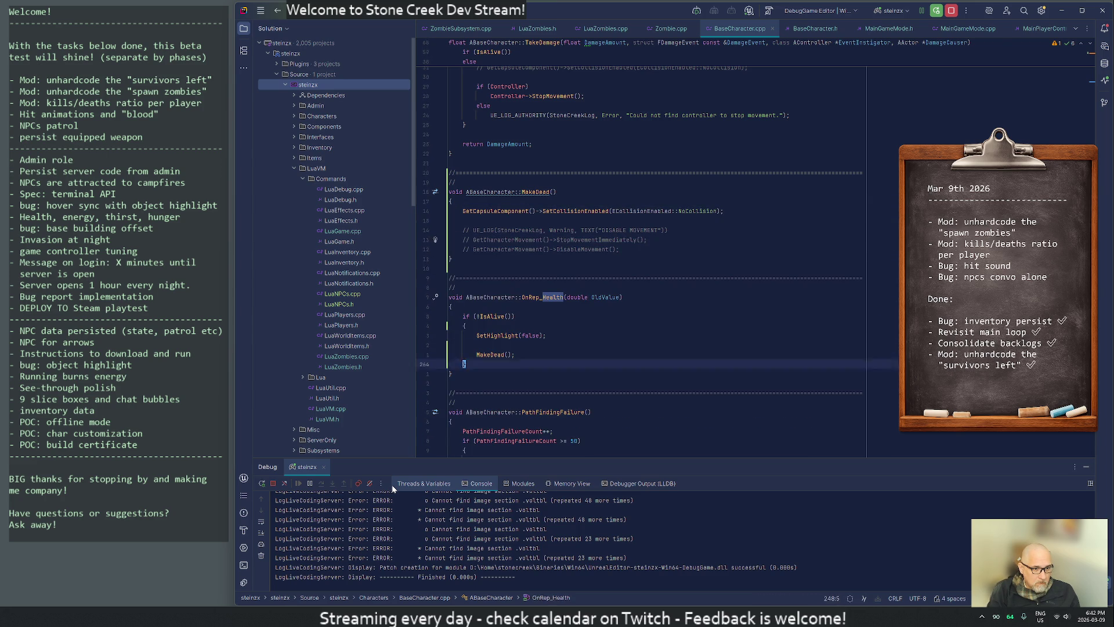
pyautogui.press('Down')
pyautogui.press('Down')
pyautogui.press('Down')
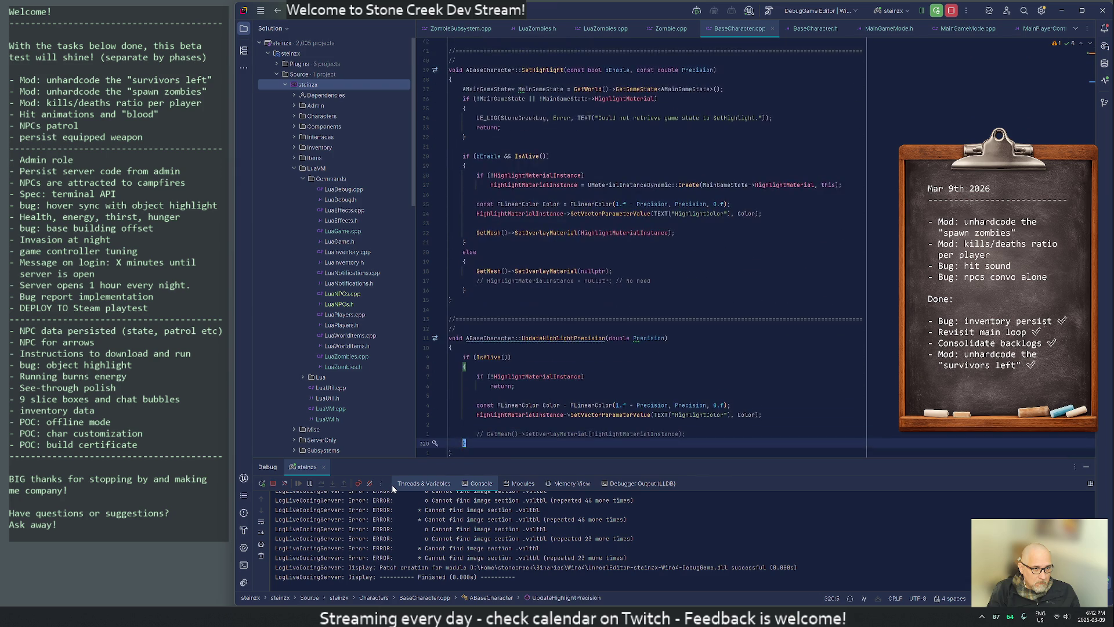
# Add a MakeDead(); call in TakeDamage's death branch, directly above OnDeath.Broadcast.
pyautogui.write('/takeDamage')
pyautogui.press('Return')
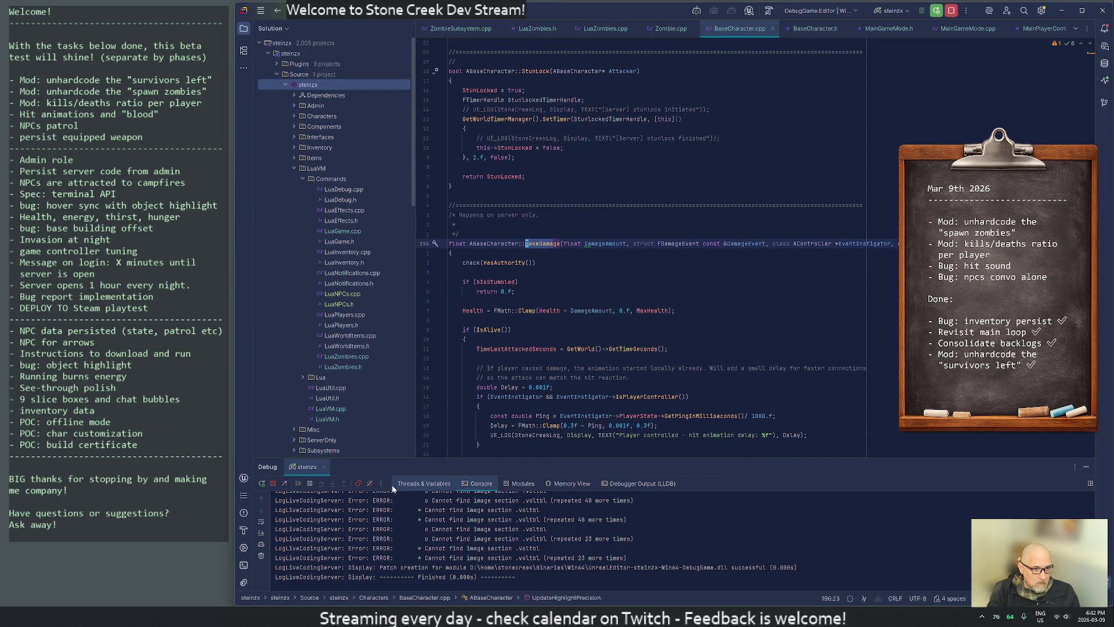
pyautogui.press('Down')
pyautogui.press('Down')
pyautogui.press('Down')
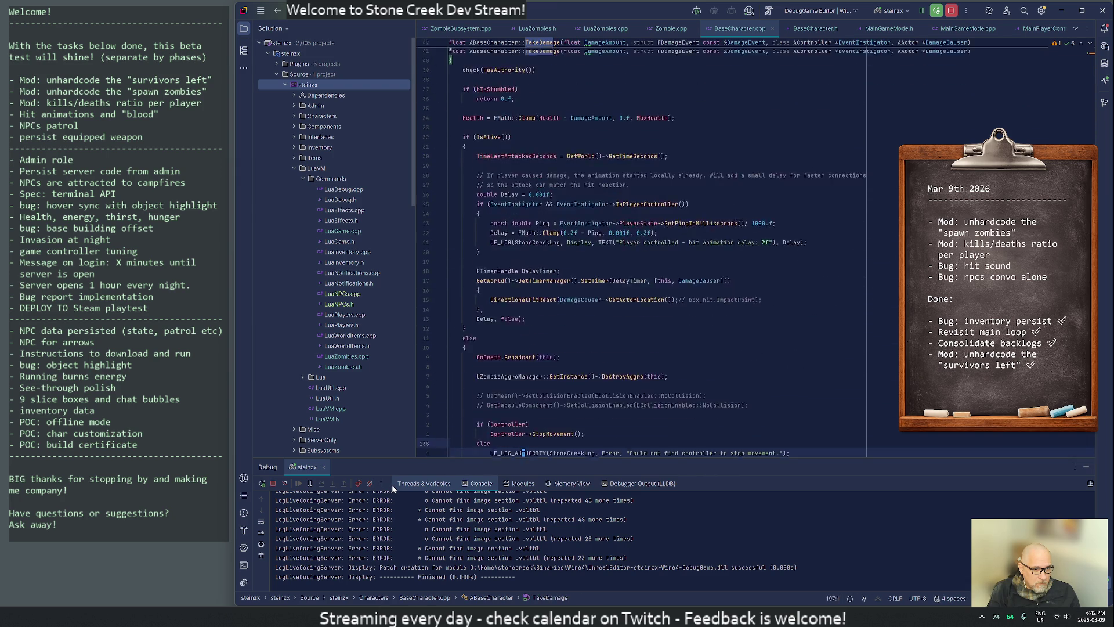
pyautogui.press('Up')
pyautogui.press('Up')
pyautogui.press('Up')
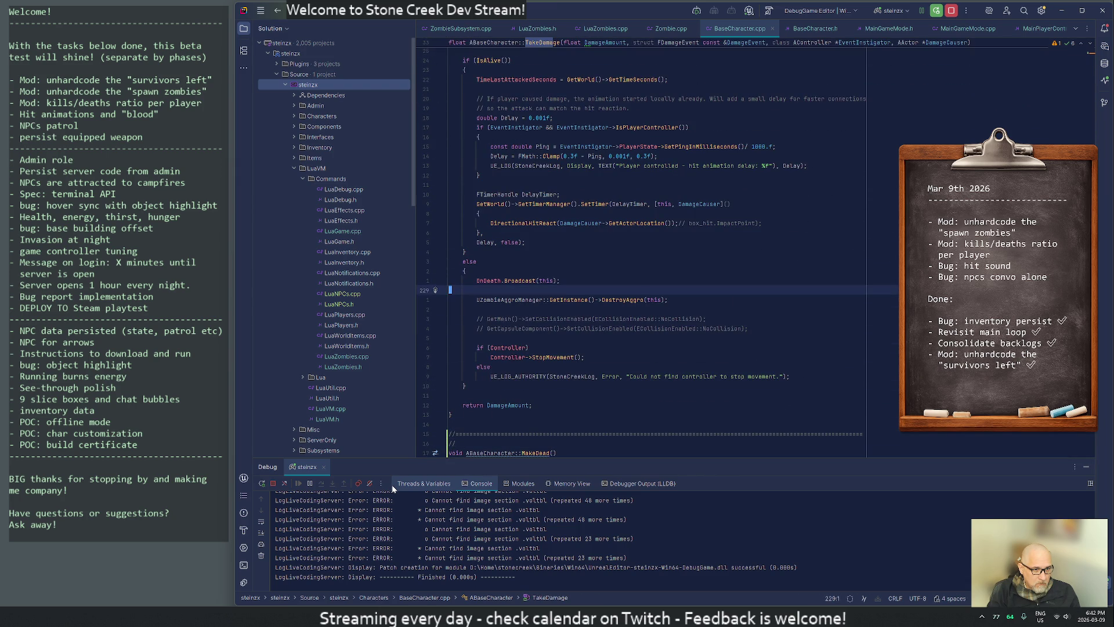
pyautogui.press('Down')
pyautogui.write('oMakeD')
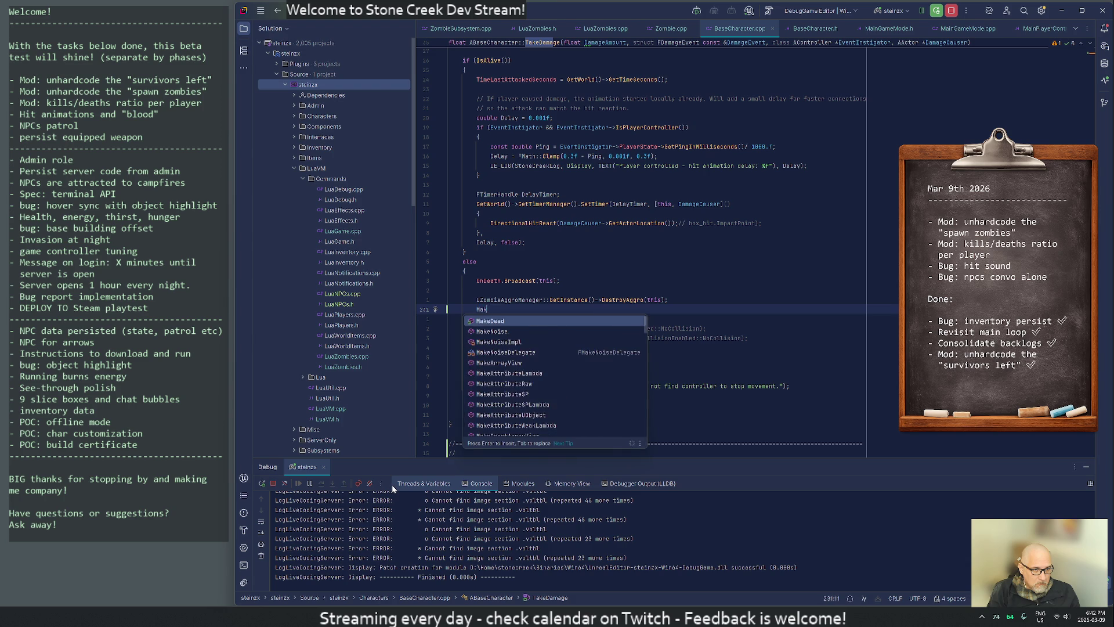
pyautogui.press('Return')
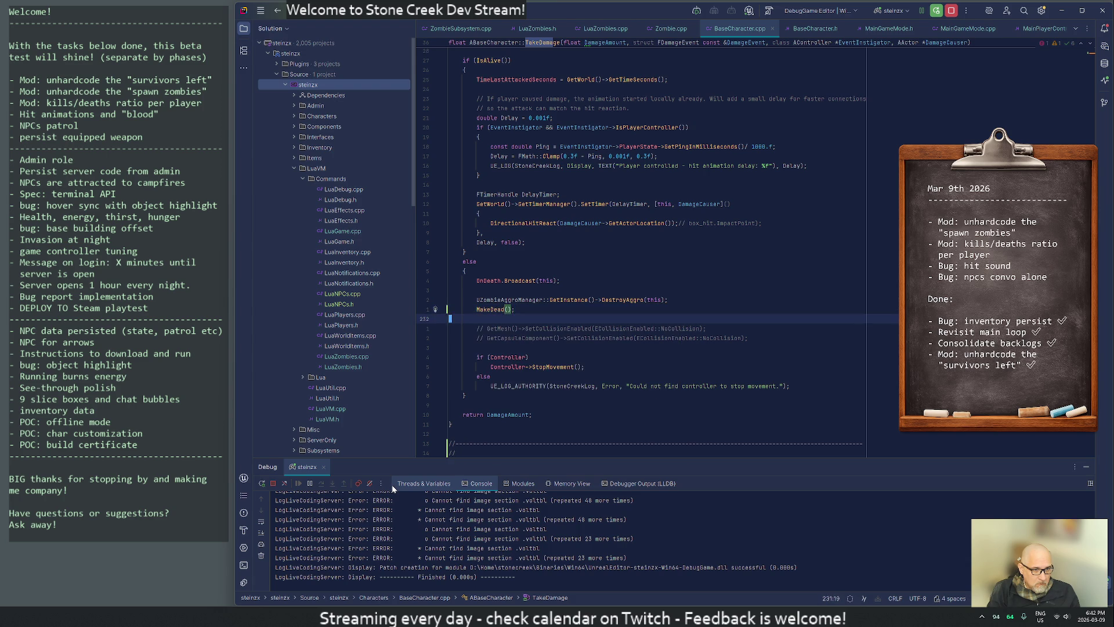
pyautogui.hotkey('ctrl', 'x')
pyautogui.press('Up')
pyautogui.press('Up')
pyautogui.press('Up')
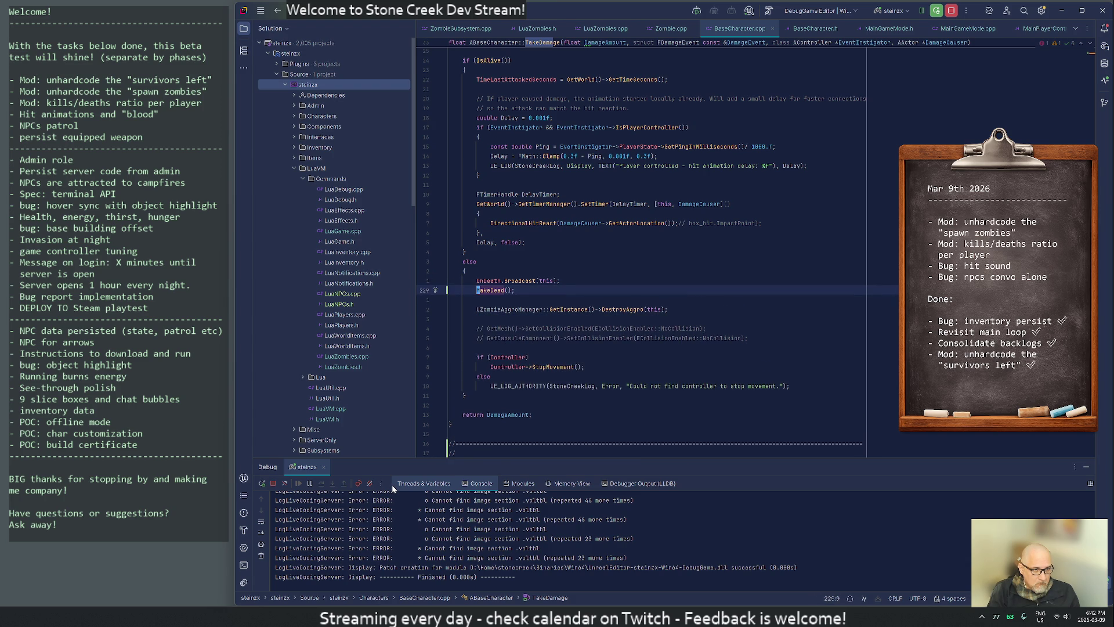
pyautogui.hotkey('ctrl', 'v')
pyautogui.press('Down')
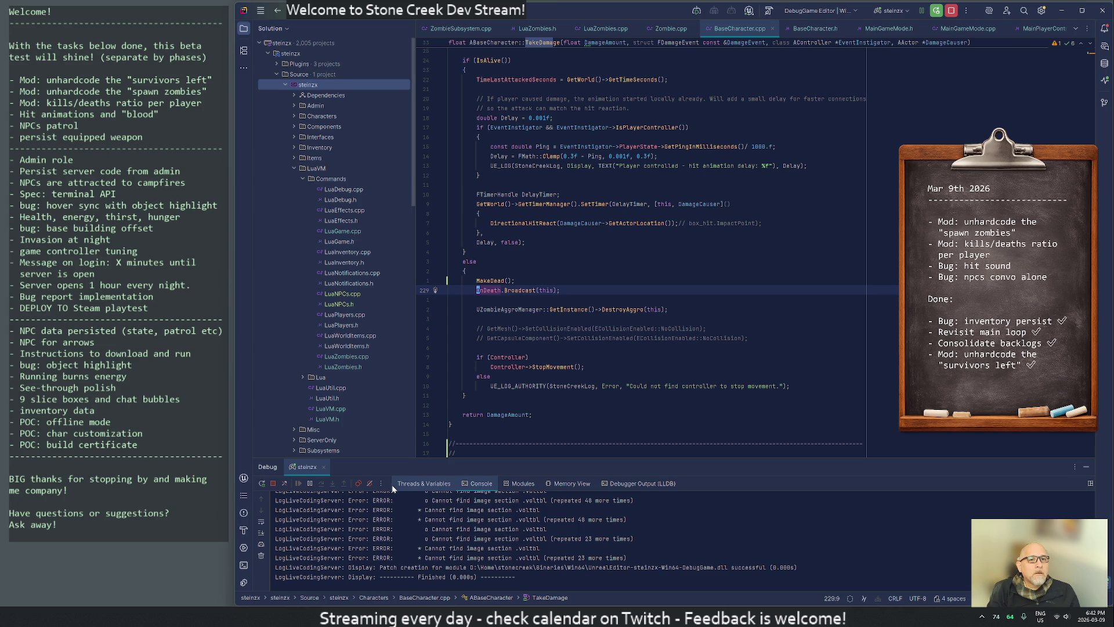
pyautogui.press('Up')
# Add GetController()->StopMovement(); to the MakeDead body.
pyautogui.press('F12')
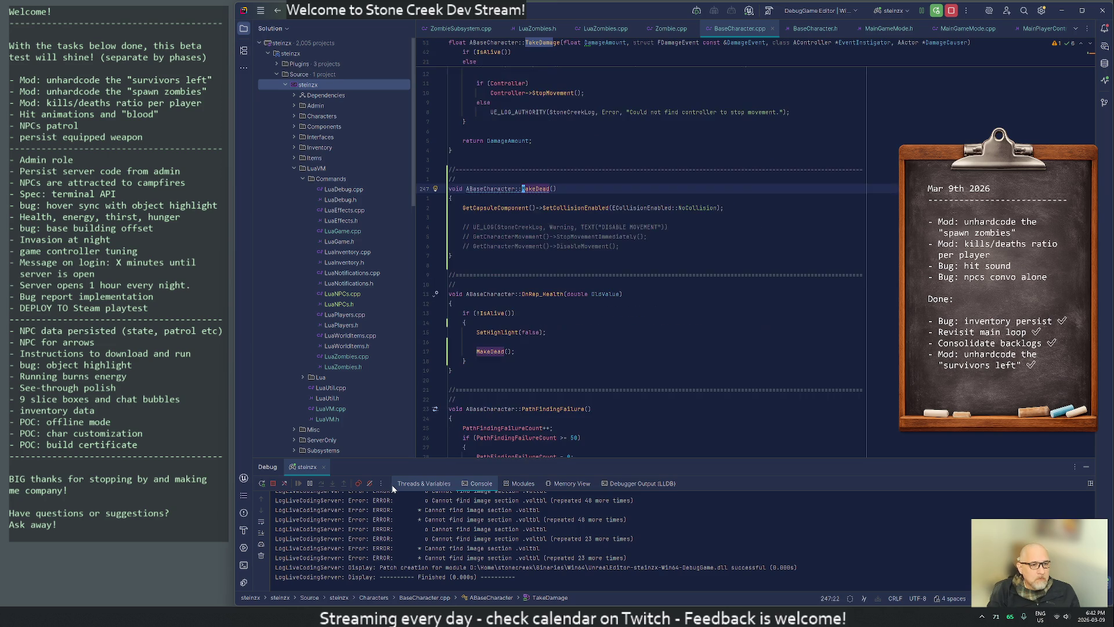
pyautogui.press('Down')
pyautogui.press('Down')
pyautogui.press('Down')
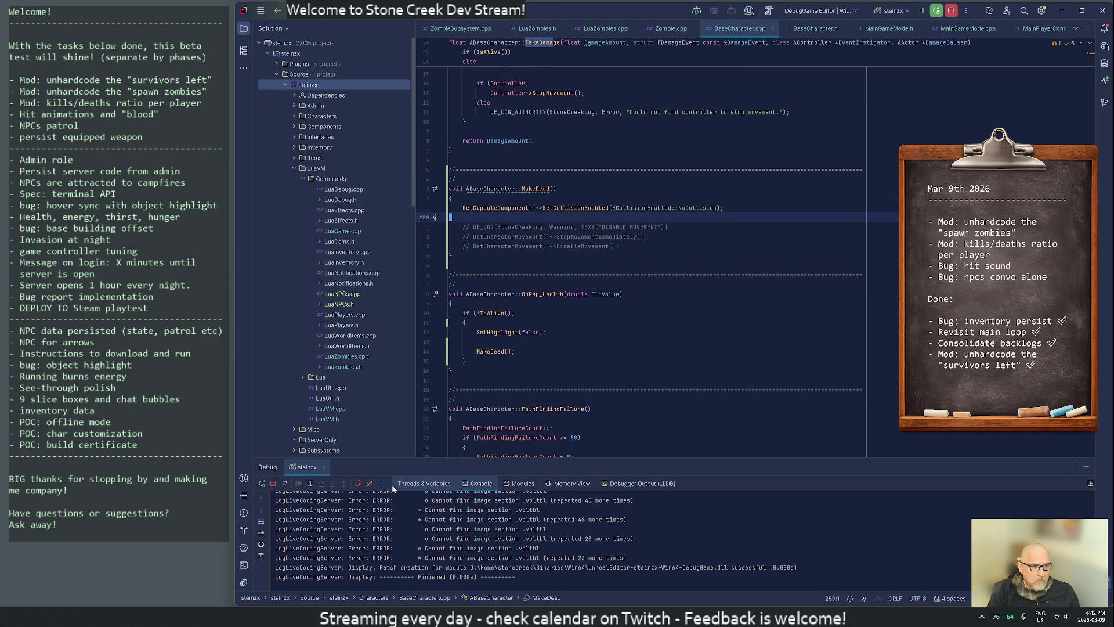
pyautogui.write('GetC')
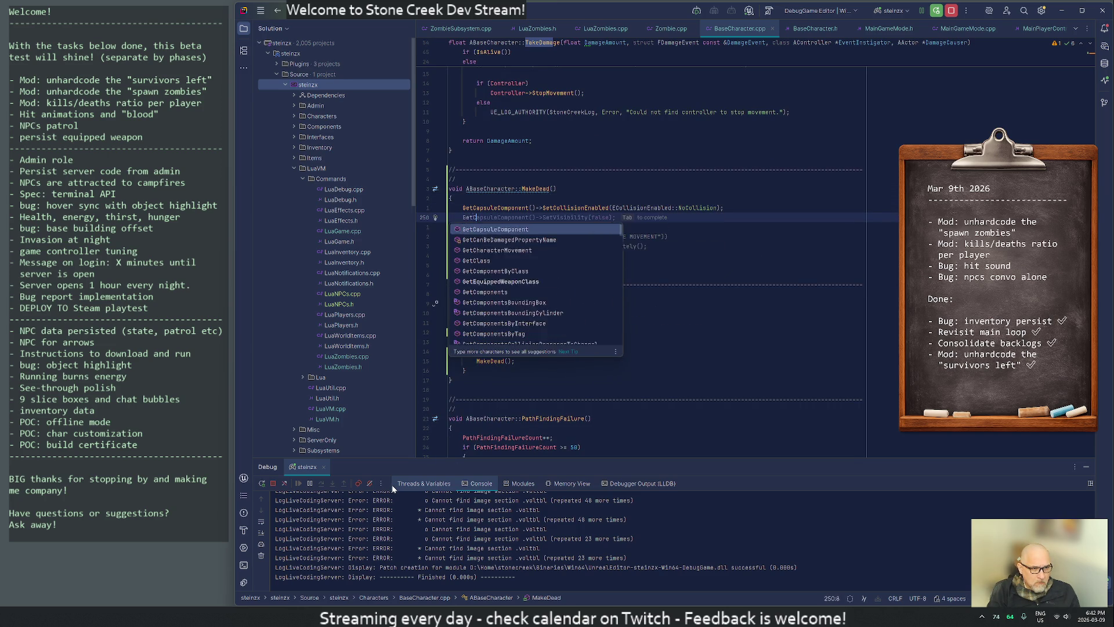
pyautogui.write('ontroller()->')
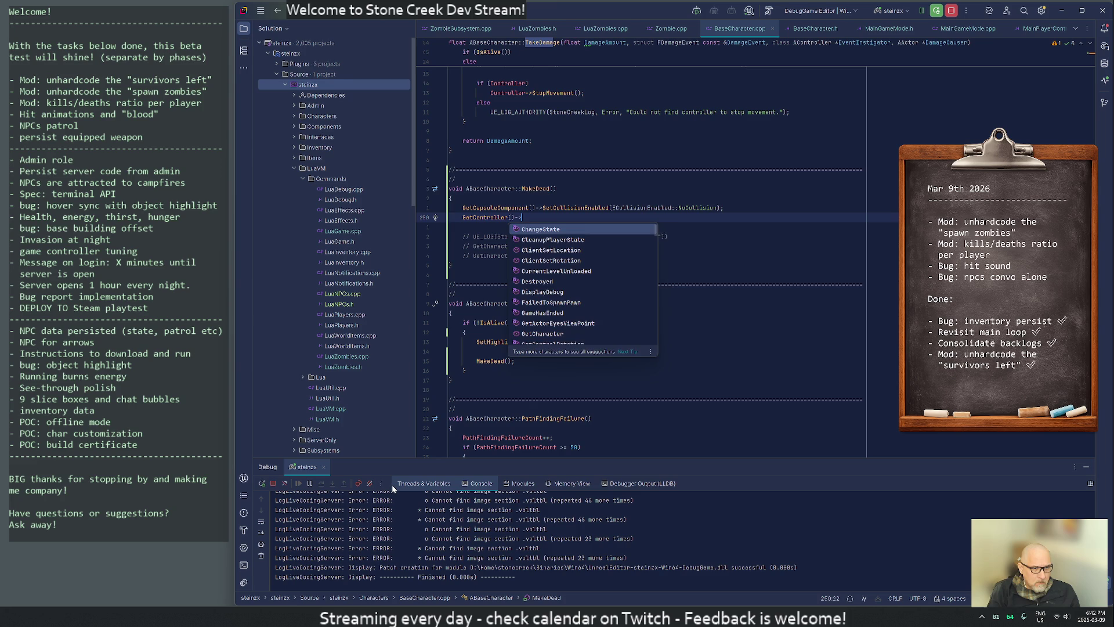
pyautogui.write('Stop')
pyautogui.press('Return')
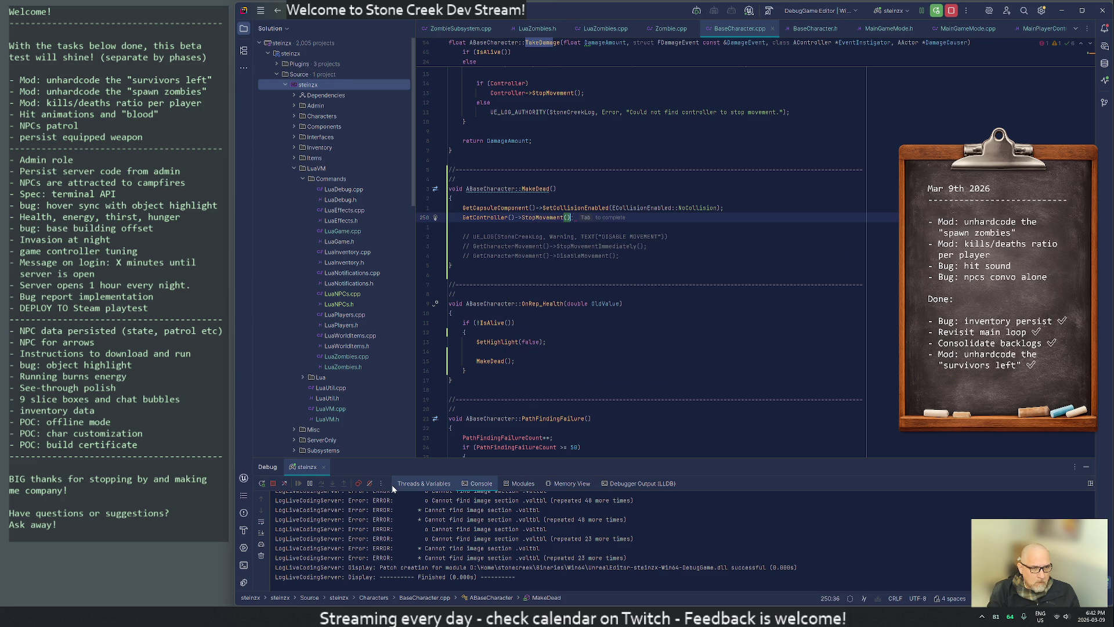
pyautogui.write(';')
# After checking ChatGPT's advice, add bReplicateMovement = false below StopMovement.
pyautogui.hotkey('alt', 'Tab')
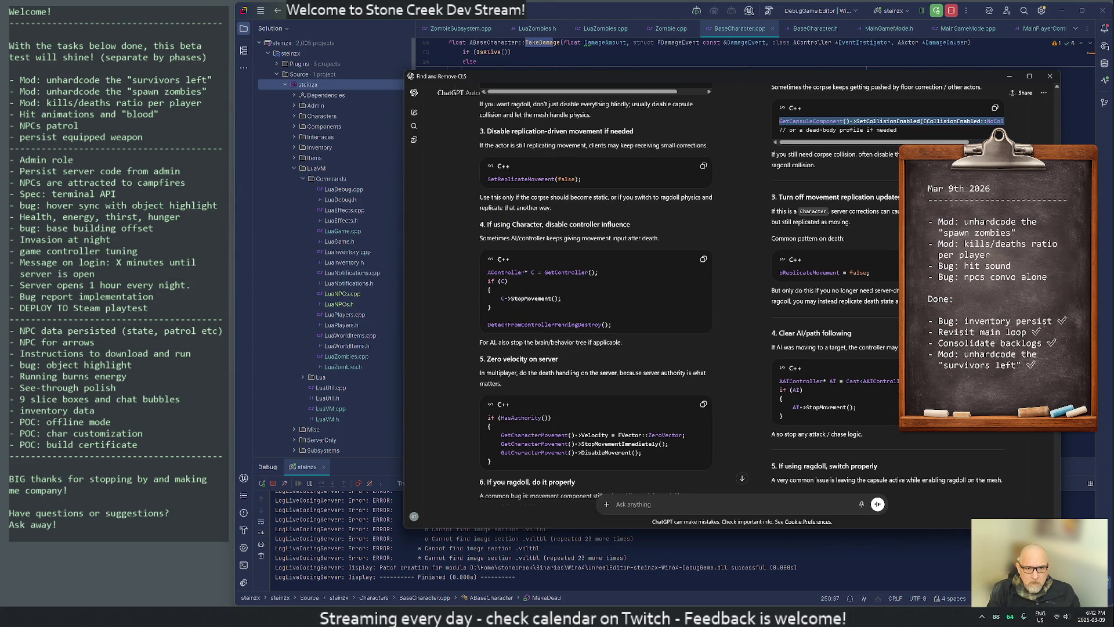
pyautogui.scroll(1, 889, 353)
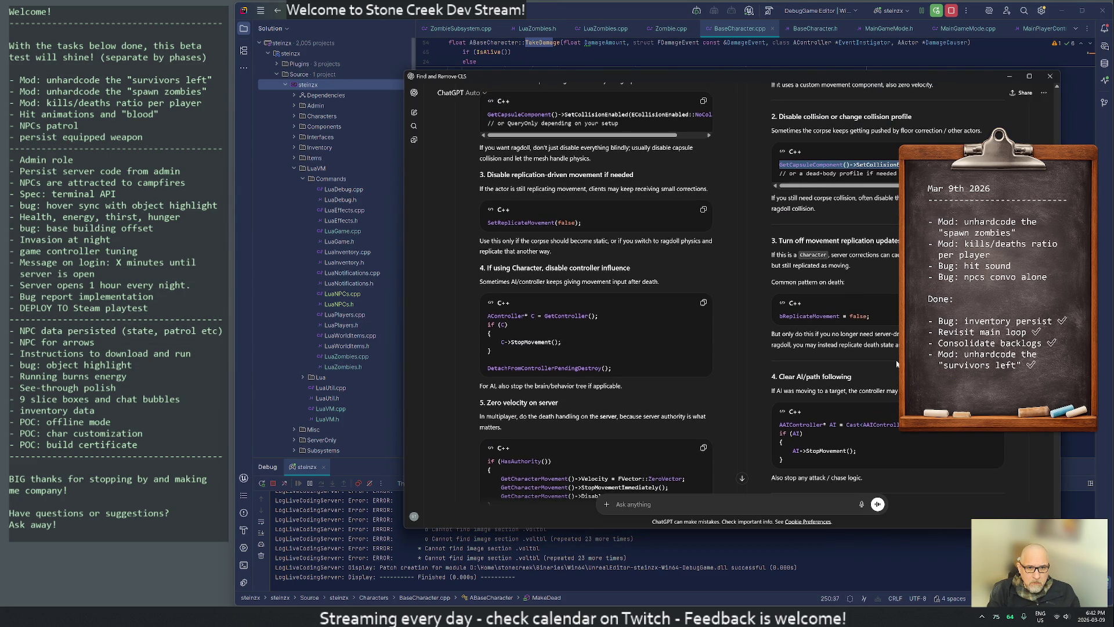
pyautogui.hotkey('alt', 'Tab')
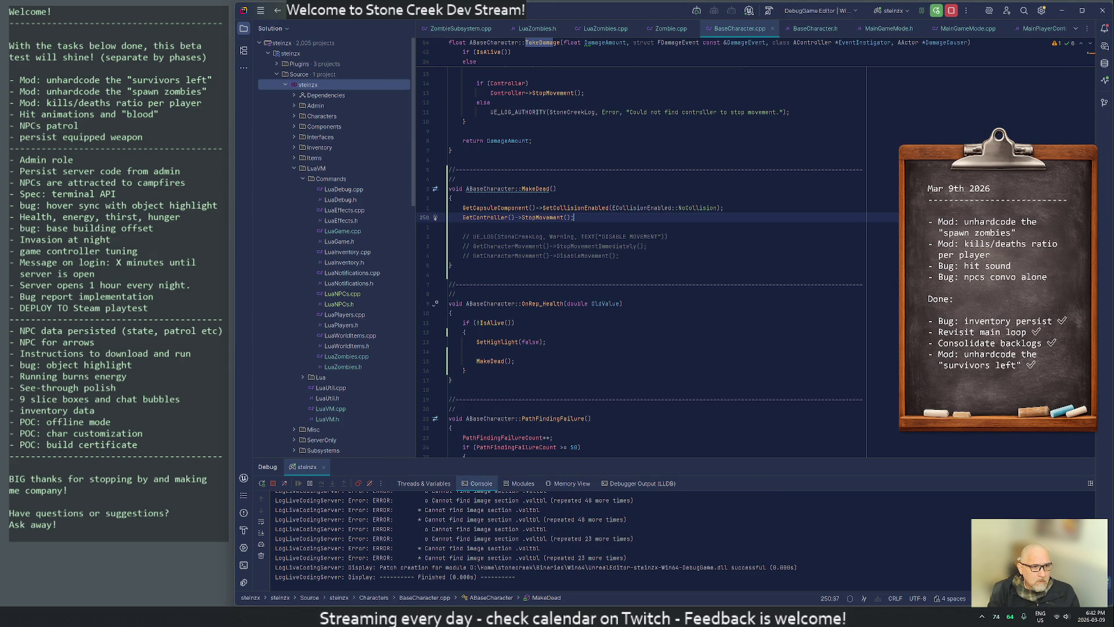
pyautogui.press('Return')
pyautogui.write('bReplica')
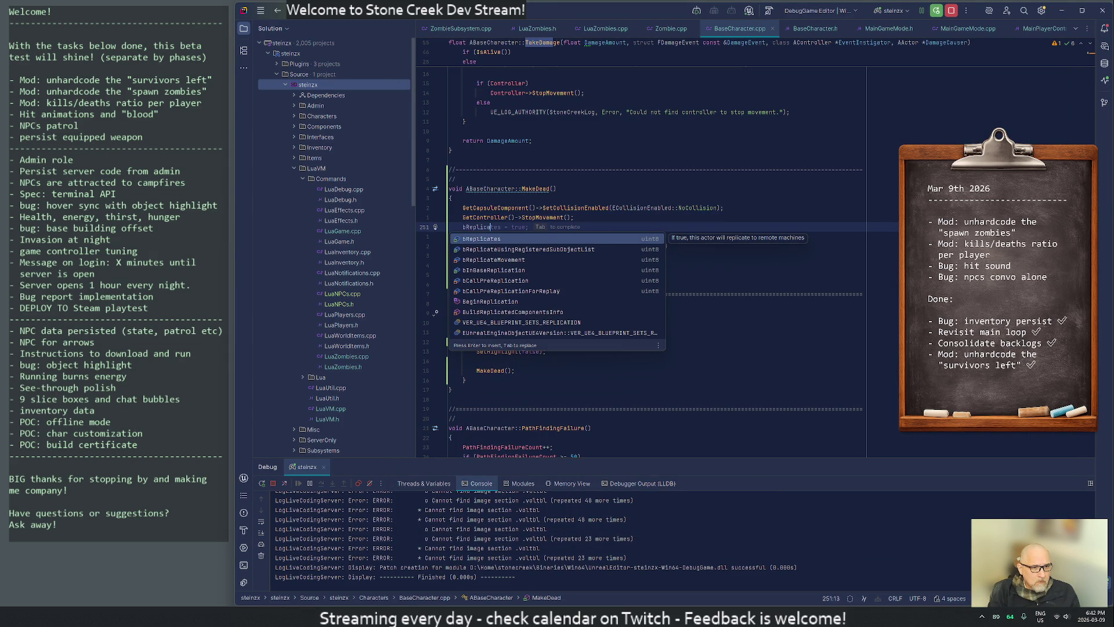
pyautogui.write('teMo')
pyautogui.press('Return')
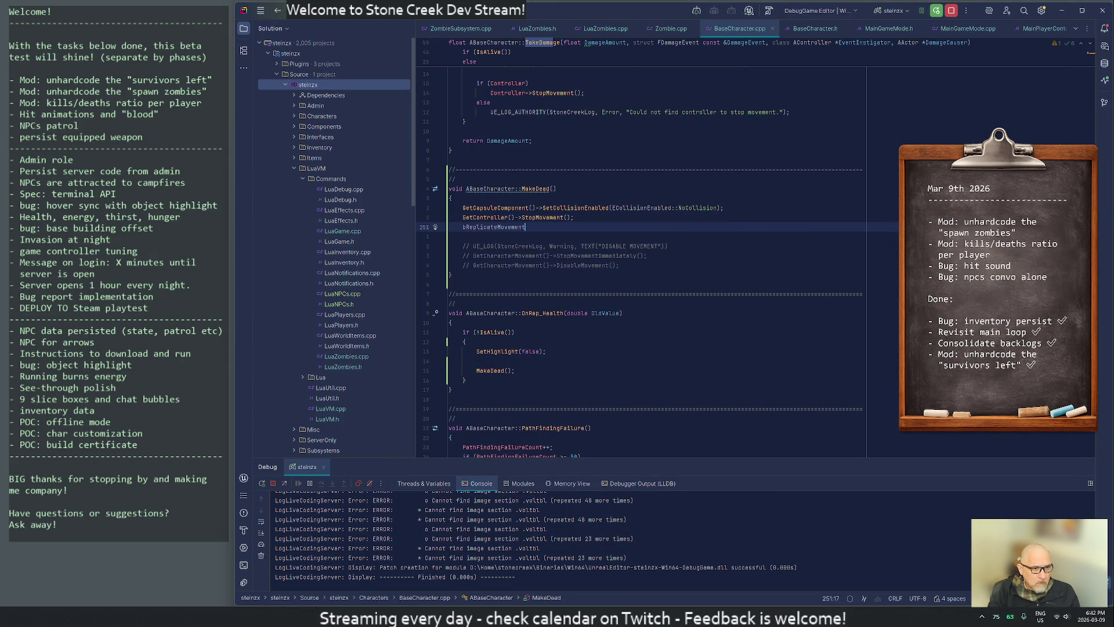
pyautogui.write(' = false')
pyautogui.press('Tab')
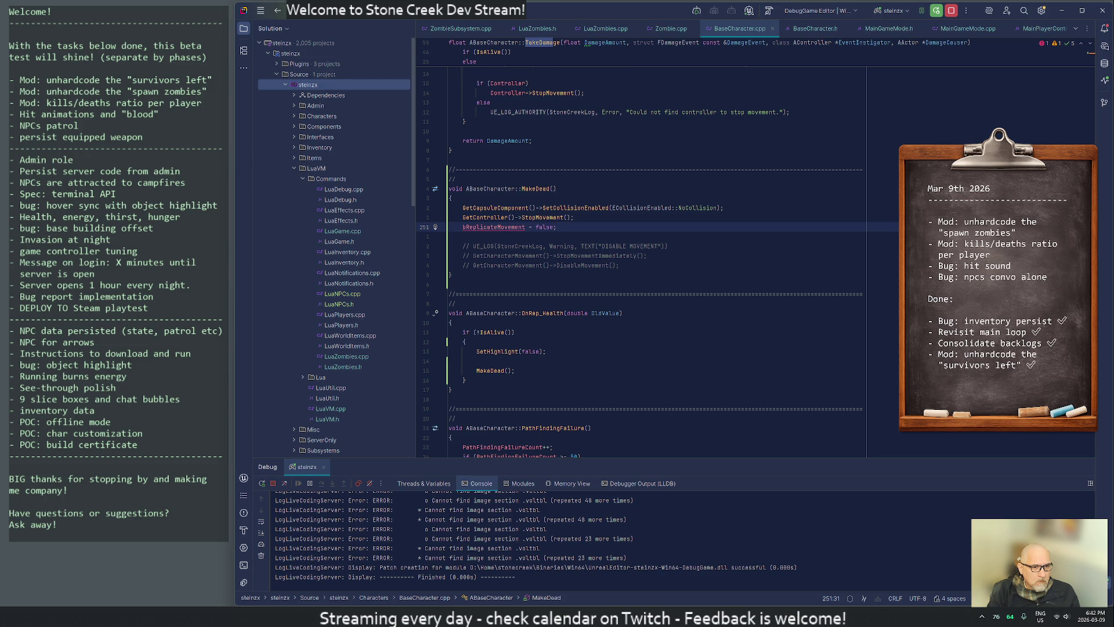
# Replace that with SetReplicateMovement(false); and comment out MakeDead's capsule-collision line.
pyautogui.press('Return')
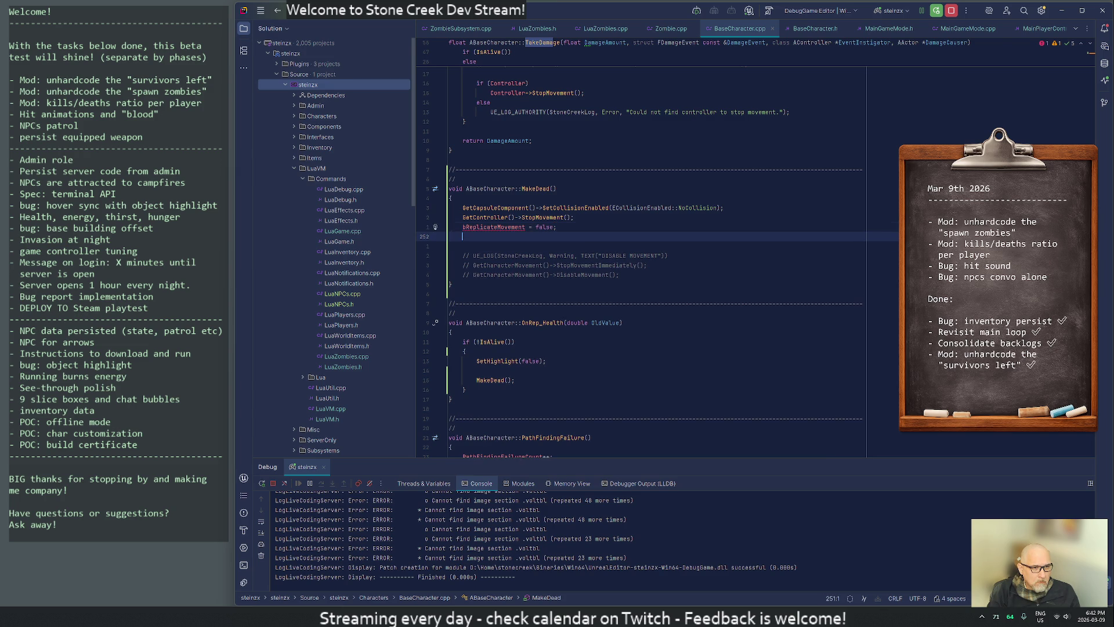
pyautogui.write('SetReplicateMov')
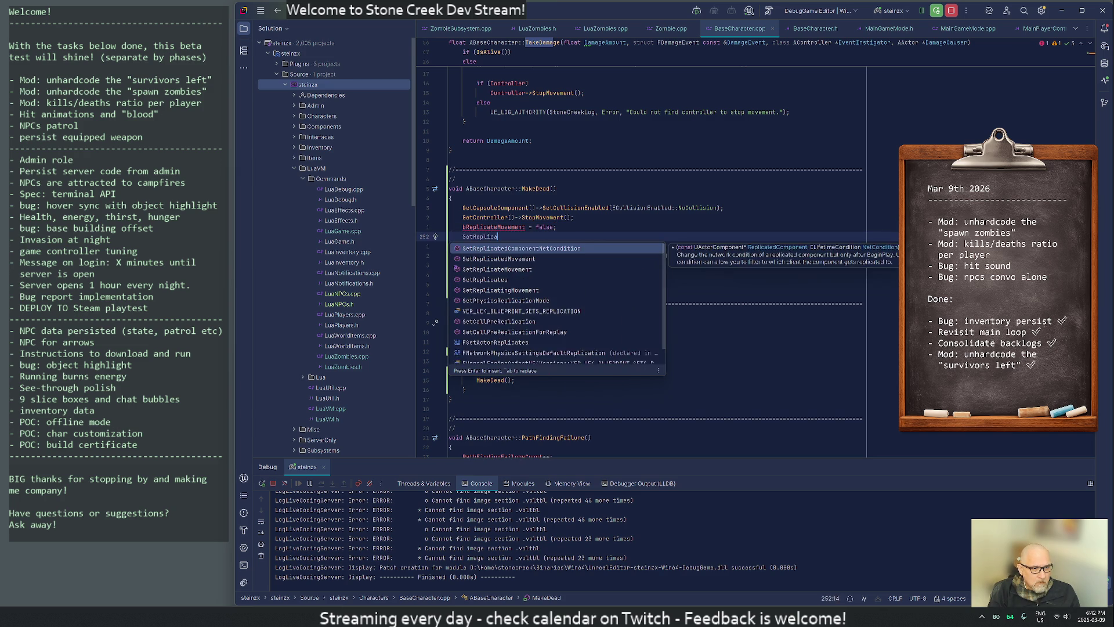
pyautogui.press('Return')
pyautogui.write('false)')
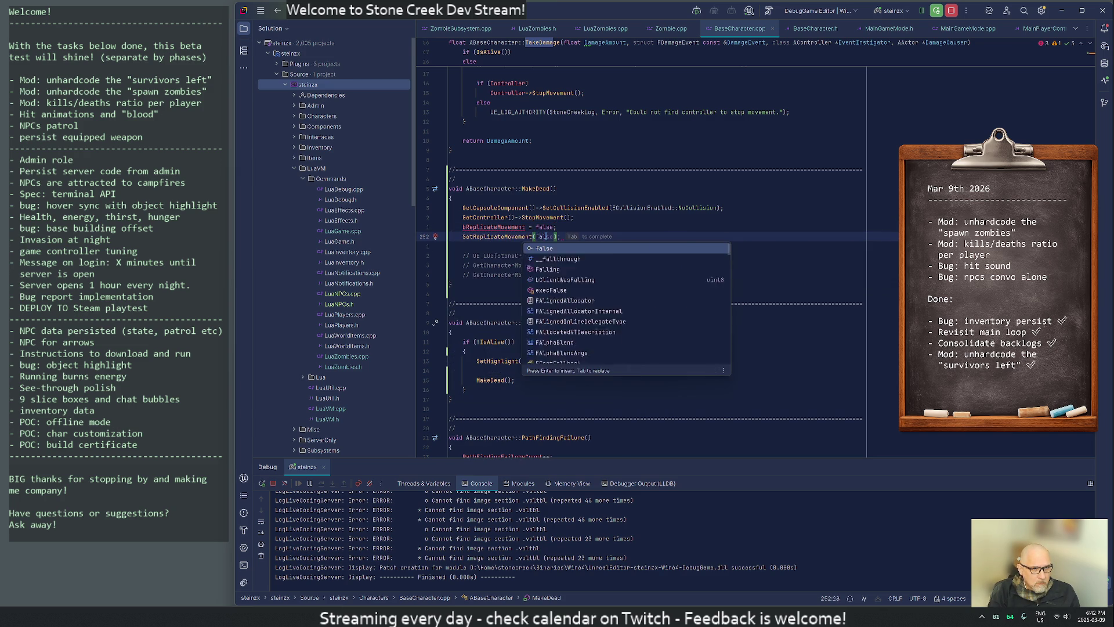
pyautogui.write(';')
pyautogui.press('Up')
pyautogui.hotkey('ctrl', 'y')
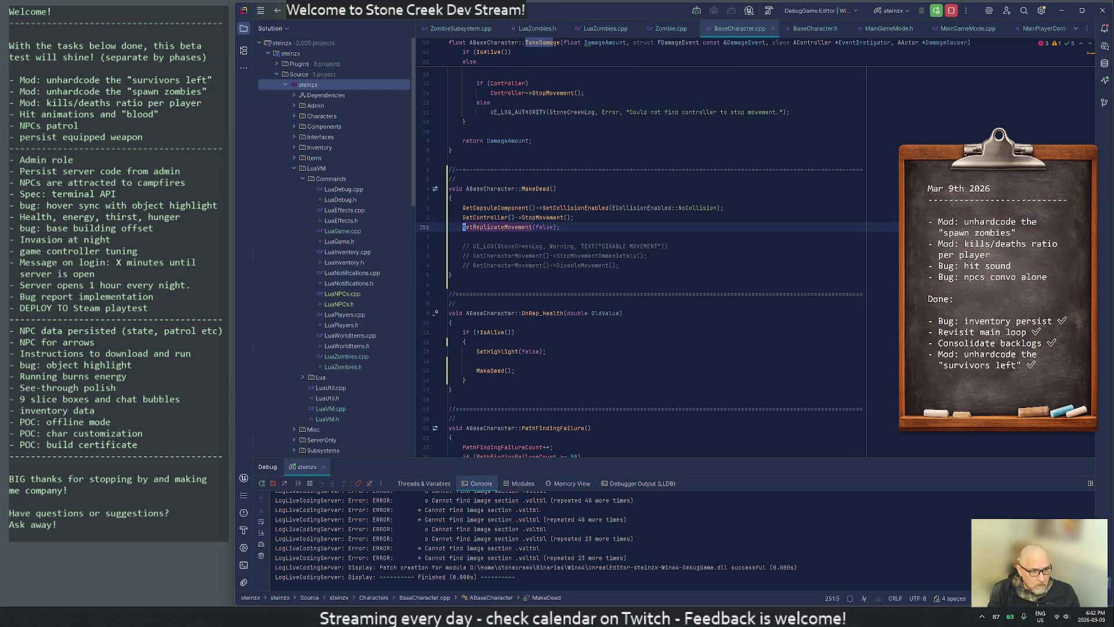
pyautogui.press('Down')
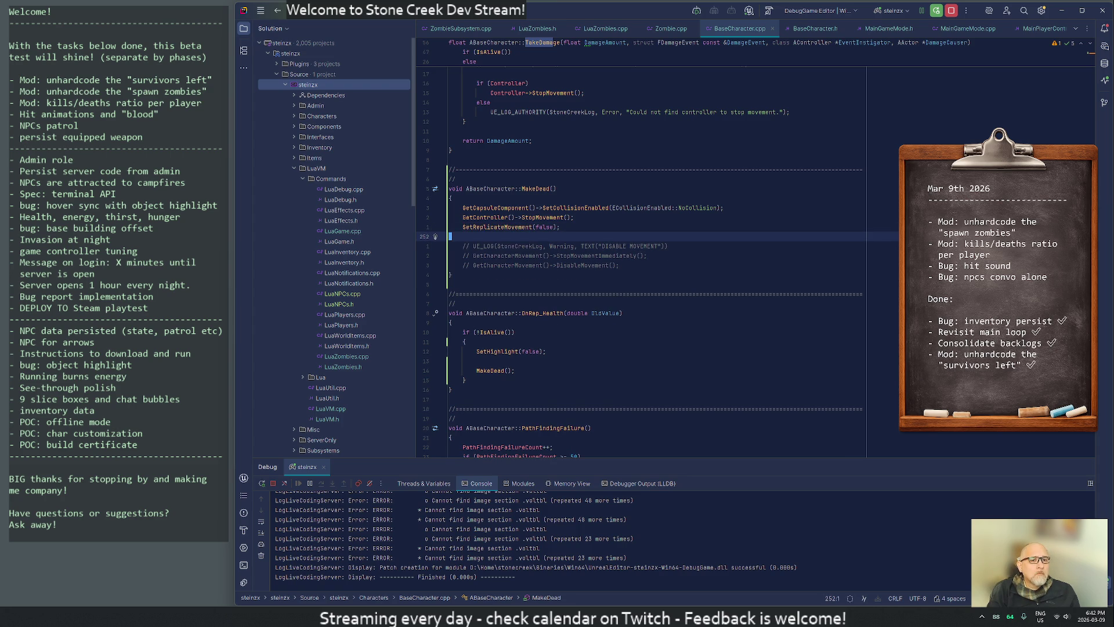
pyautogui.press('Up')
pyautogui.press('Up')
pyautogui.press('Up')
pyautogui.hotkey('ctrl', '/')
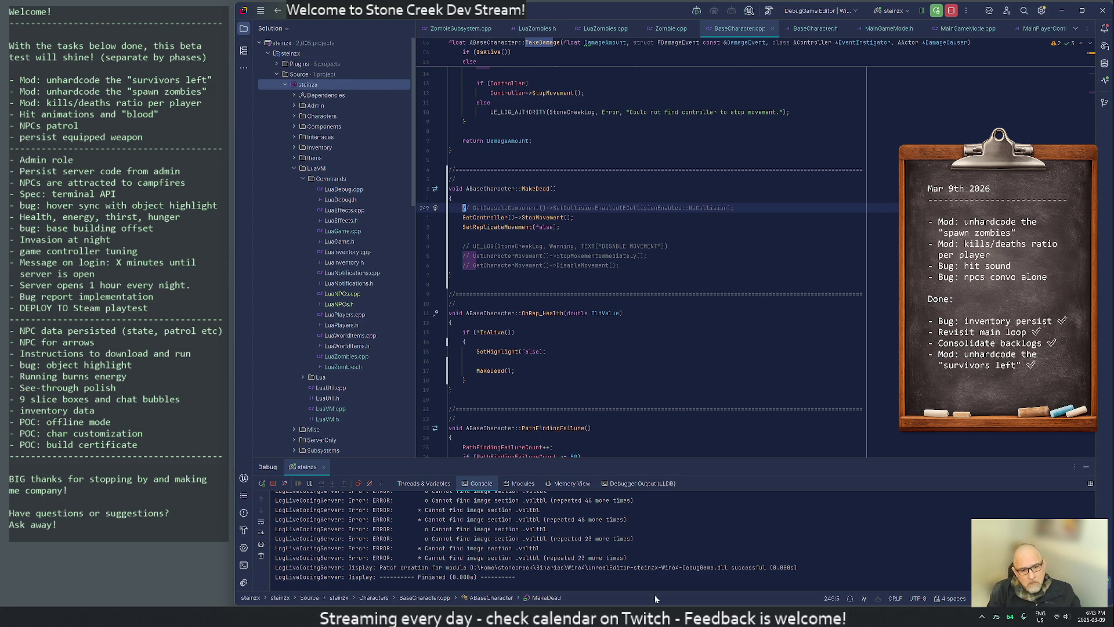
# Recompile the game code with Live Coding and close its console.
pyautogui.hotkey('alt', 'Tab')
pyautogui.click(957, 583)
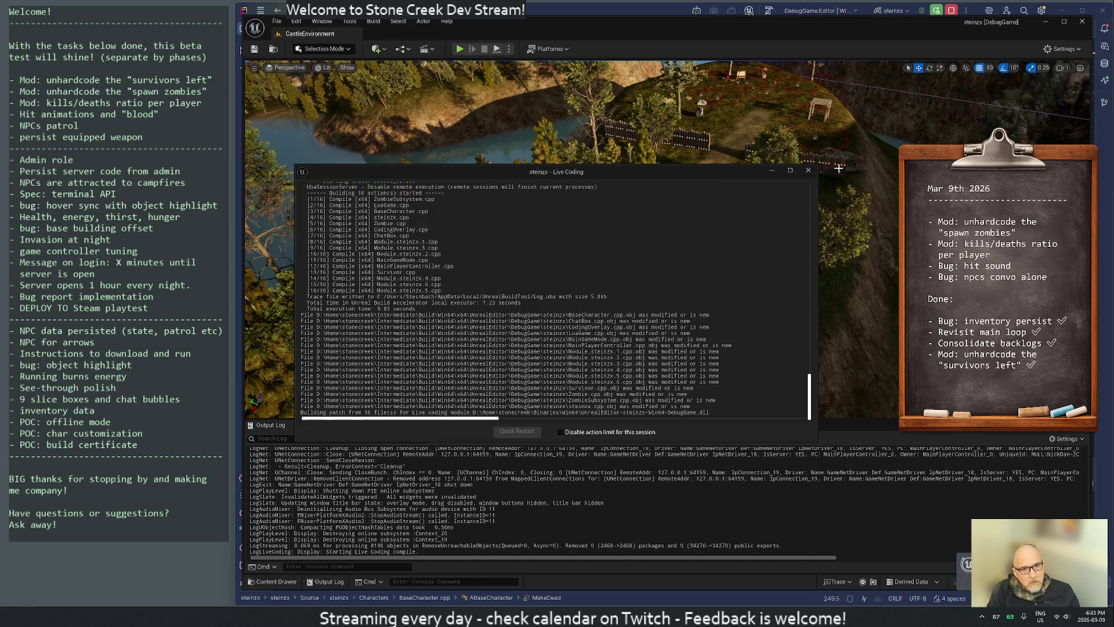
pyautogui.click(809, 172)
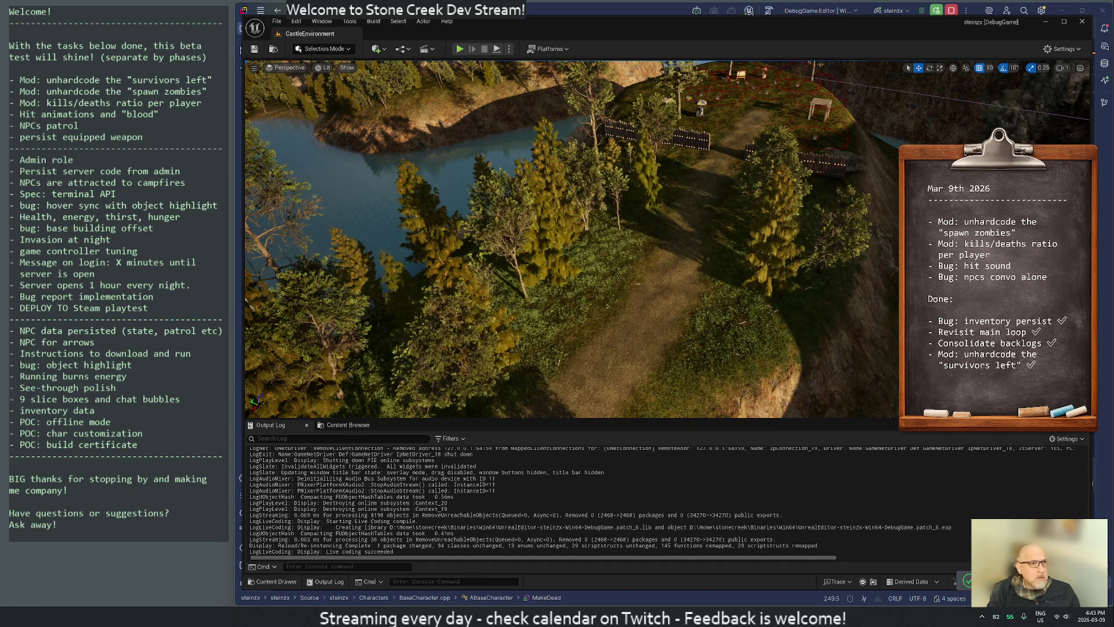
# Start Play, execute the zombie-respawn Lua script, and attack a zombie with the bow.
pyautogui.hotkey('alt', 'p')
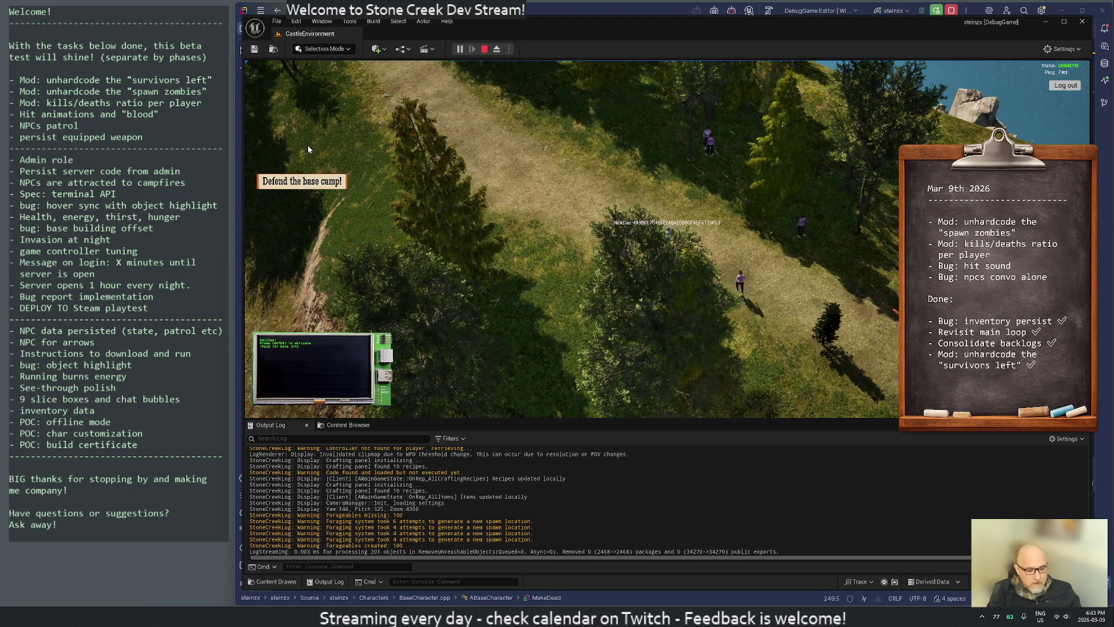
pyautogui.click(336, 187)
pyautogui.click(459, 315)
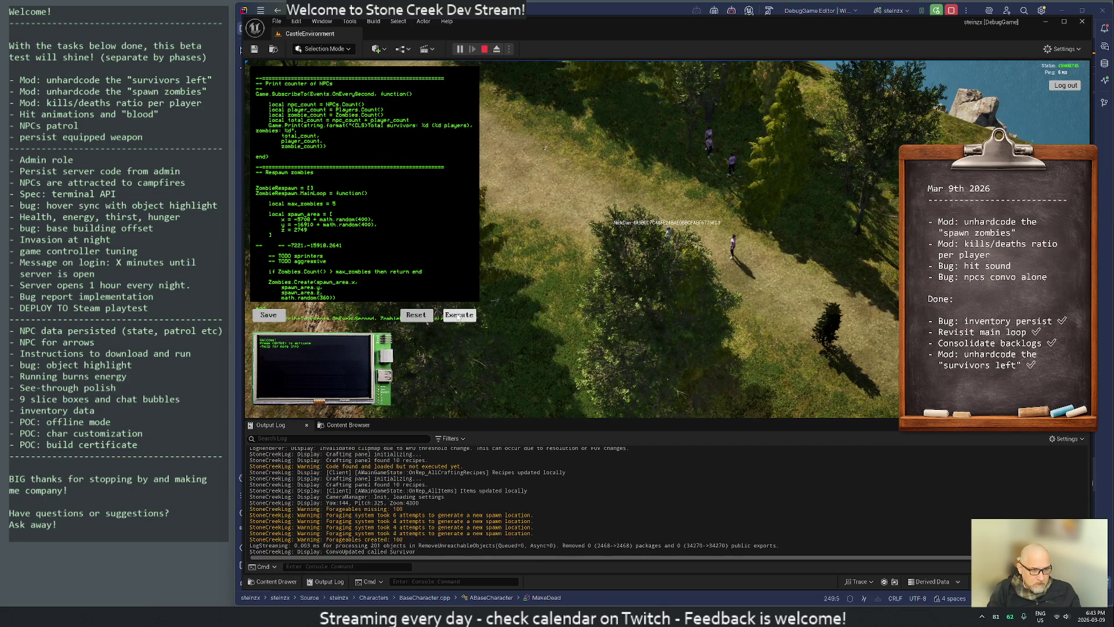
pyautogui.press('Escape')
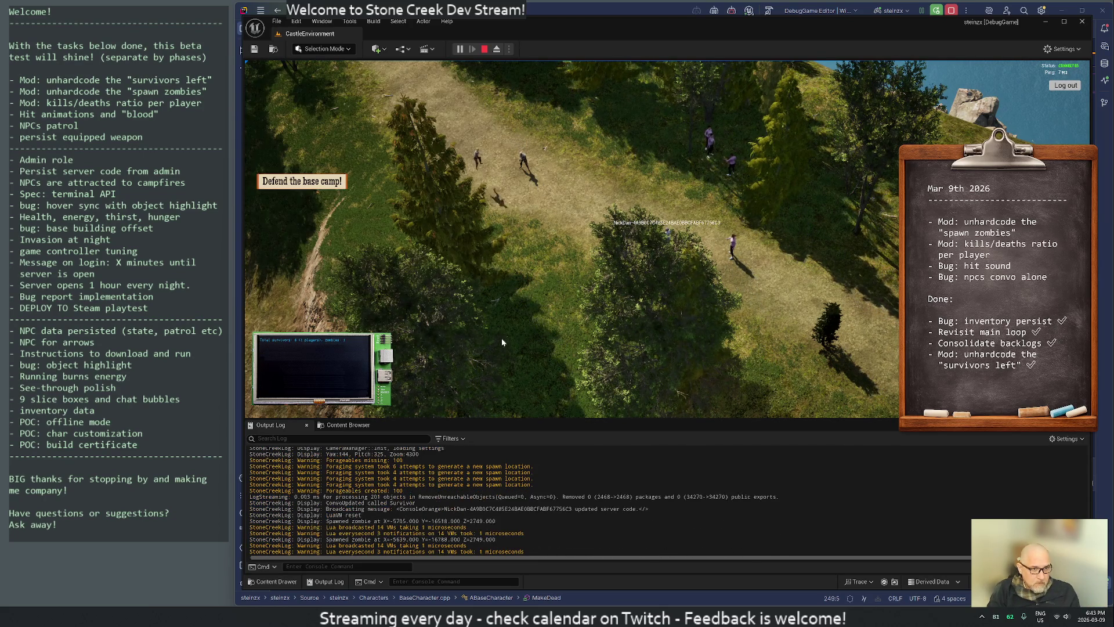
pyautogui.moveTo(613, 239)
pyautogui.mouseDown()
pyautogui.moveTo(421, 227)
pyautogui.moveTo(555, 229)
pyautogui.moveTo(571, 212)
pyautogui.mouseUp()
pyautogui.doubleClick(662, 194)
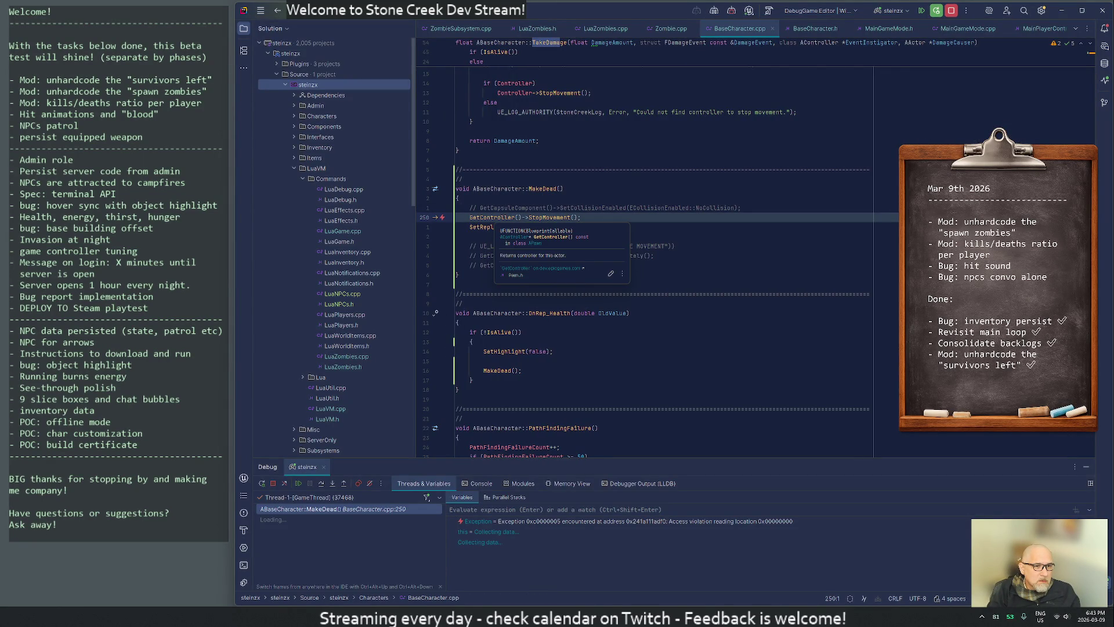
# Stop debugging at the crash and wrap StopMovement in an if (GetController()) check.
pyautogui.click(473, 227)
pyautogui.moveTo(493, 218)
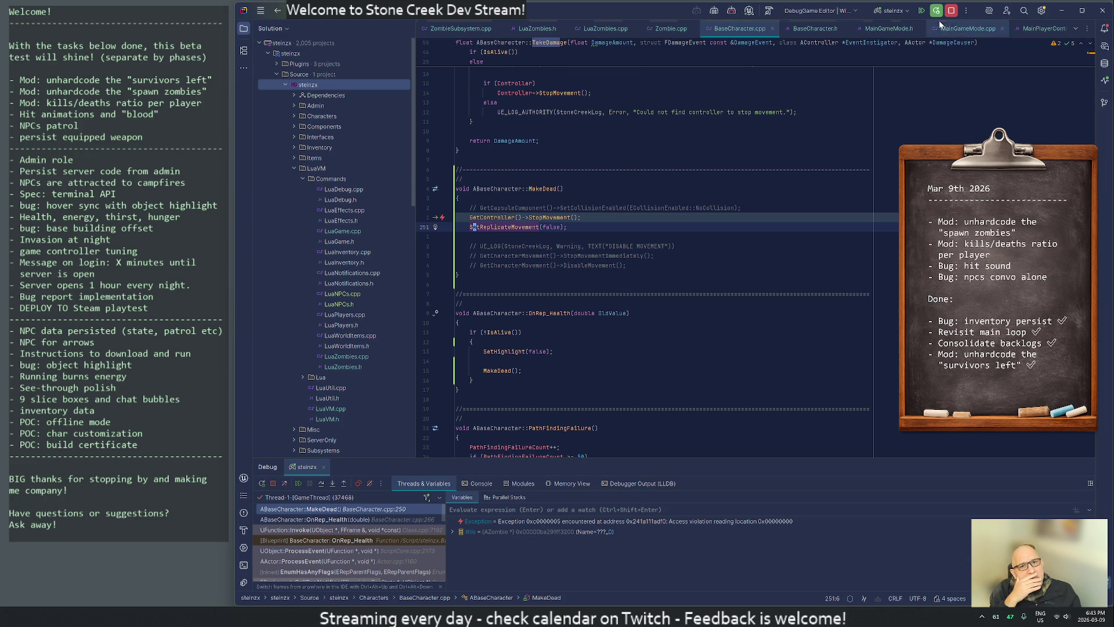
pyautogui.hotkey('shift', 'F5')
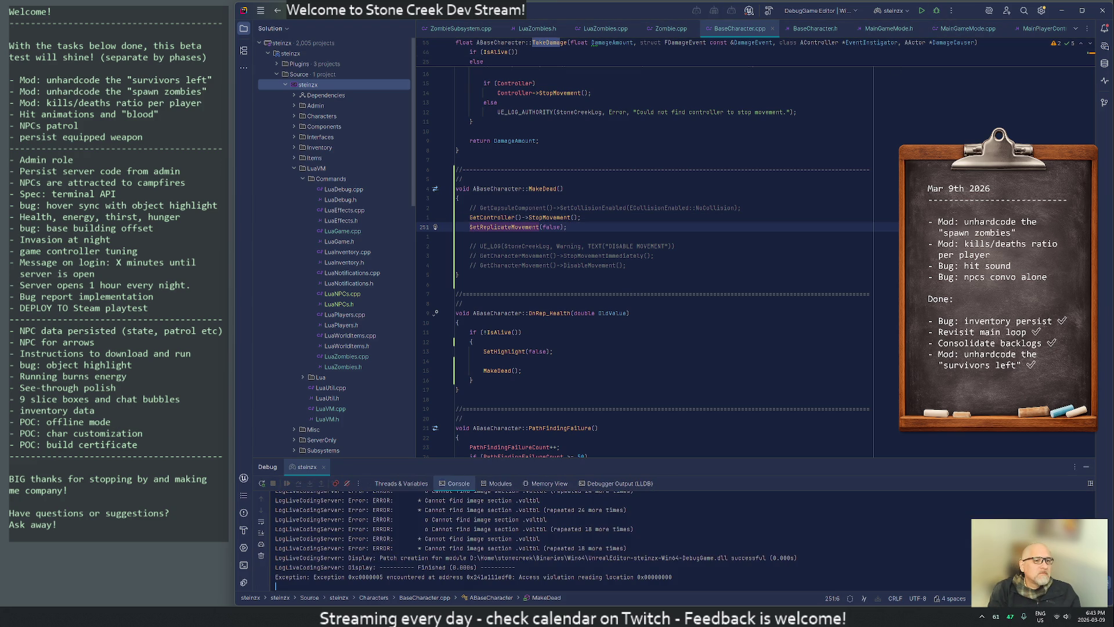
pyautogui.click(505, 208)
pyautogui.press('End')
pyautogui.press('Return')
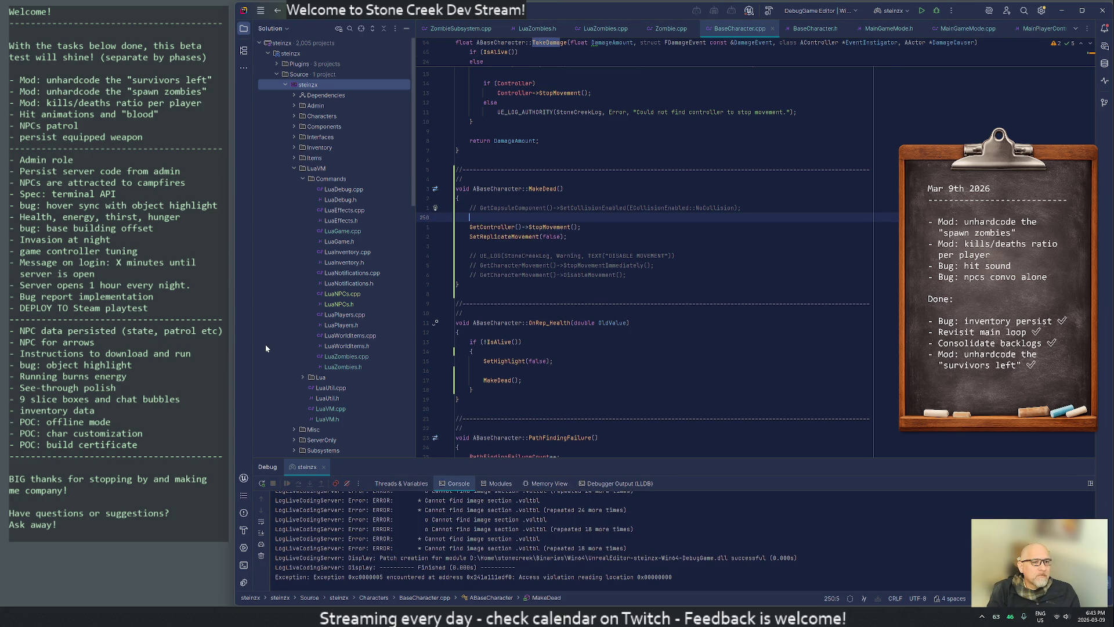
pyautogui.write('if (GetCont')
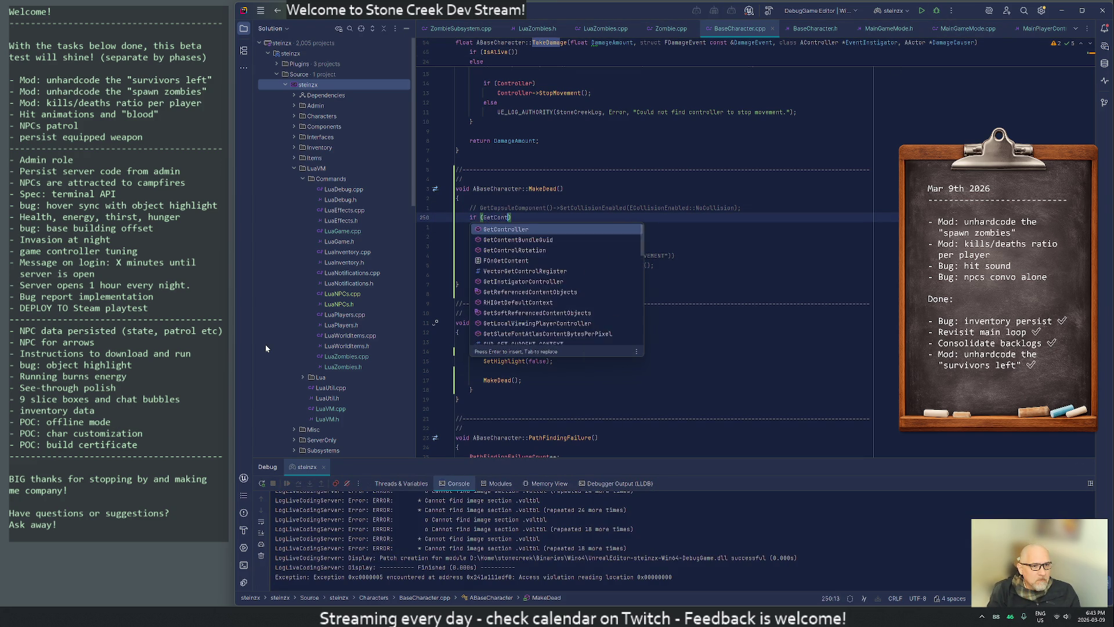
pyautogui.press('Return')
pyautogui.press('Return')
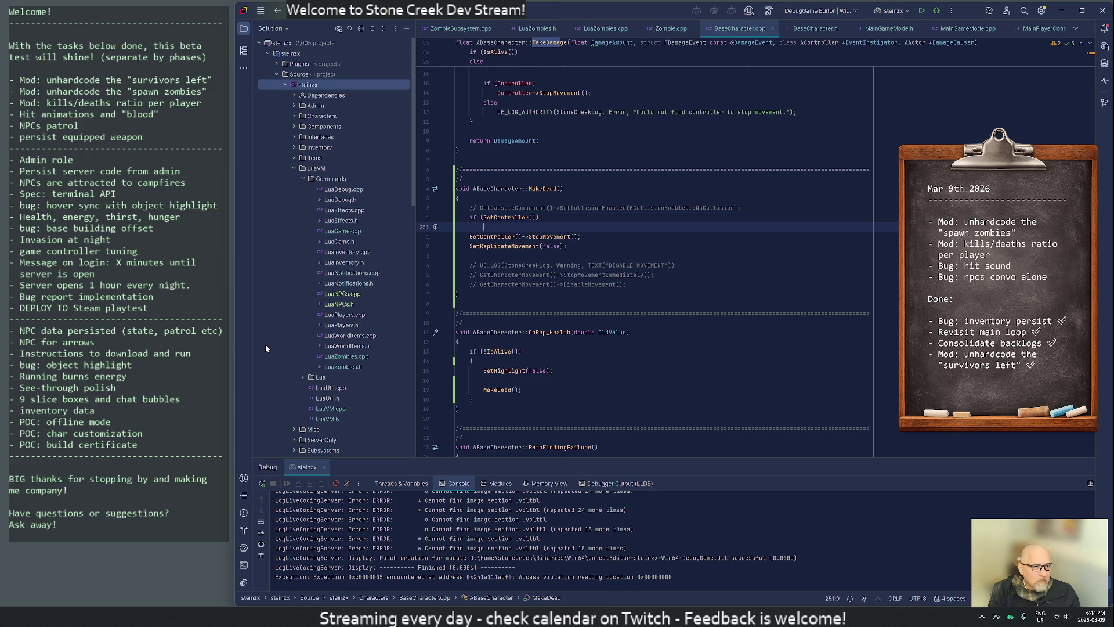
pyautogui.press('Up')
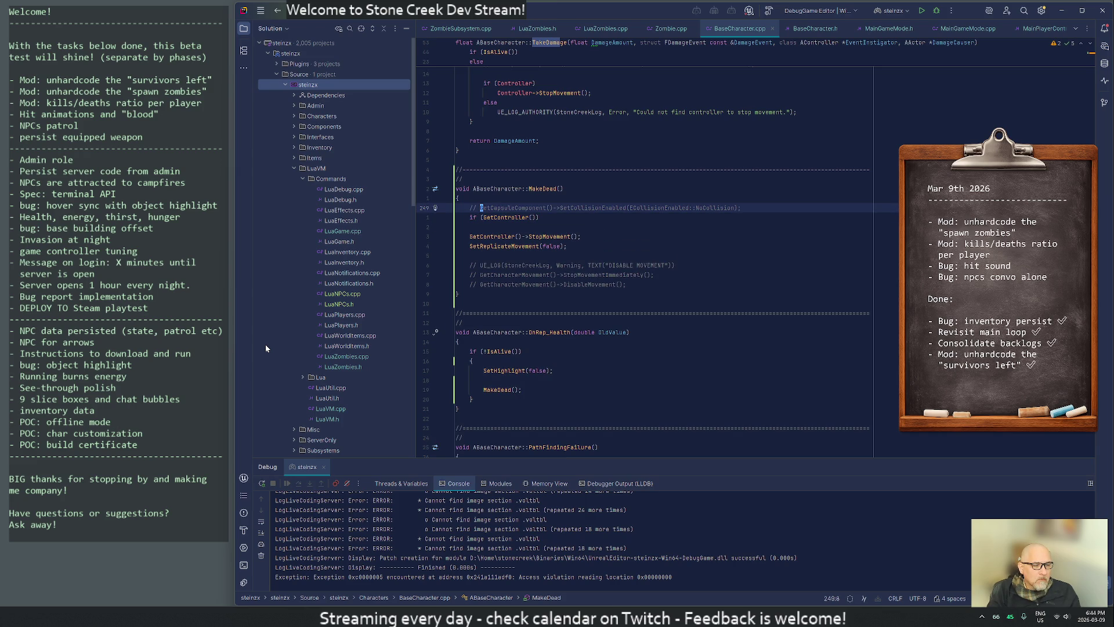
pyautogui.press('Delete')
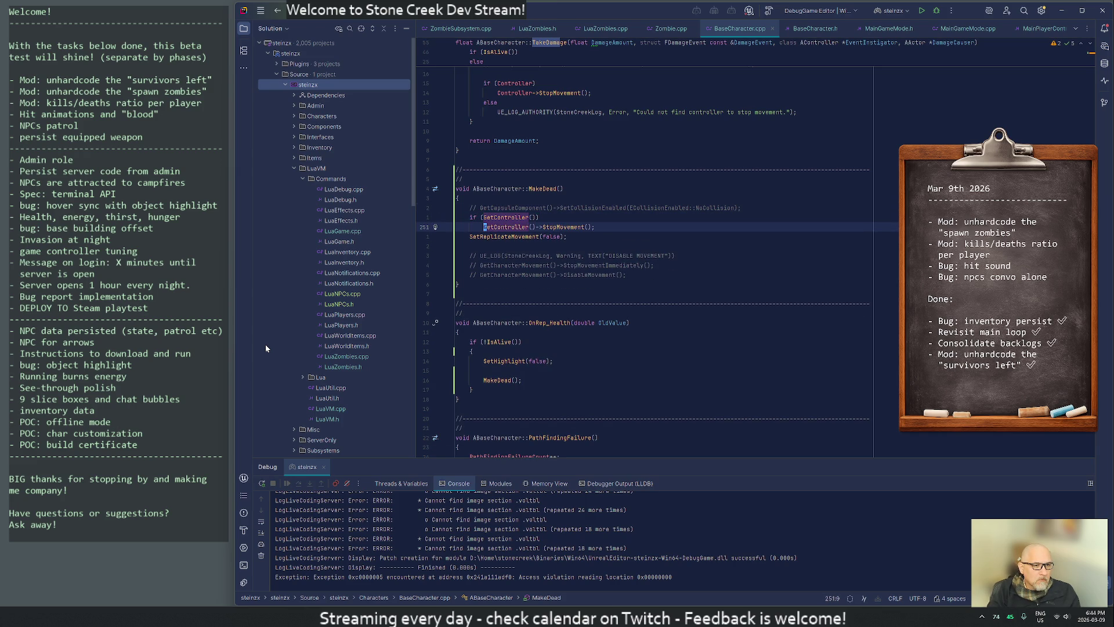
# Move the commented collision and log lines below SetReplicateMovement, then rebuild with Debug.
pyautogui.press('End')
pyautogui.press('Return')
pyautogui.press('Up')
pyautogui.press('Up')
pyautogui.press('Up')
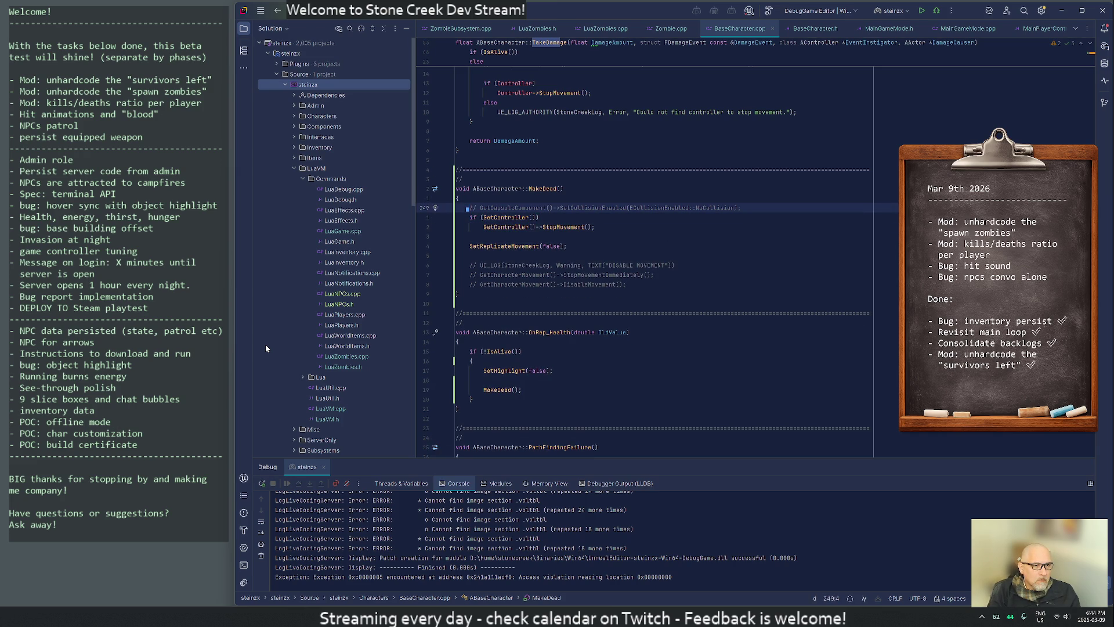
pyautogui.hotkey('ctrl', 'y')
pyautogui.press('Down')
pyautogui.press('Down')
pyautogui.hotkey('ctrl', 'z')
pyautogui.hotkey('ctrl', 'z')
pyautogui.hotkey('alt', 'shift', 'Down')
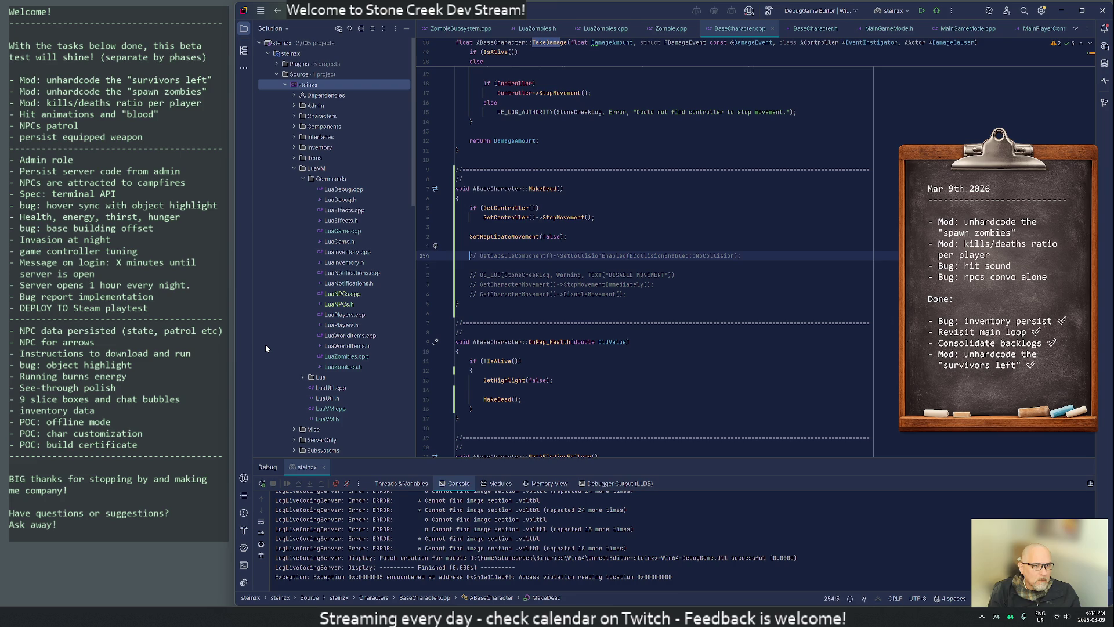
pyautogui.press('Down')
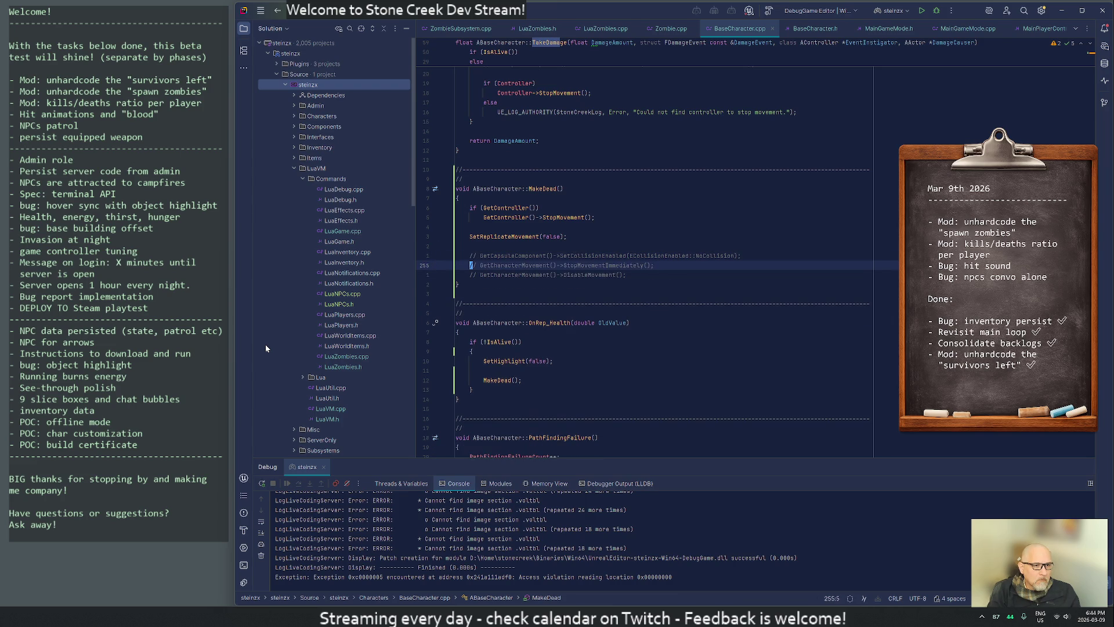
pyautogui.hotkey('alt', 'shift', 'Down')
pyautogui.hotkey('alt', 'shift', 'Down')
pyautogui.press('Return')
pyautogui.press('Up')
pyautogui.press('Up')
pyautogui.press('Up')
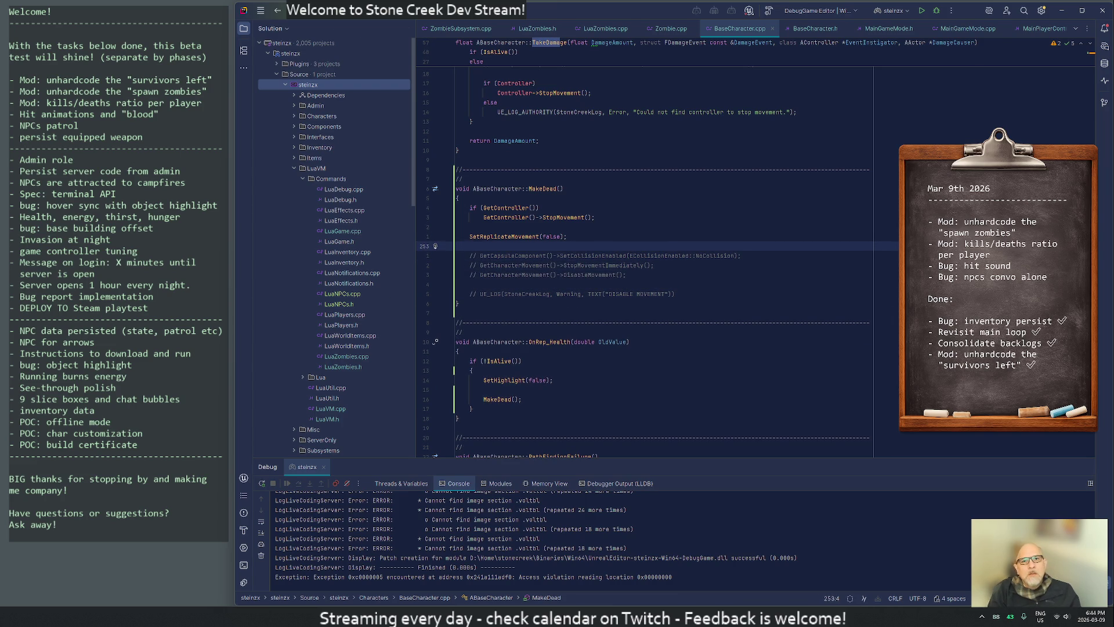
pyautogui.click(938, 11)
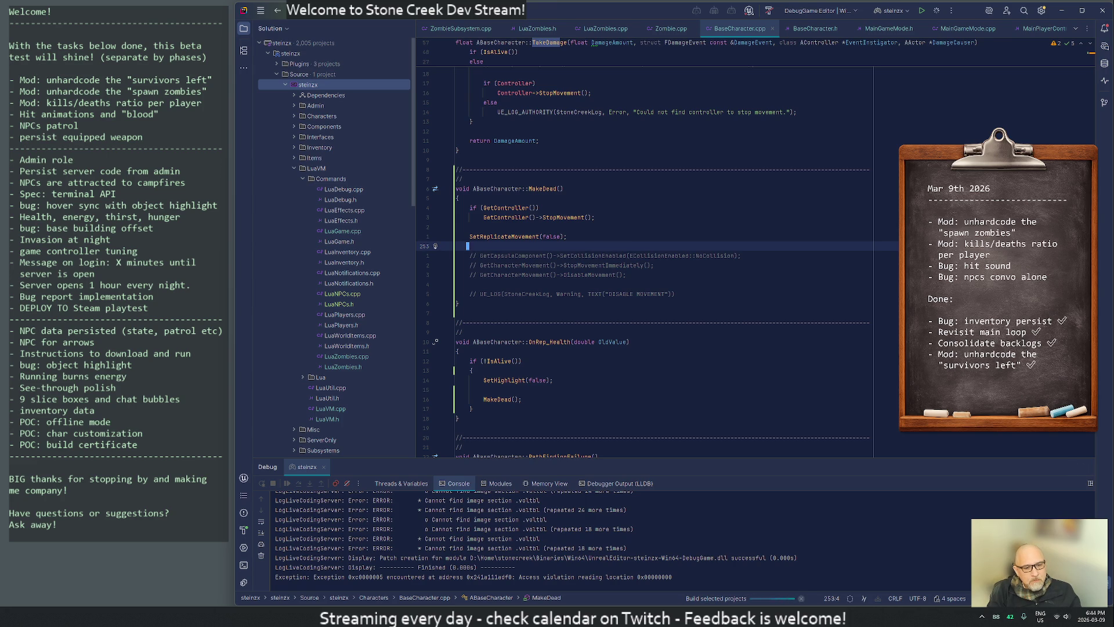
pyautogui.click(690, 610)
# Rerun the rm command to delete the saved zombies file, then bring Development-User.lua up in VS Code.
pyautogui.press('Up')
pyautogui.press('Return')
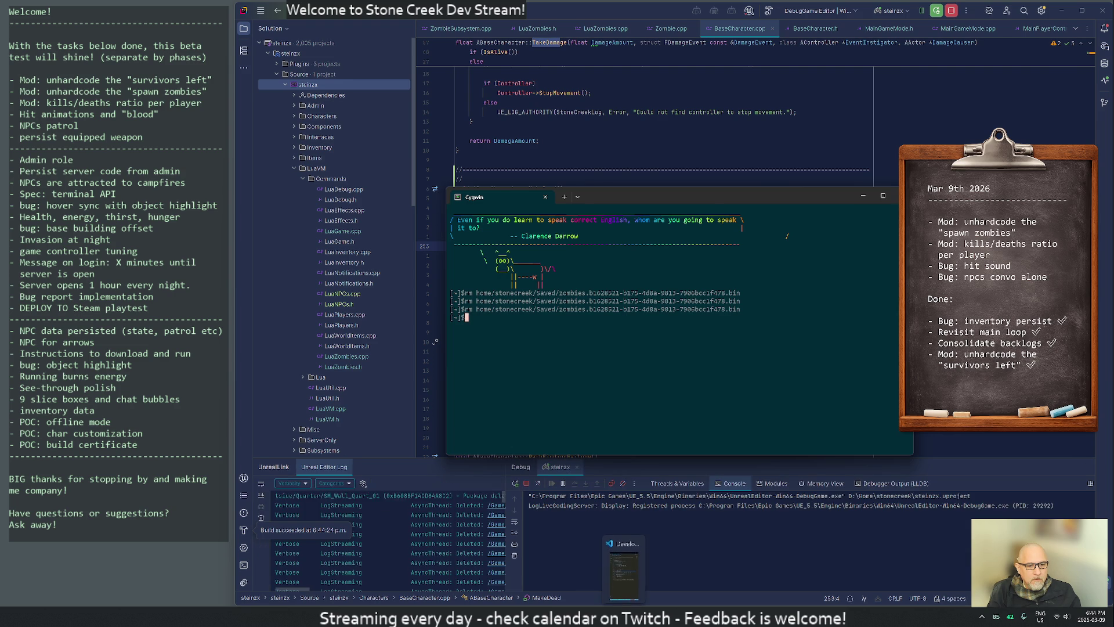
pyautogui.click(624, 571)
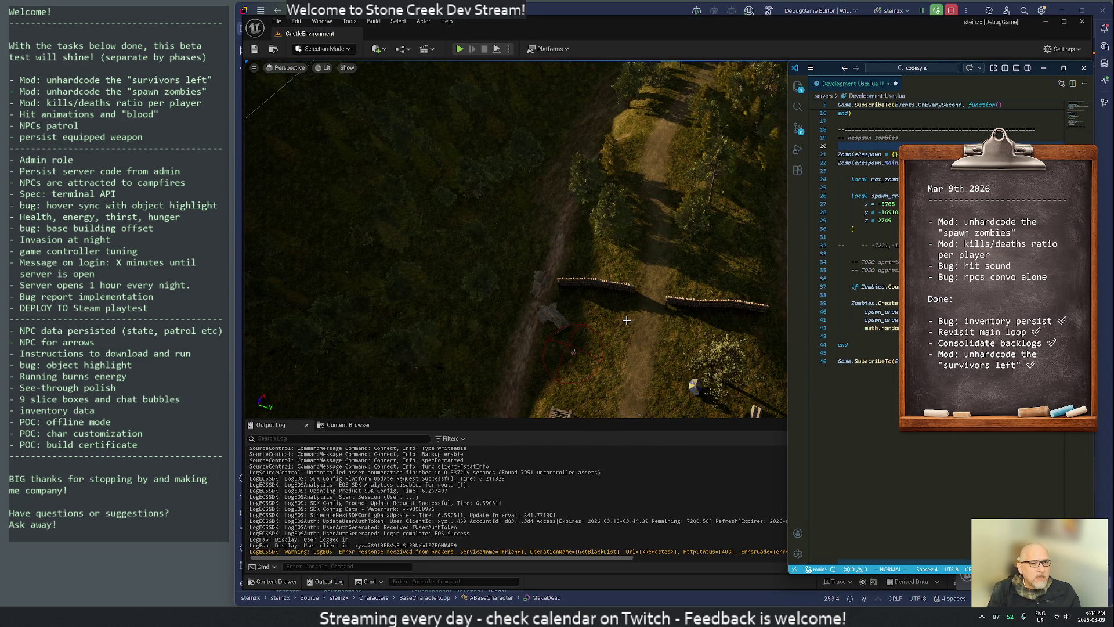
# Filter the Output Log to StoneCr messages and clear it.
pyautogui.press('i')
pyautogui.press('Down')
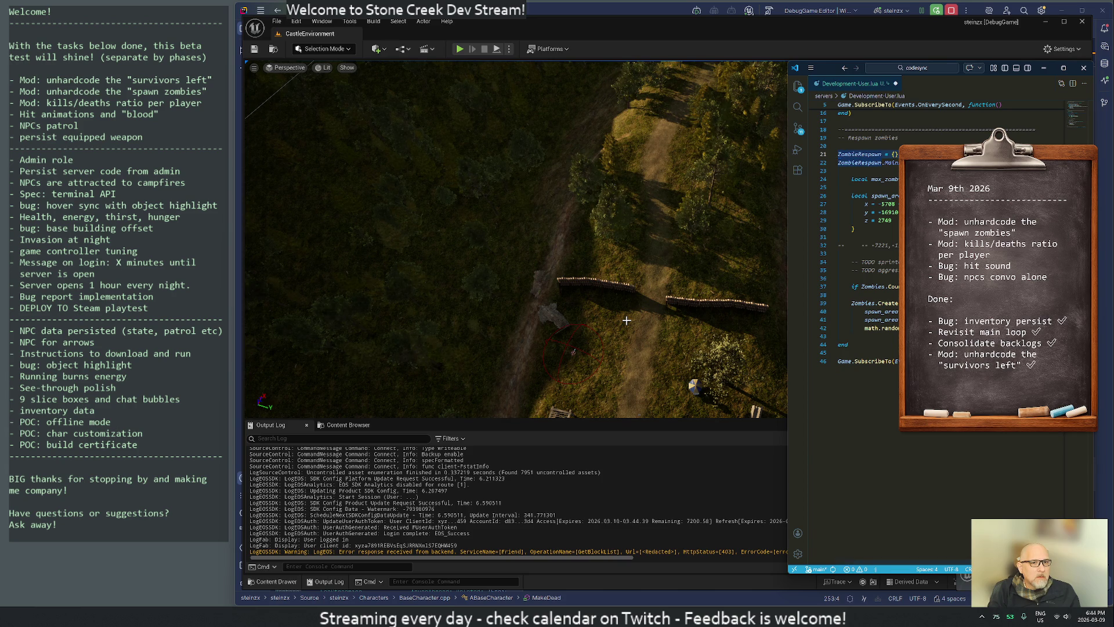
pyautogui.click(474, 298)
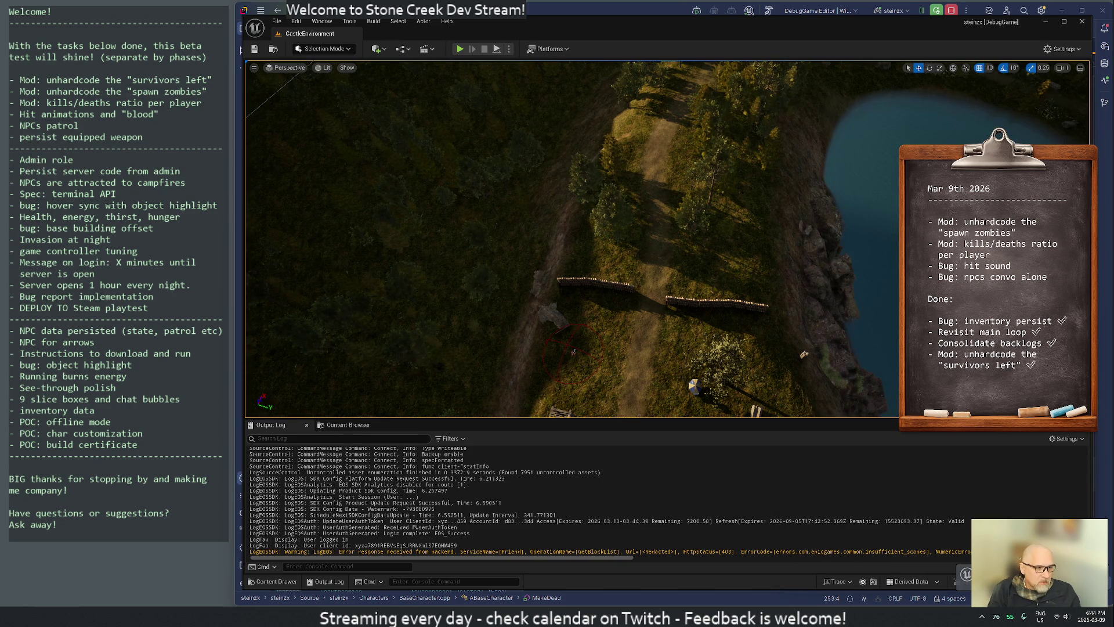
pyautogui.write('StoneCreek')
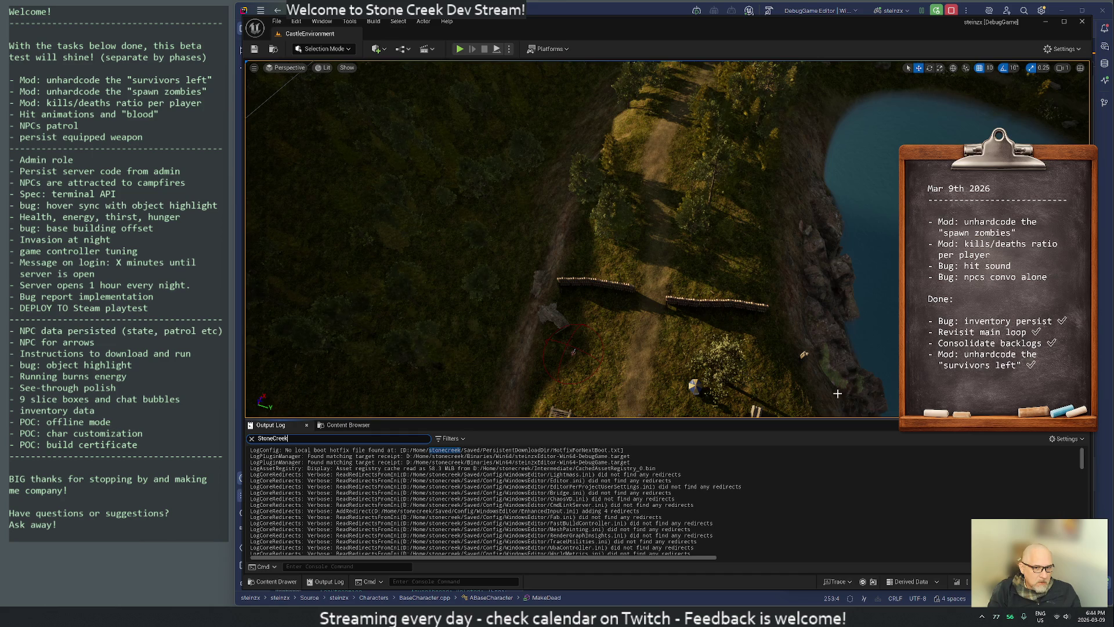
pyautogui.click(1065, 439)
pyautogui.moveTo(1067, 464)
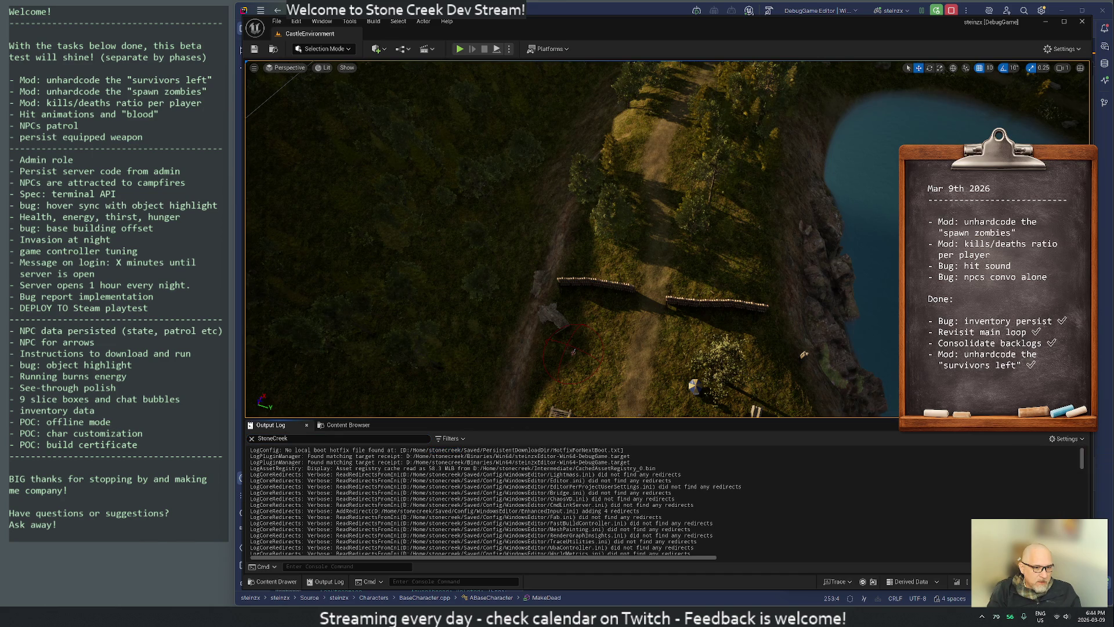
pyautogui.rightClick(657, 476)
pyautogui.click(704, 491)
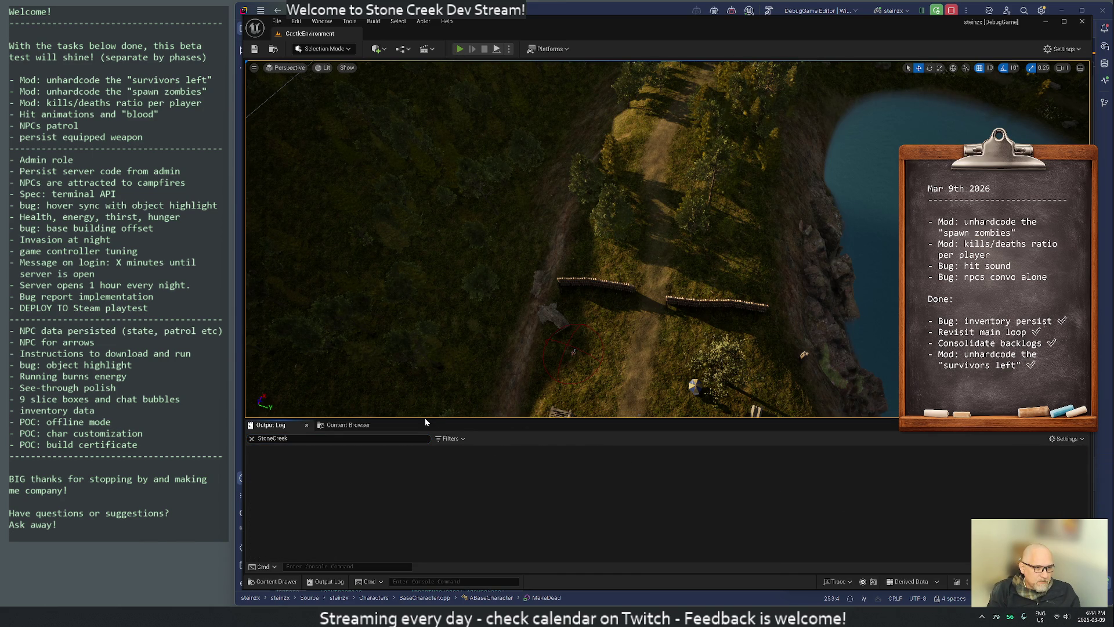
# Start Play, clear the log, save Development-User.lua to reload it, and attack the respawned zombies.
pyautogui.hotkey('alt', 'p')
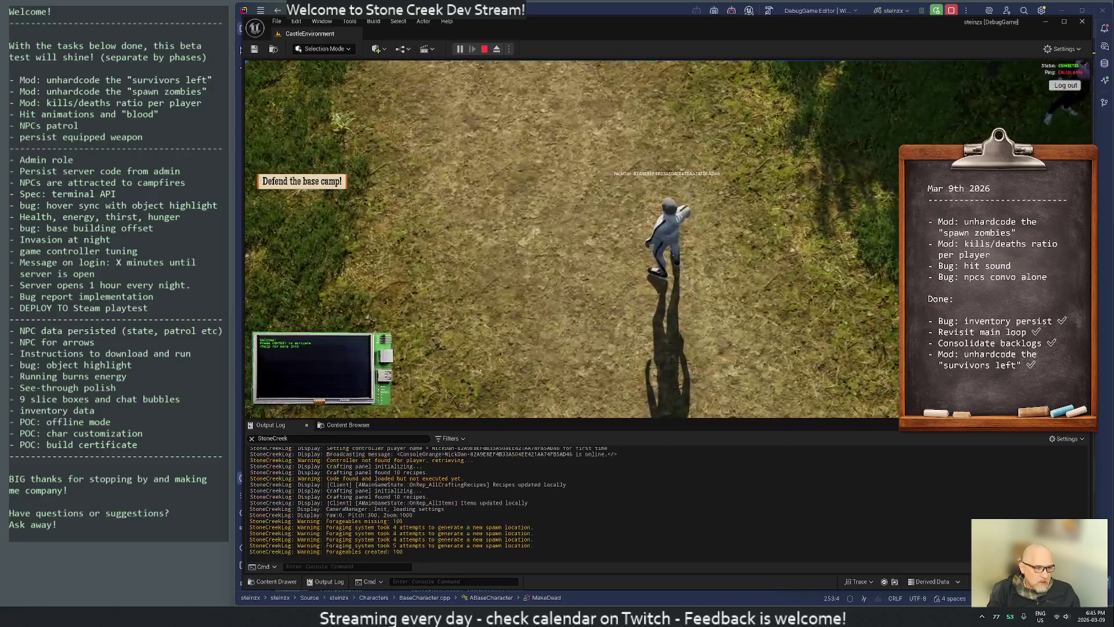
pyautogui.rightClick(337, 462)
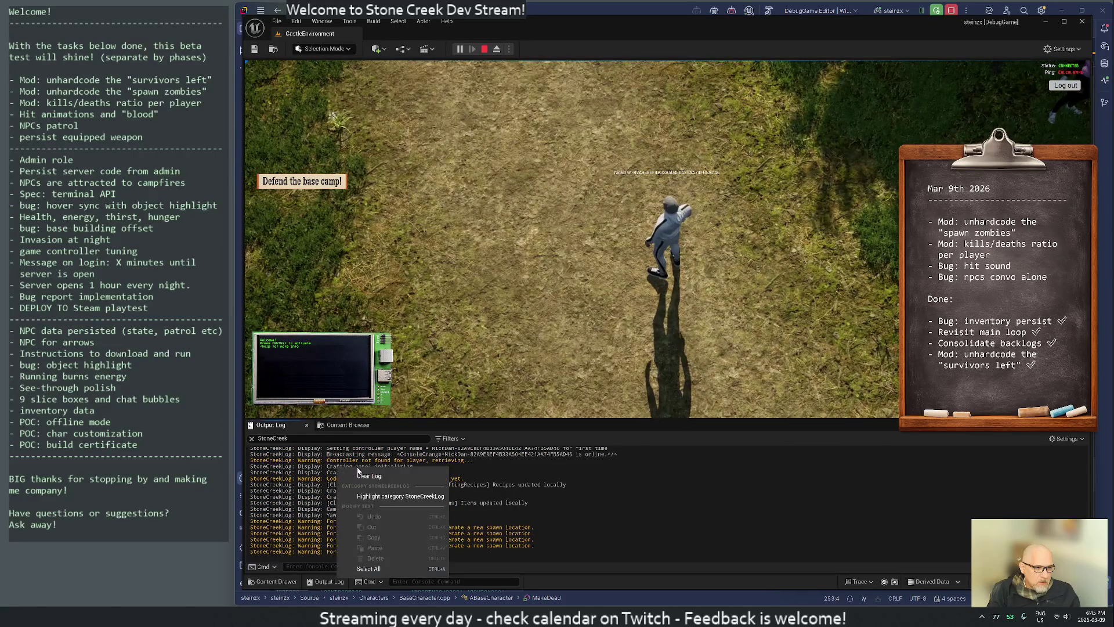
pyautogui.click(383, 475)
pyautogui.hotkey('alt', 'Tab')
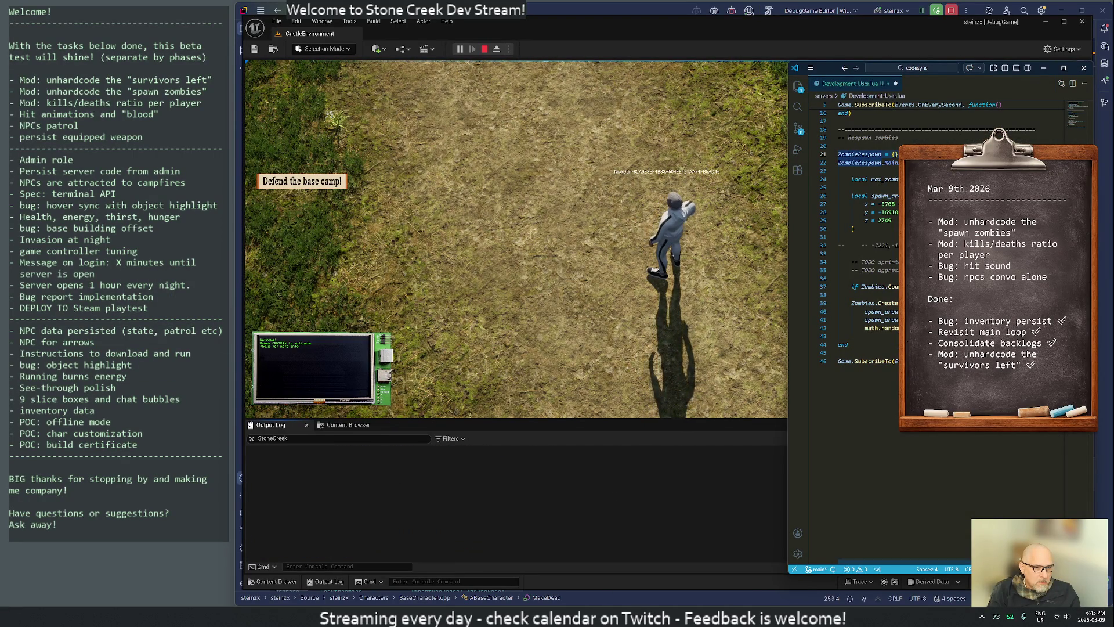
pyautogui.hotkey('ctrl', 's')
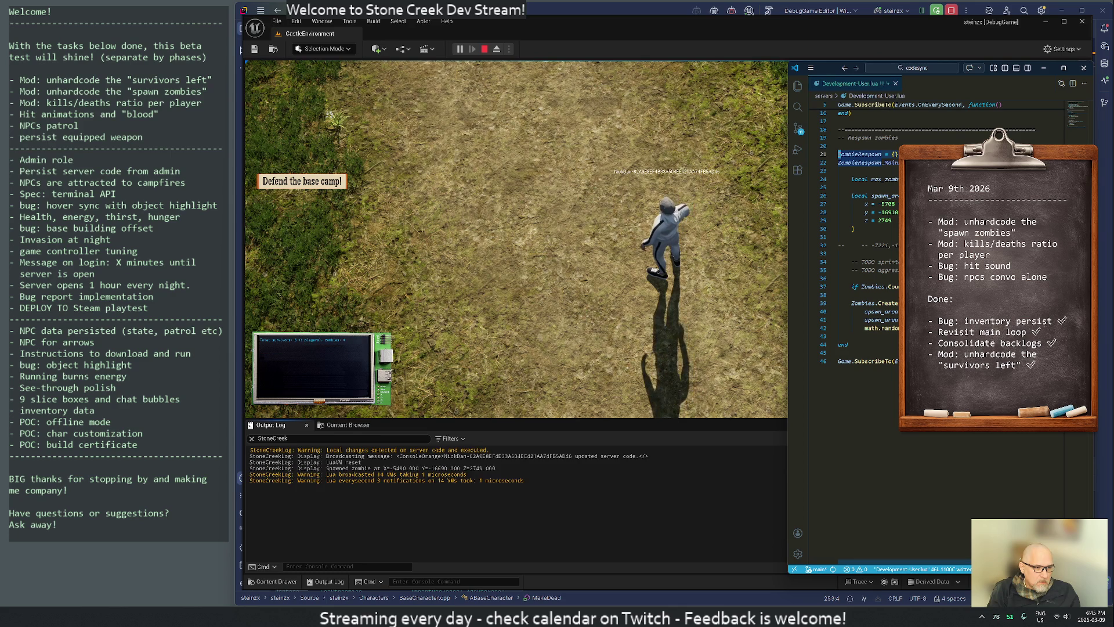
pyautogui.click(596, 305)
pyautogui.scroll(-5, 588, 294)
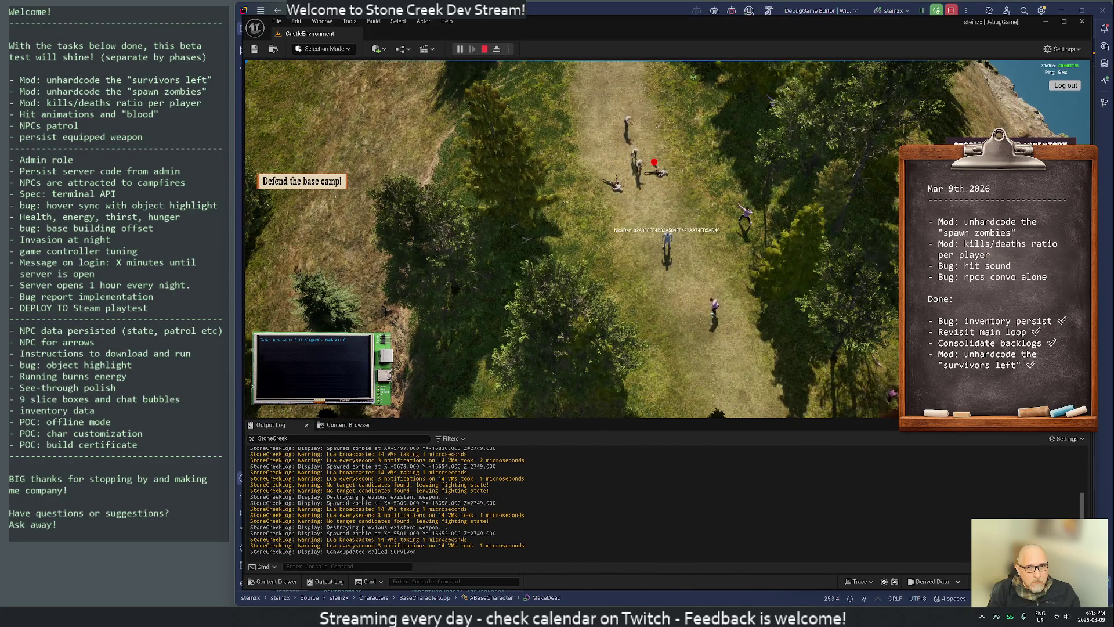
pyautogui.doubleClick(667, 200)
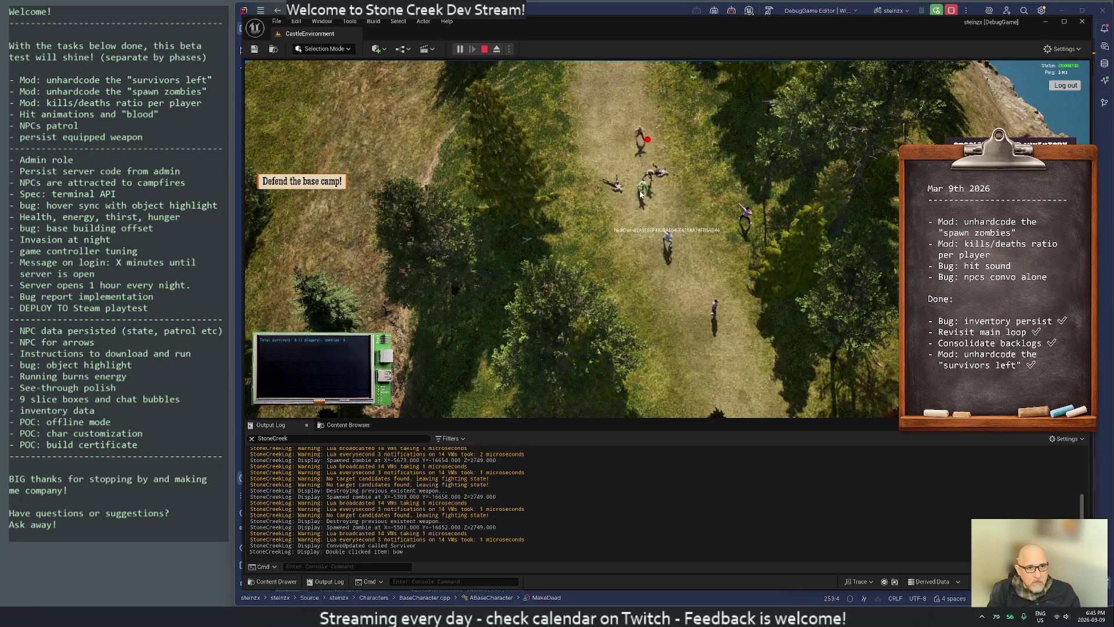
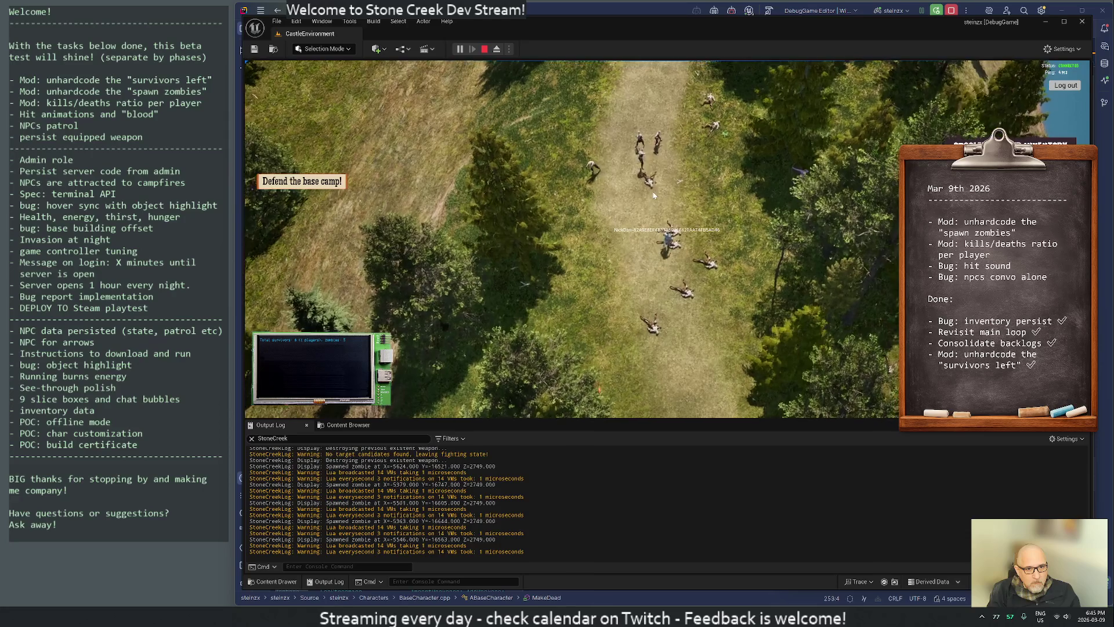
# Stop the Play-In-Editor session and switch over to VS Code.
pyautogui.scroll(5, 660, 299)
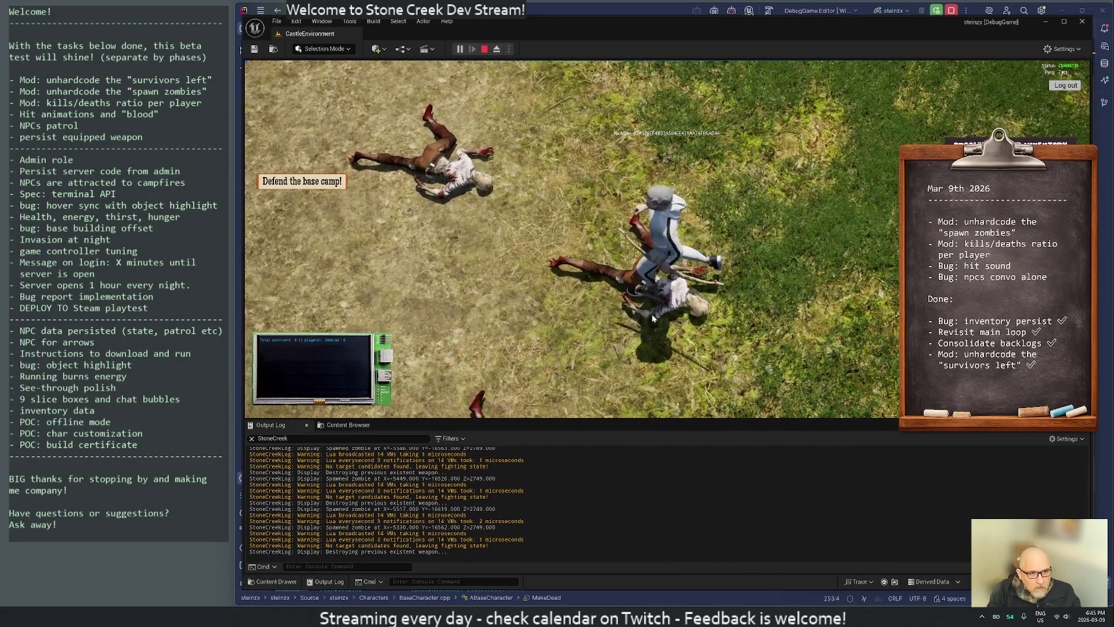
pyautogui.scroll(-5, 653, 315)
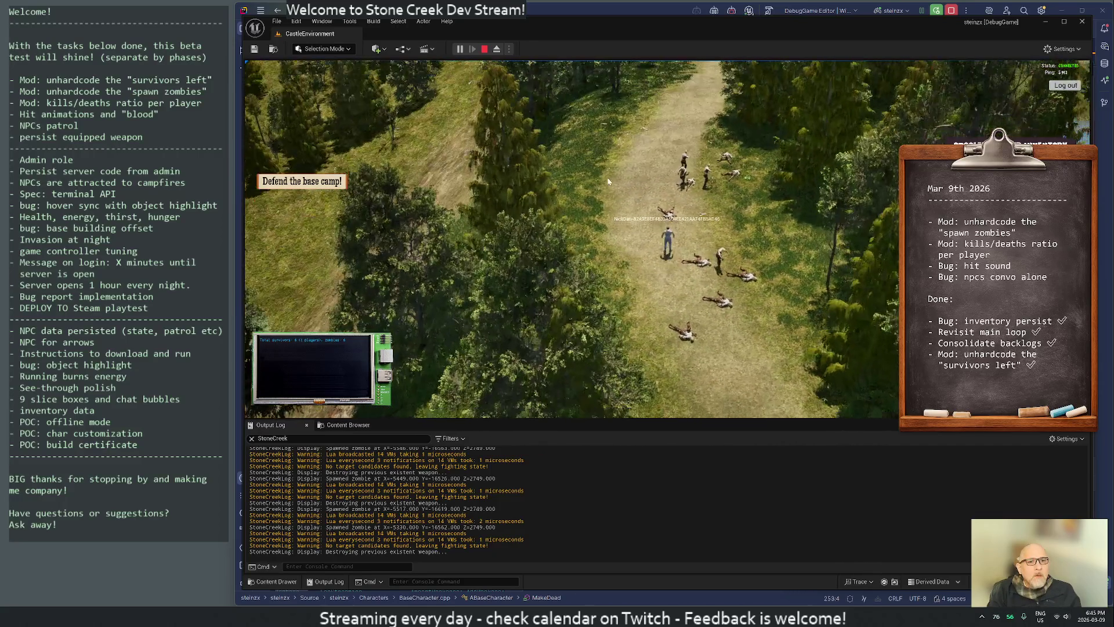
pyautogui.click(484, 48)
pyautogui.hotkey('alt', 'Tab')
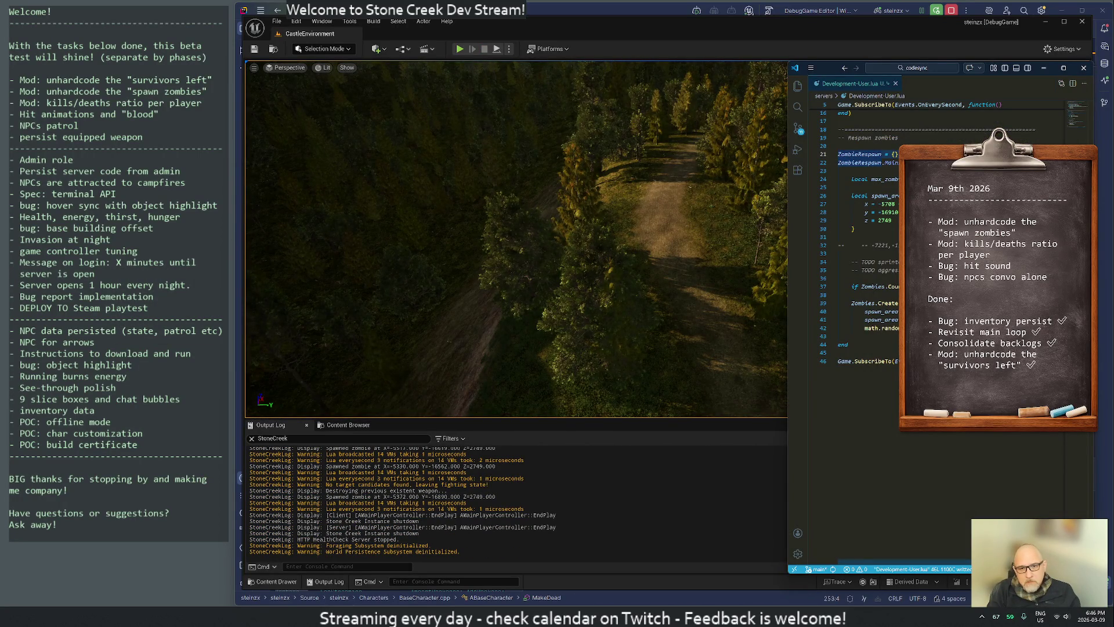
# Search the project for 'ground' and open the forest script at its Game.GroundAt call.
pyautogui.hotkey('ctrl', 'shift', 'f')
pyautogui.write('Gam')
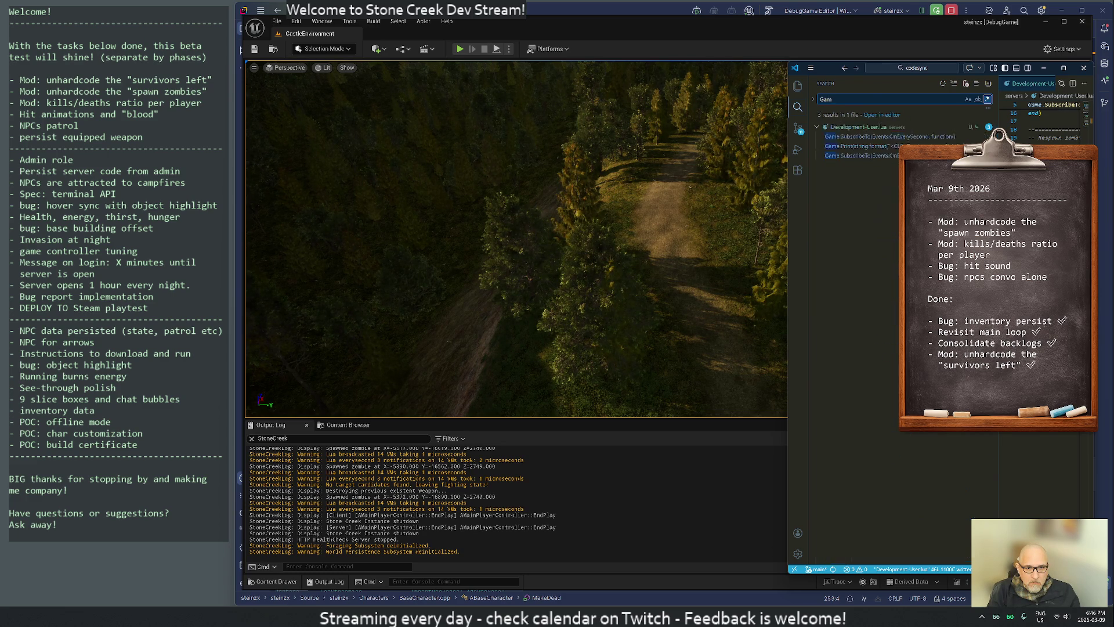
pyautogui.hotkey('ctrl', 'a')
pyautogui.press('BackSpace')
pyautogui.write('nd')
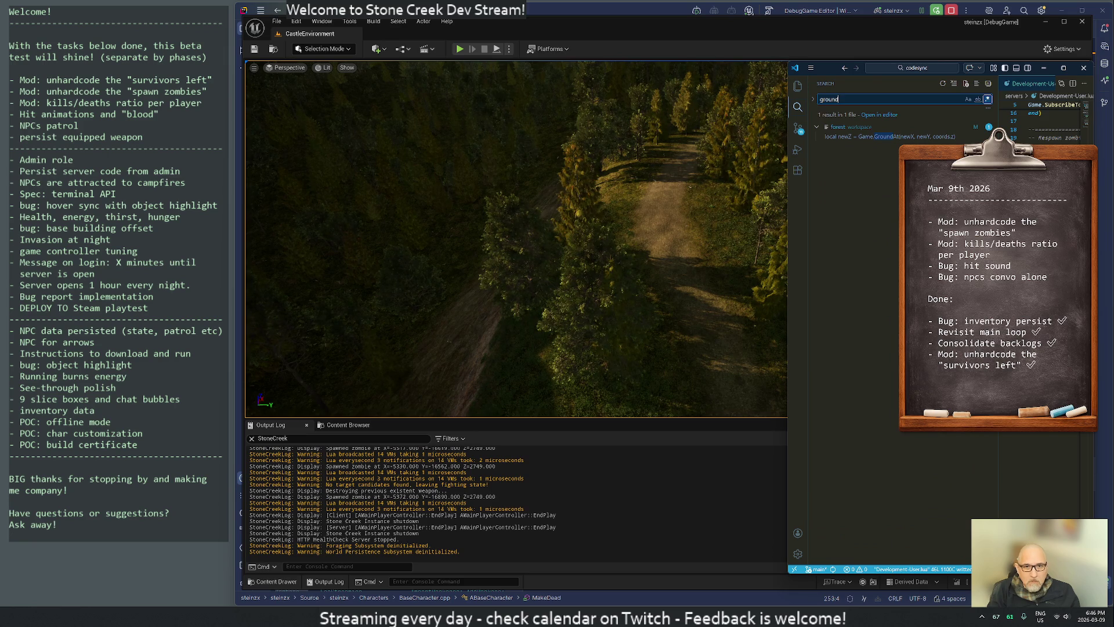
pyautogui.click(885, 137)
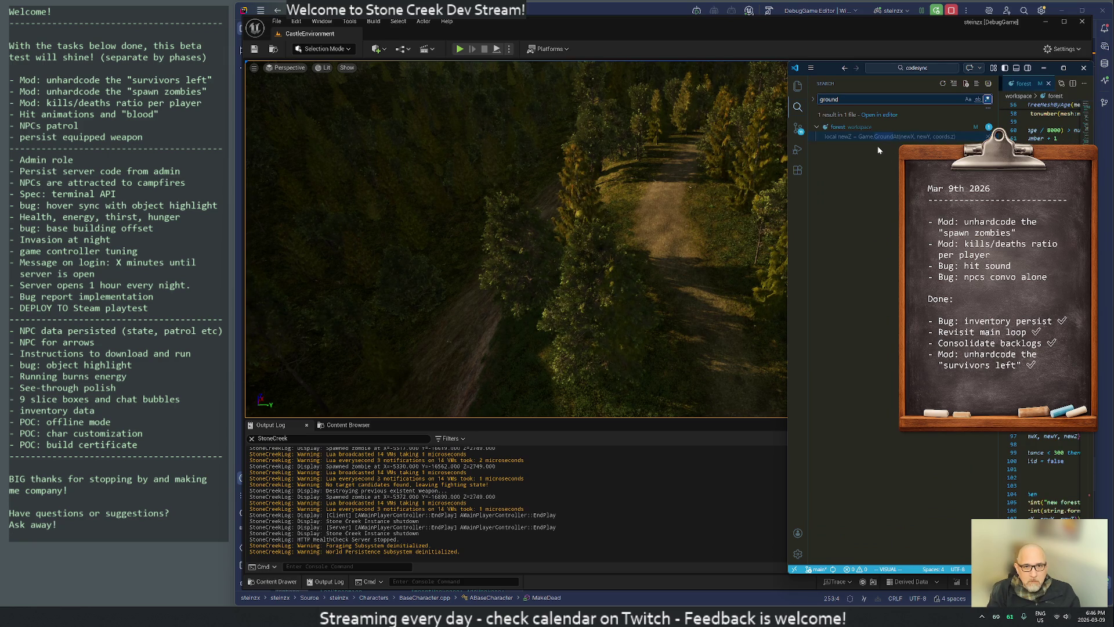
pyautogui.click(799, 87)
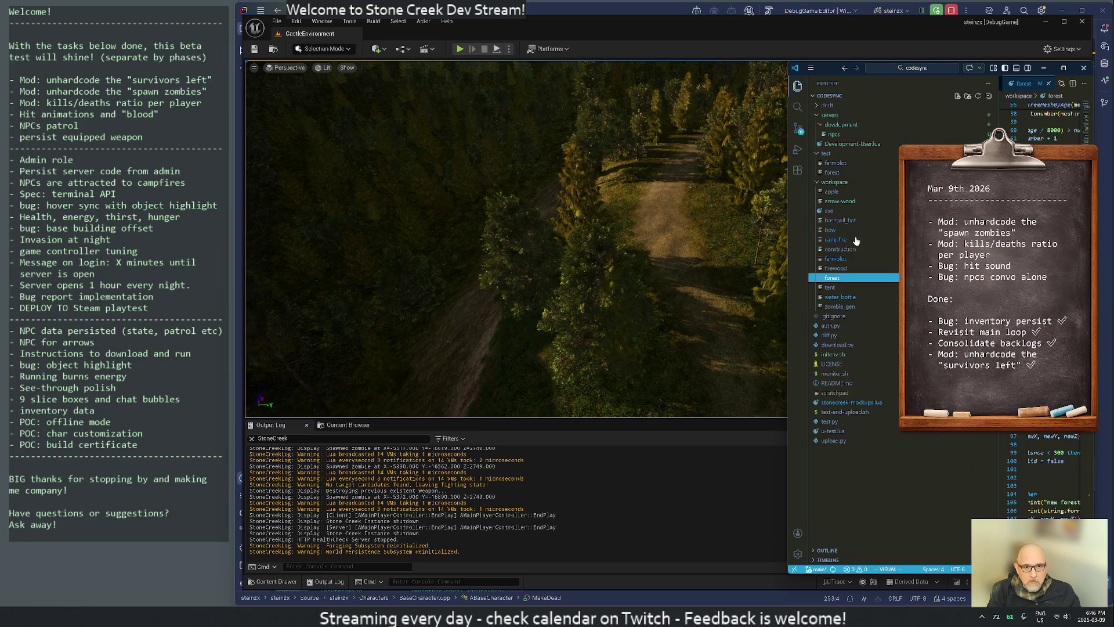
pyautogui.click(798, 87)
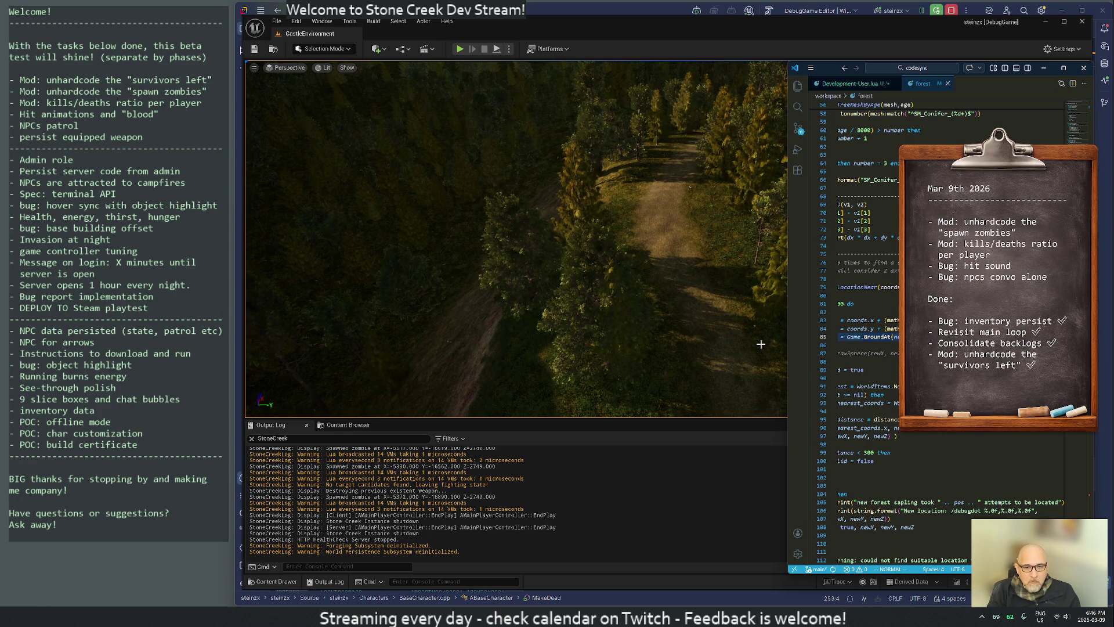
# Close the forest tab and add a de-indented 'local newZ' line below the z coordinate's closing brace.
pyautogui.hotkey('ctrl', 'w')
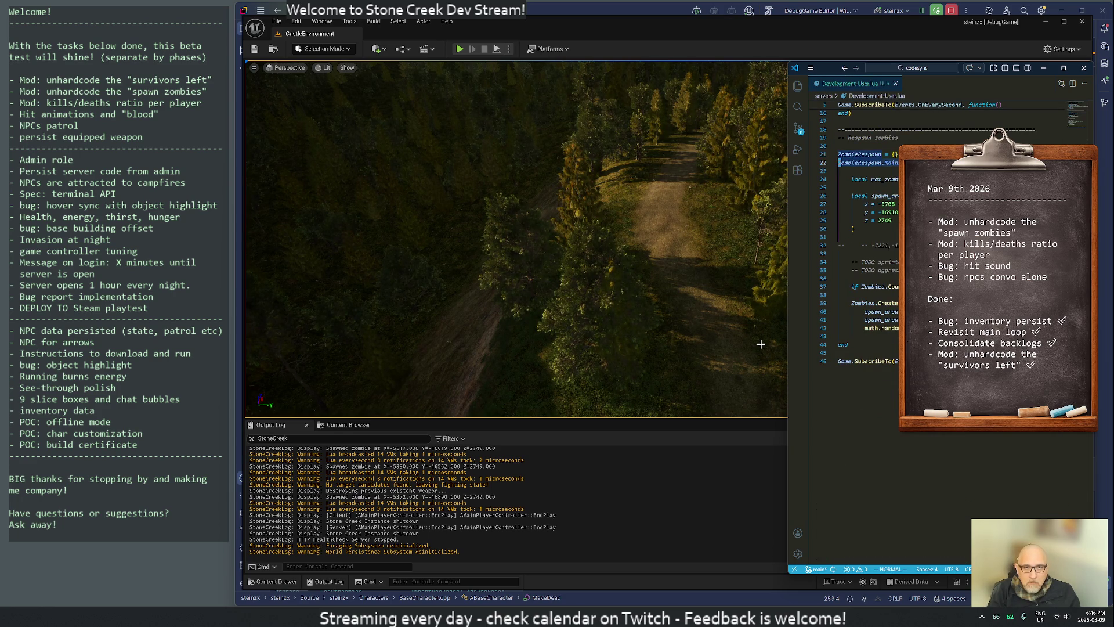
pyautogui.press('j')
pyautogui.press('j')
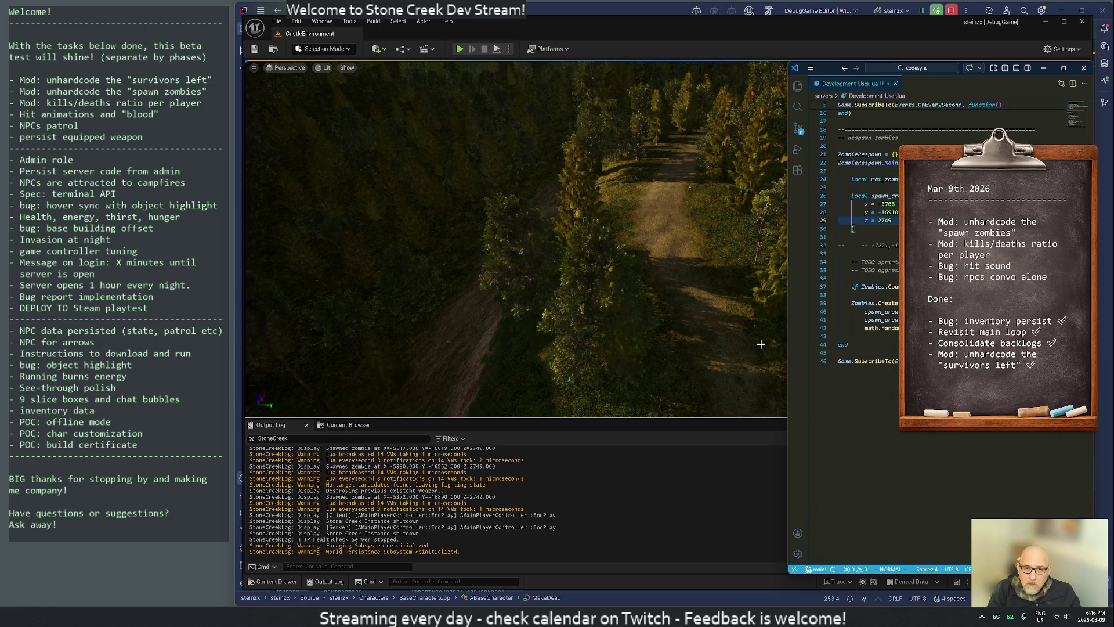
pyautogui.write('olocal newZ')
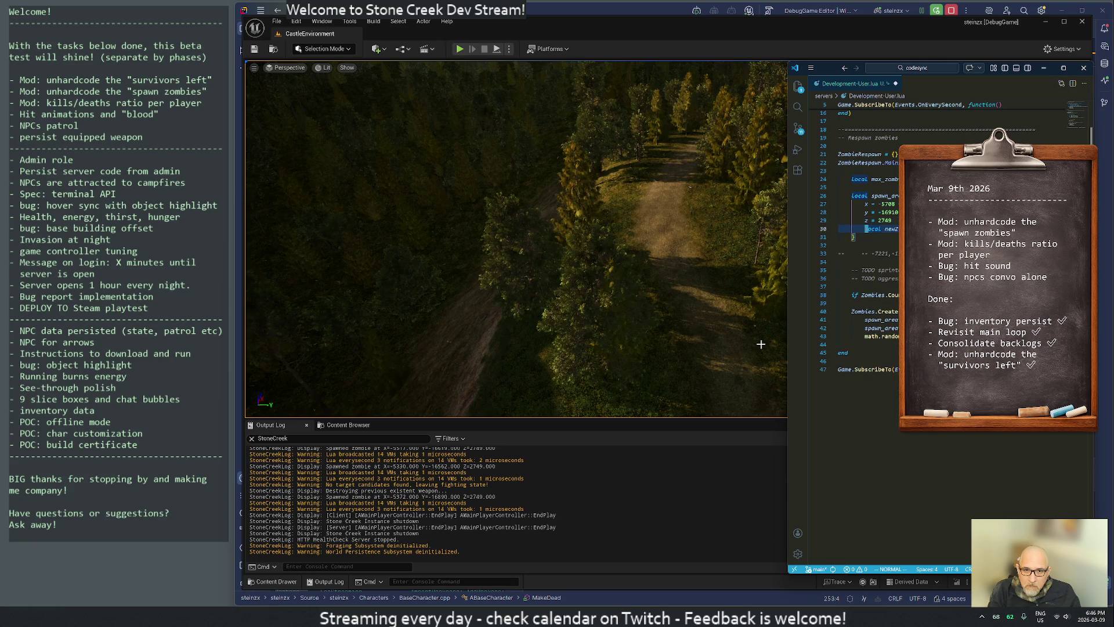
pyautogui.write('k')
pyautogui.write('je')
pyautogui.write('k')
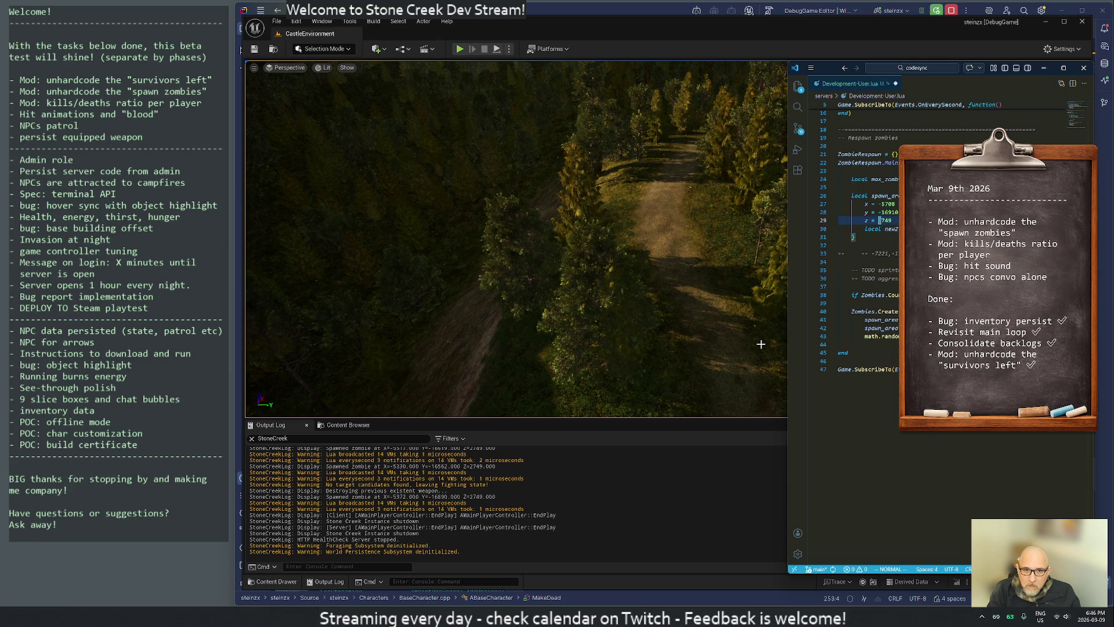
pyautogui.write('j')
pyautogui.press('d')
pyautogui.press('d')
pyautogui.press('j')
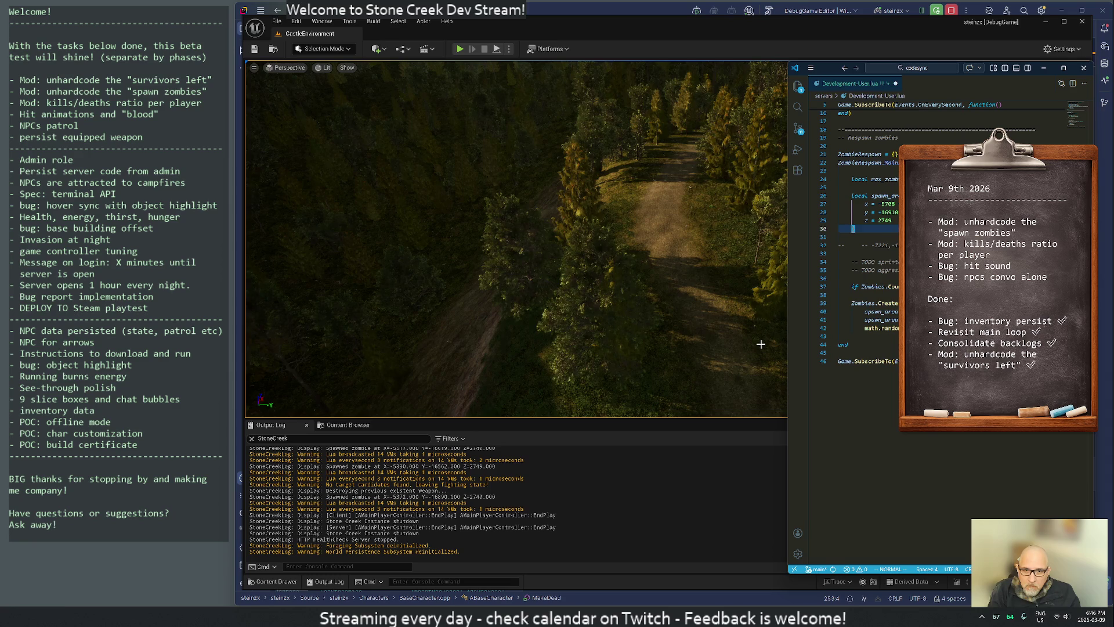
pyautogui.press('p')
pyautogui.press('less')
pyautogui.press('less')
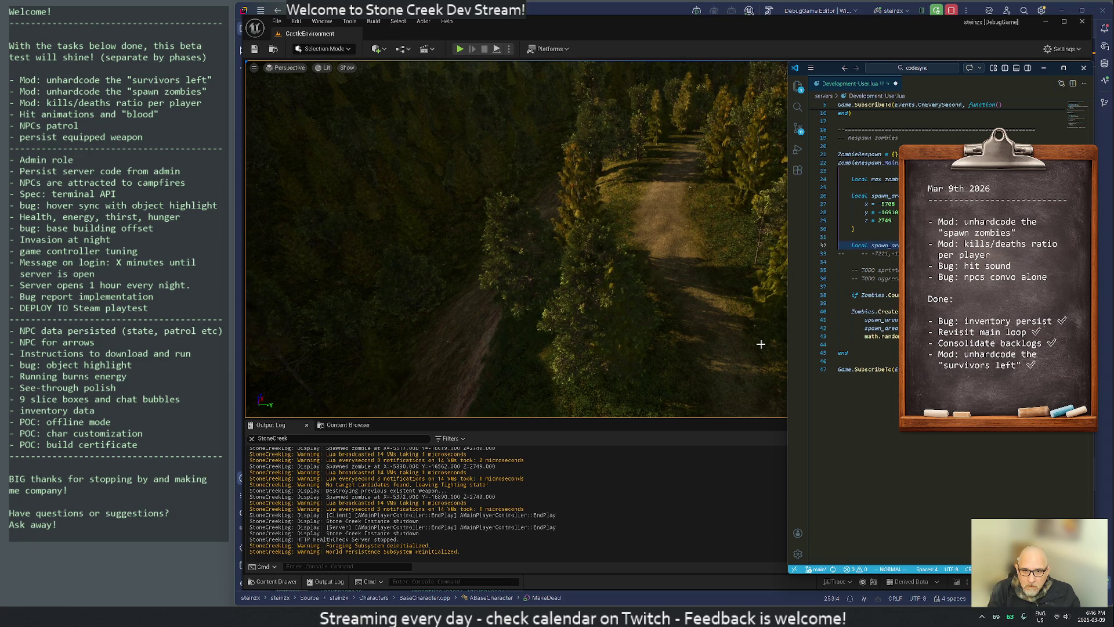
# Split the new line, duplicate the spawn_area line twice, and delete leftover extra lines.
pyautogui.press('Return')
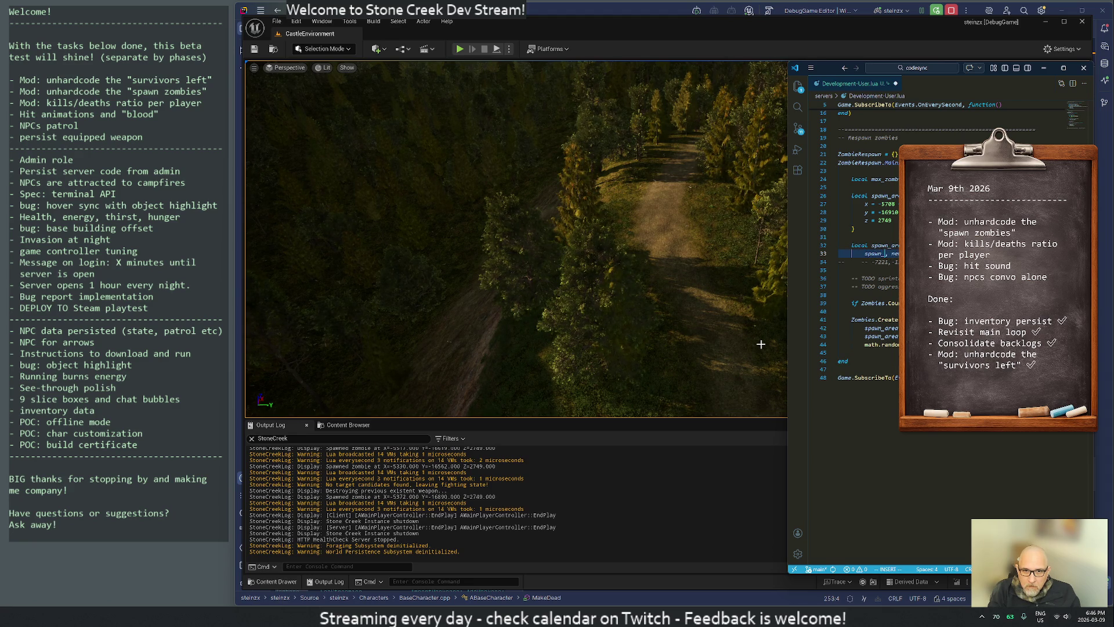
pyautogui.press('Return')
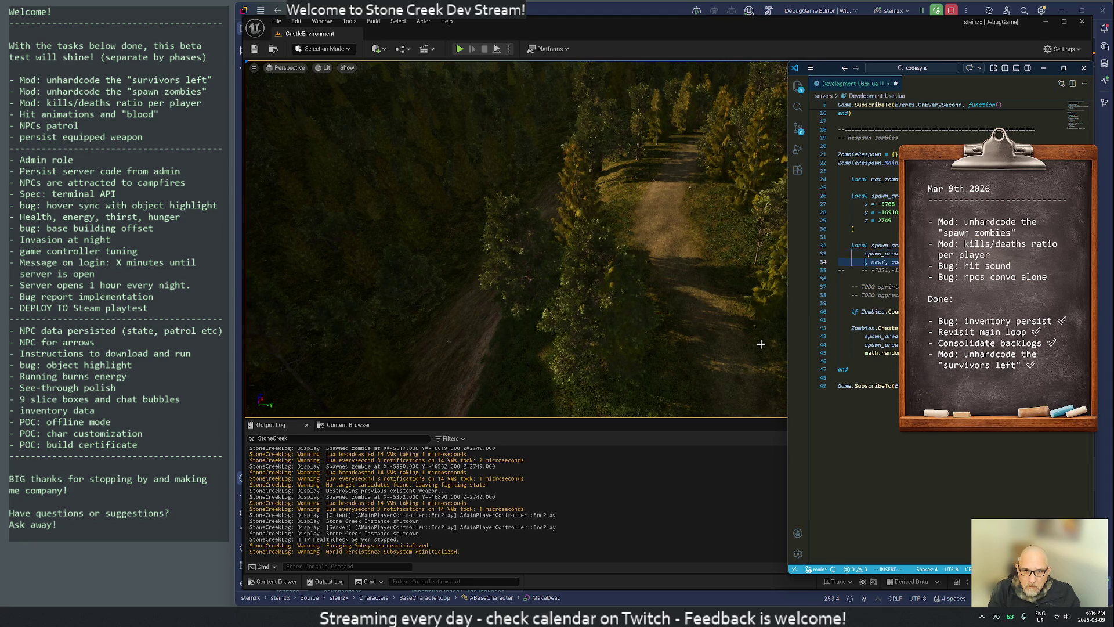
pyautogui.press('Escape')
pyautogui.press('k')
pyautogui.press('y')
pyautogui.press('y')
pyautogui.press('p')
pyautogui.press('p')
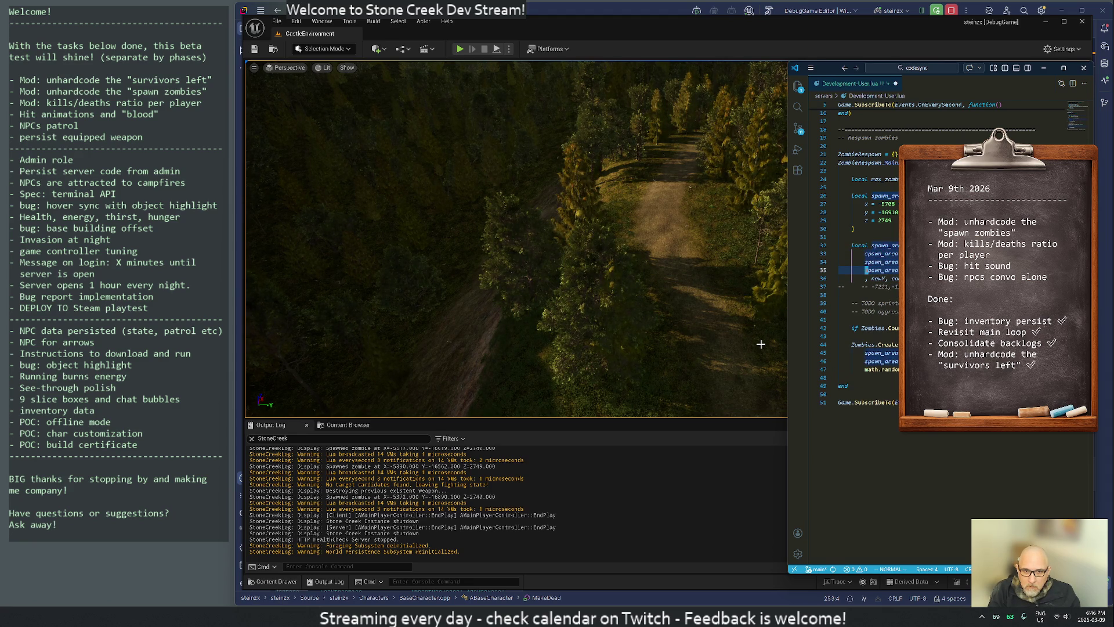
pyautogui.press('Return')
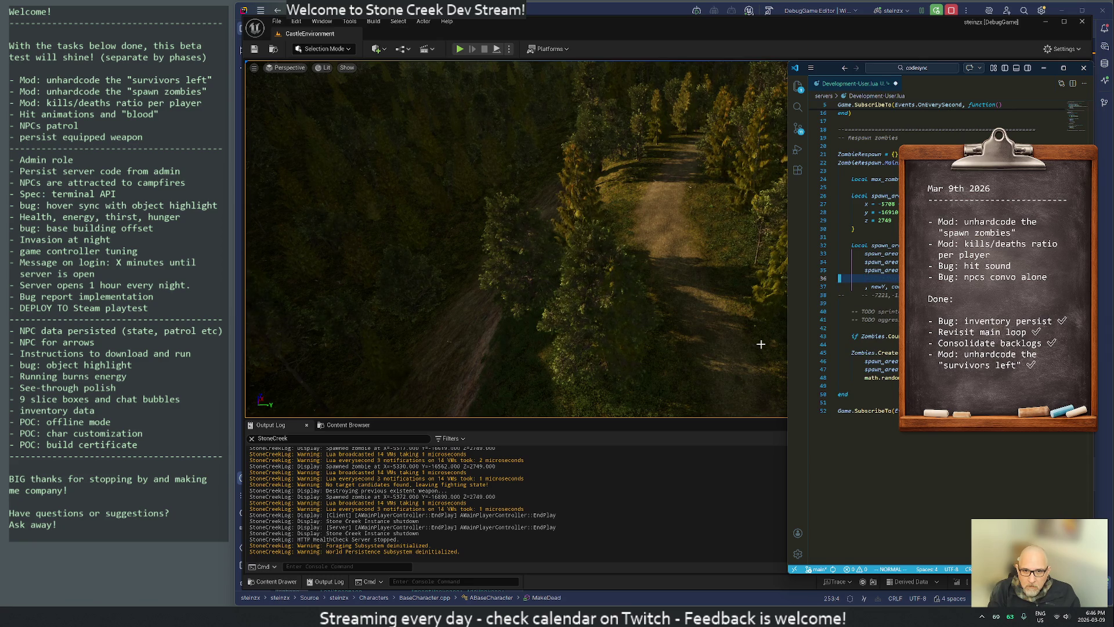
pyautogui.press('d')
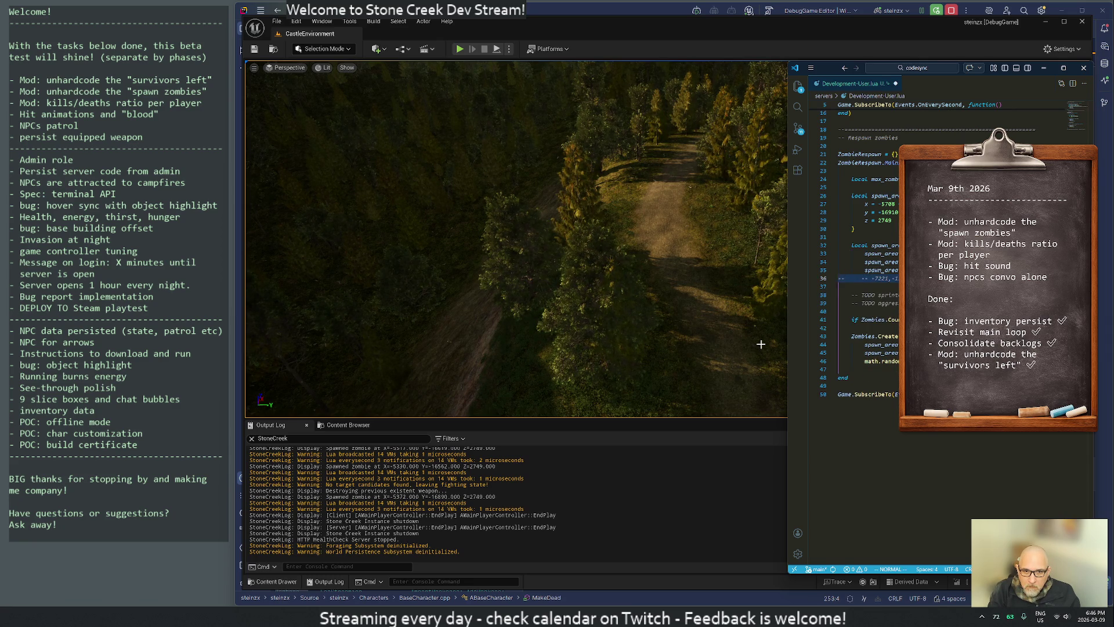
pyautogui.press('k')
pyautogui.press('k')
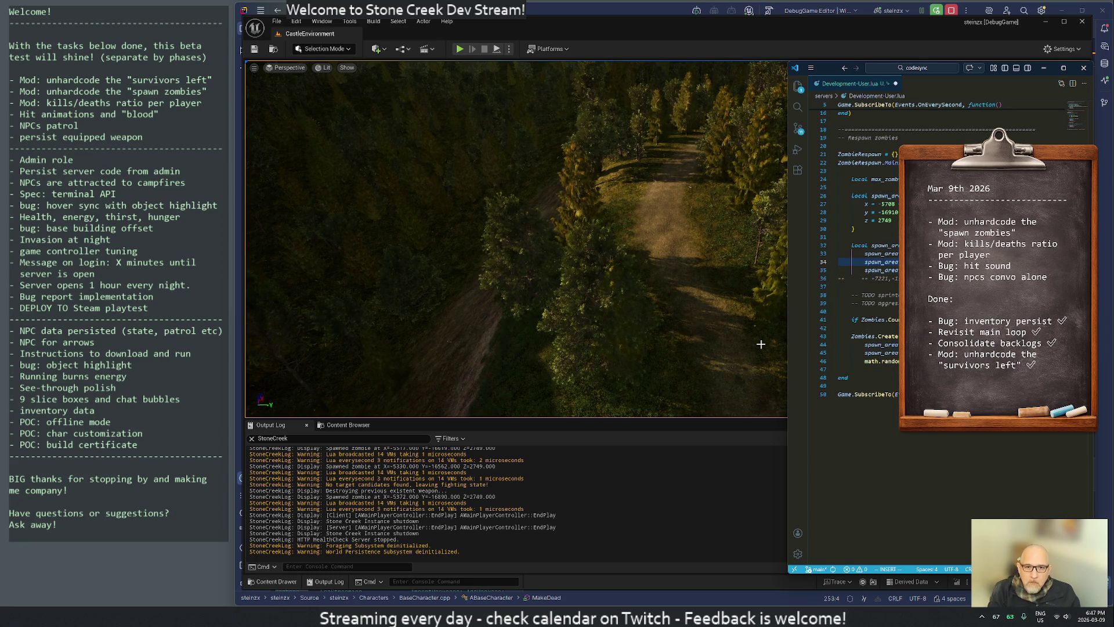
pyautogui.press('j')
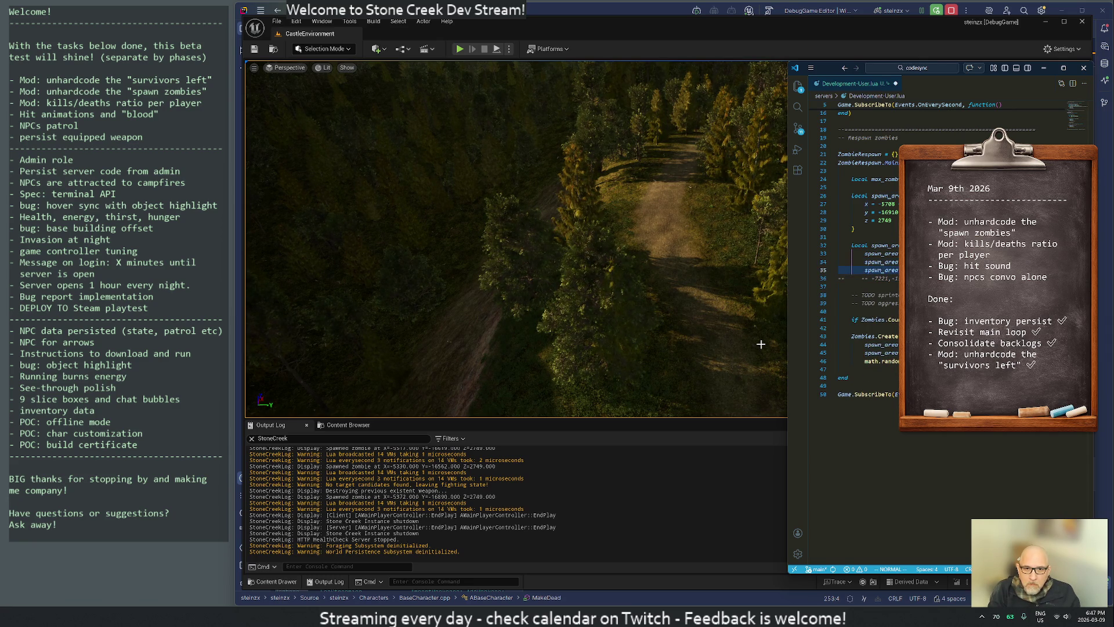
pyautogui.press('j')
pyautogui.press('j')
pyautogui.press('j')
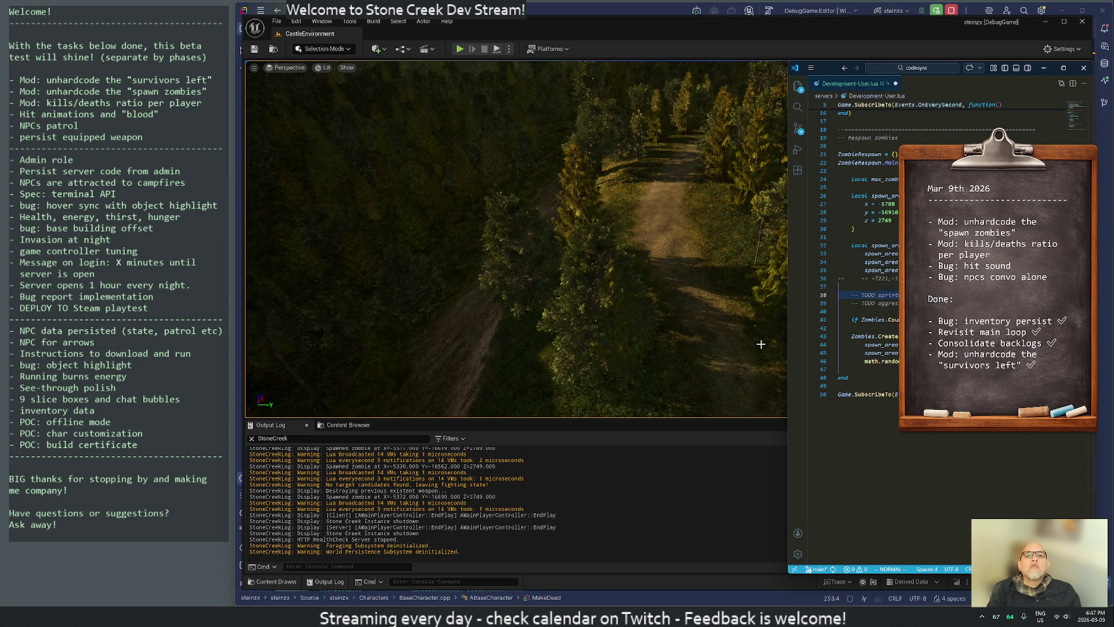
# Save Development-User.lua with :w and start a play session to test it.
pyautogui.write(':w')
pyautogui.press('Return')
pyautogui.press('k')
pyautogui.press('k')
pyautogui.press('k')
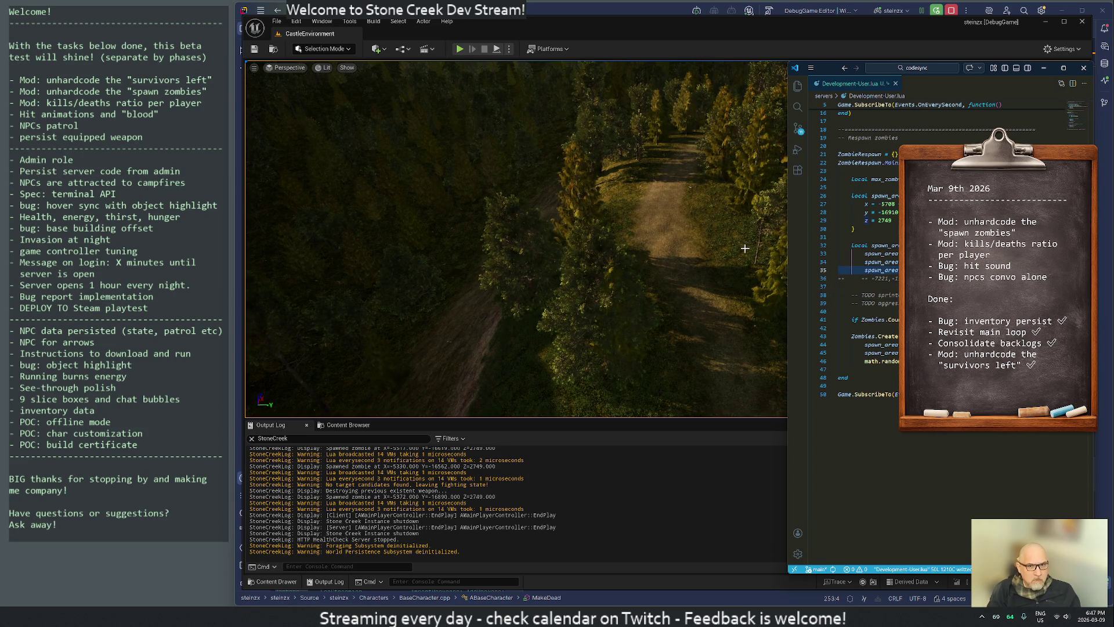
pyautogui.click(460, 49)
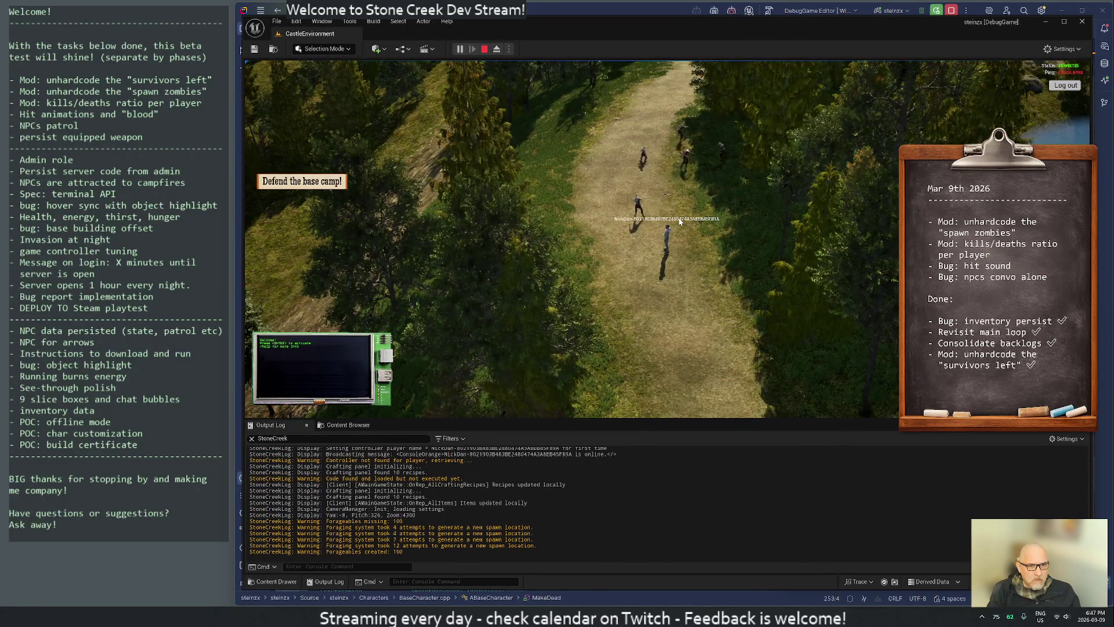
# Move the player in the running game, then open and close the in-game Lua script panel.
pyautogui.press('w')
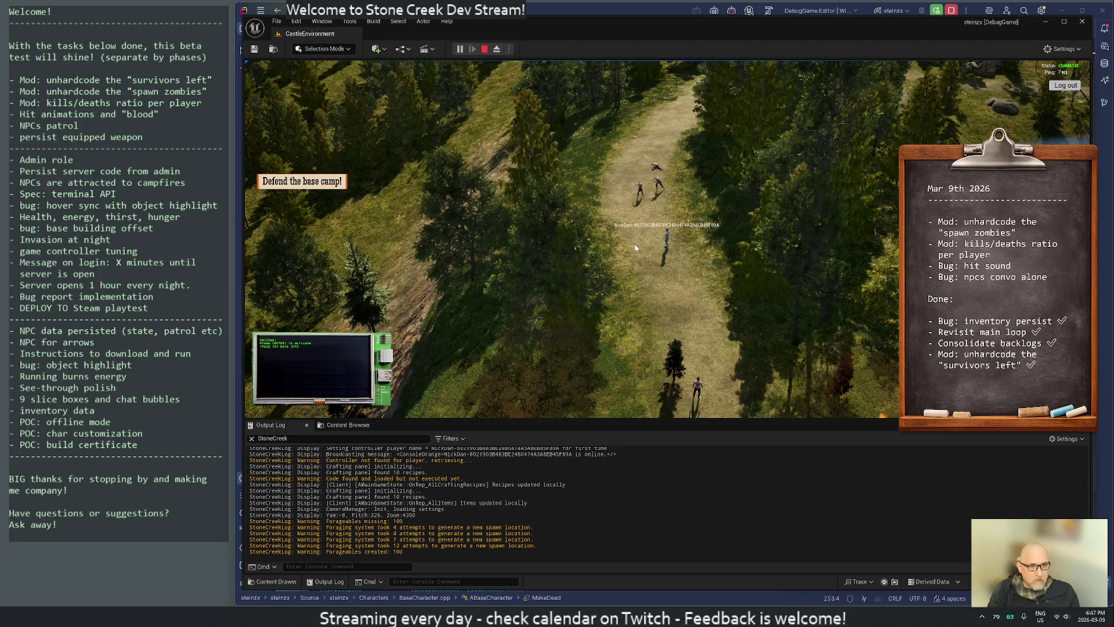
pyautogui.press('Return')
pyautogui.press('Escape')
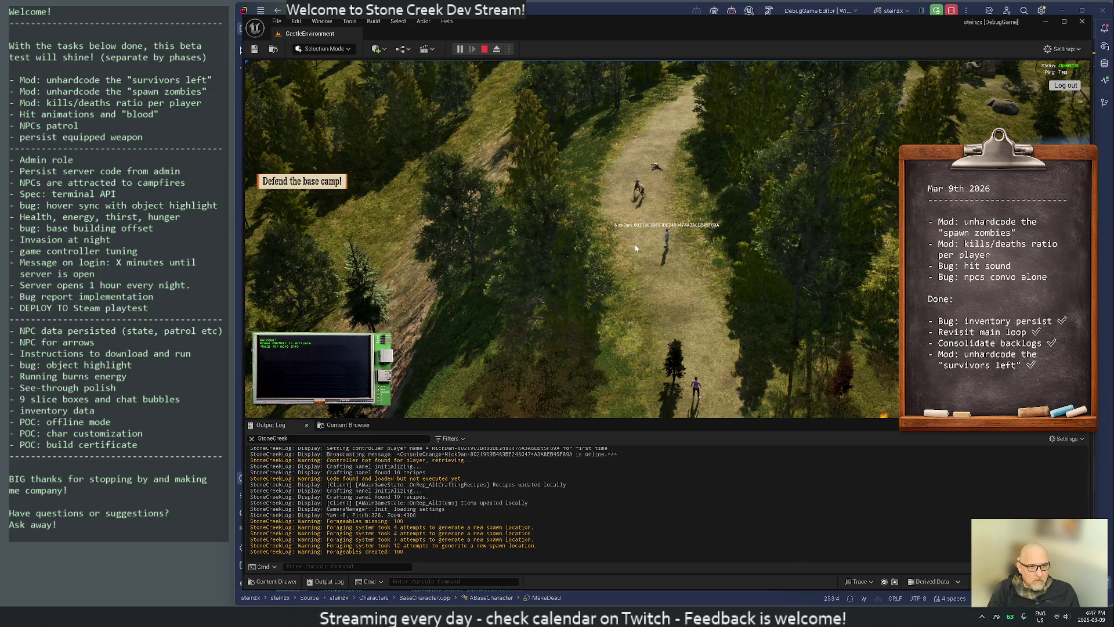
# Back in VS Code, undo the stray new line at the end of Development-User.lua and save.
pyautogui.hotkey('alt', 'Tab')
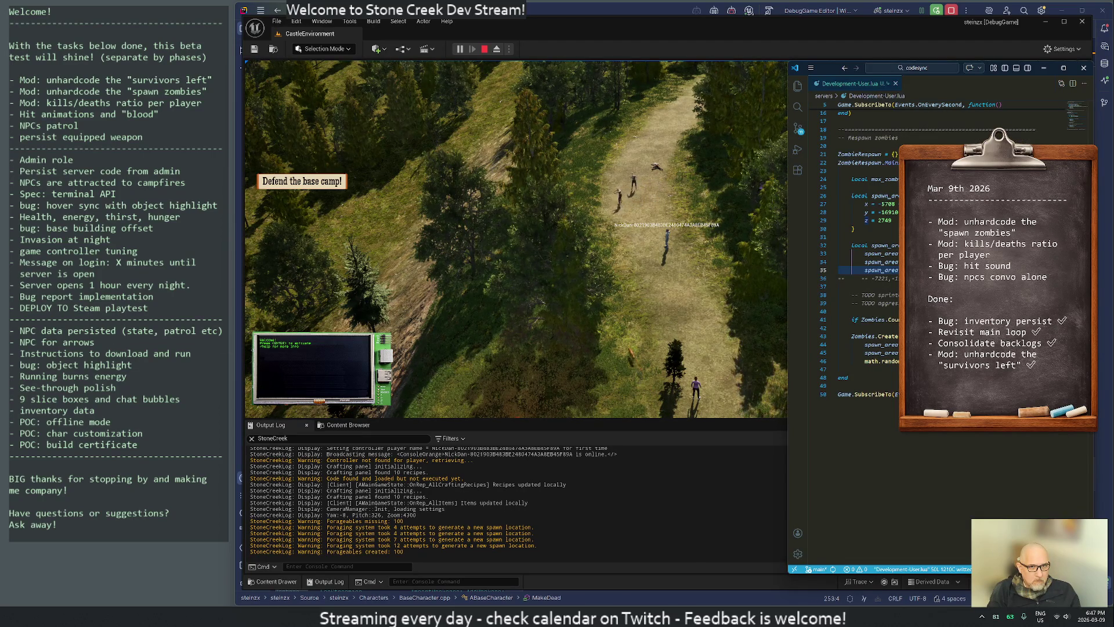
pyautogui.hotkey('shift', 'g')
pyautogui.press('o')
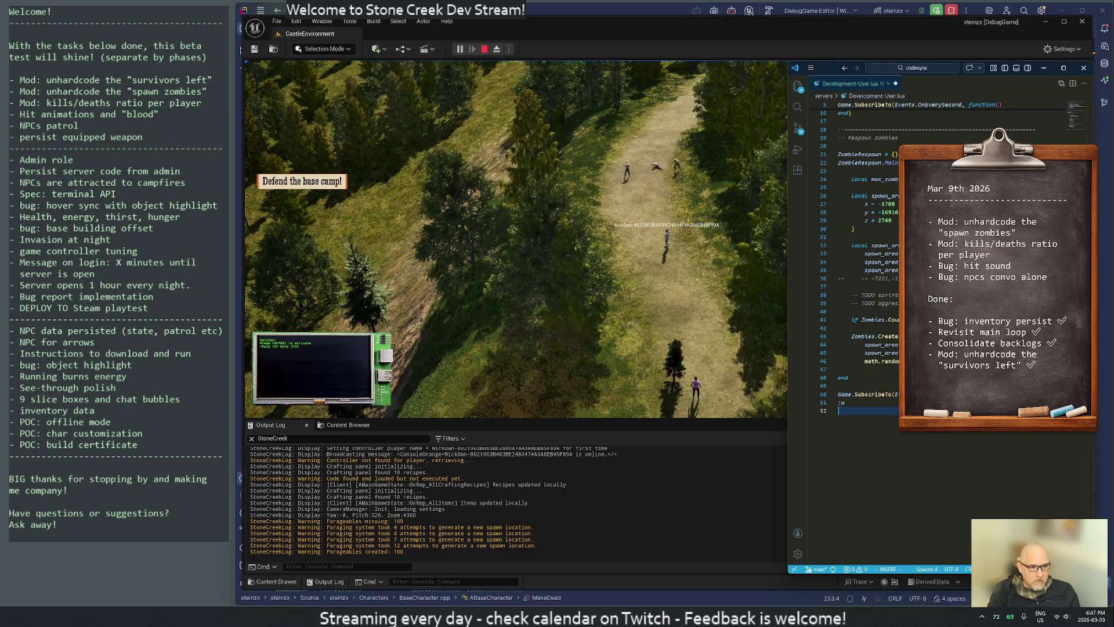
pyautogui.press('Escape')
pyautogui.write('u:w')
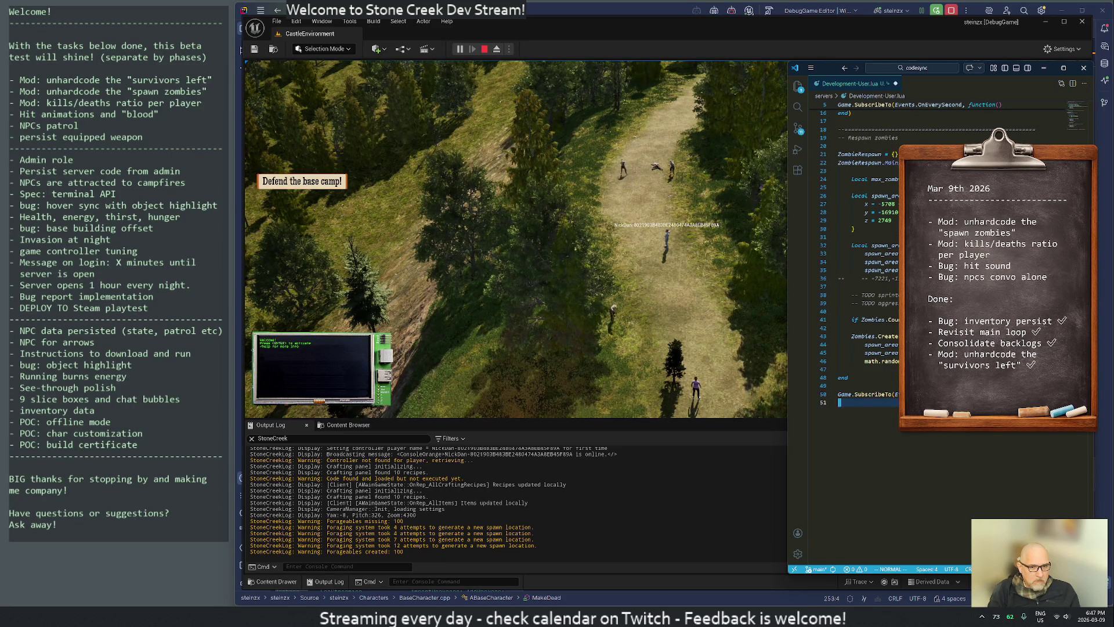
pyautogui.press('Return')
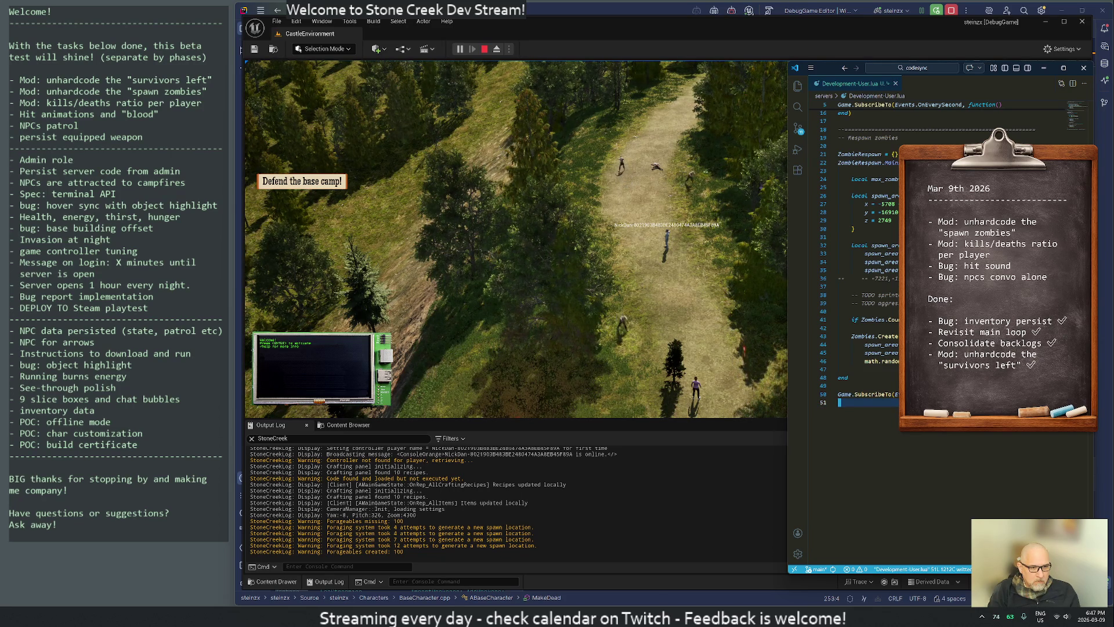
# Add new lines at the end of the script and save it so the server reloads.
pyautogui.write('o:')
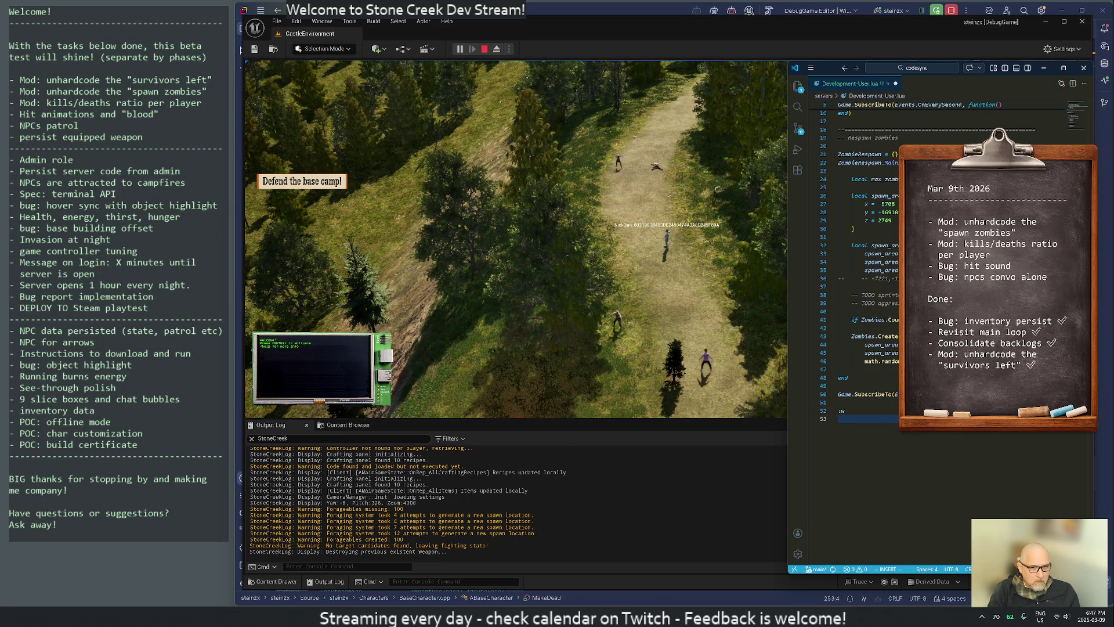
pyautogui.press('Escape')
pyautogui.press('o')
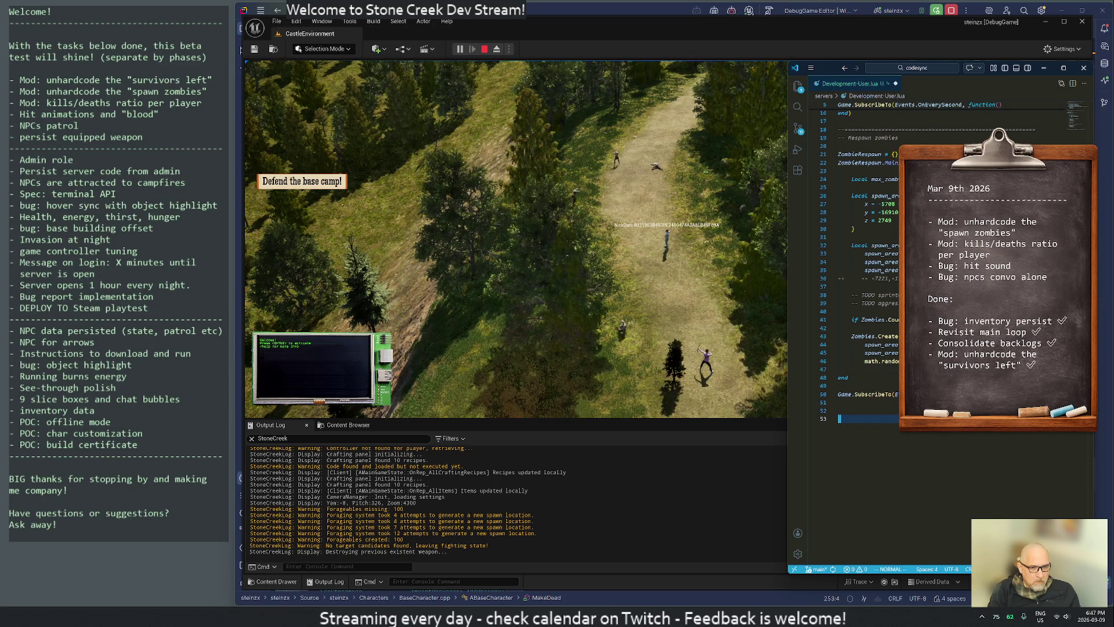
pyautogui.press('Escape')
pyautogui.write(':w')
pyautogui.press('Return')
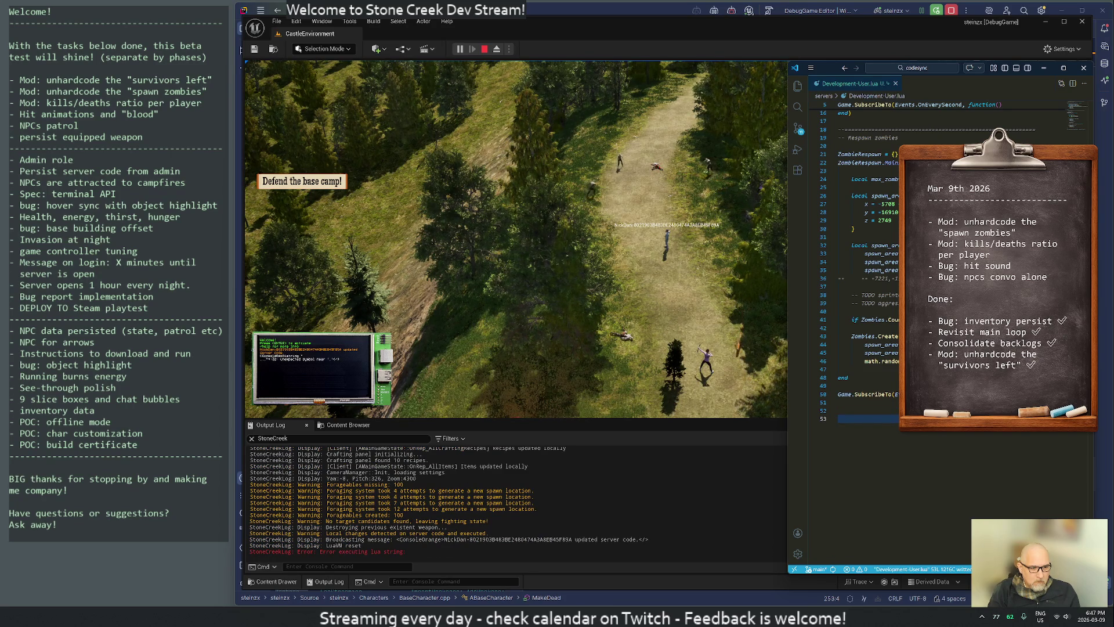
# Delete the three stray trailing lines, yank the spawn_area lines, and save the script.
pyautogui.press('k')
pyautogui.press('k')
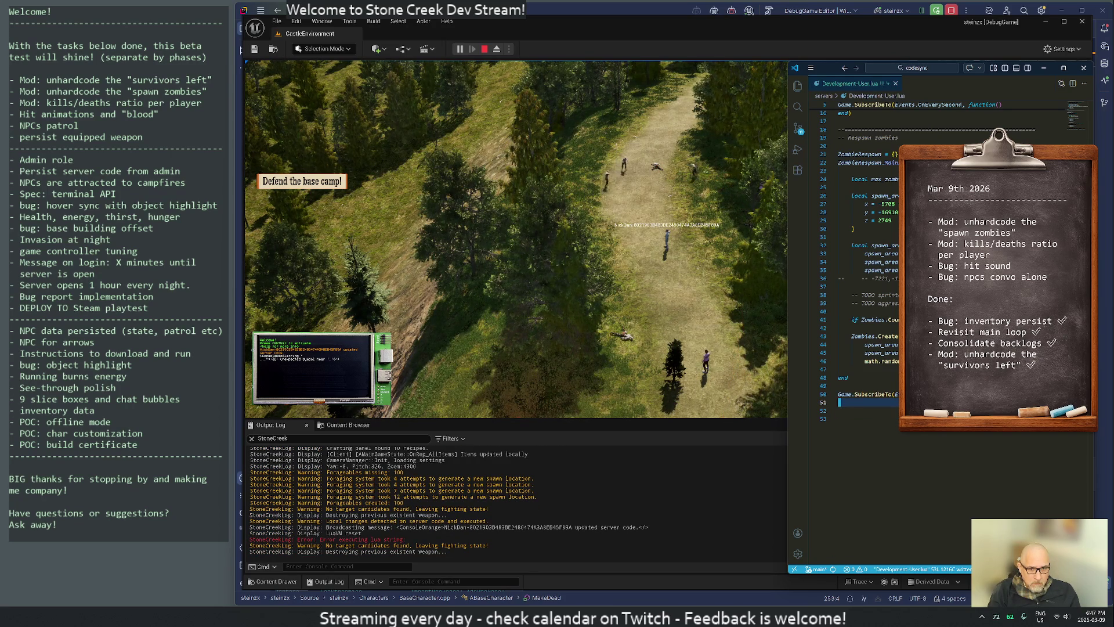
pyautogui.press('3')
pyautogui.press('d')
pyautogui.press('d')
pyautogui.press('k')
pyautogui.press('k')
pyautogui.press('k')
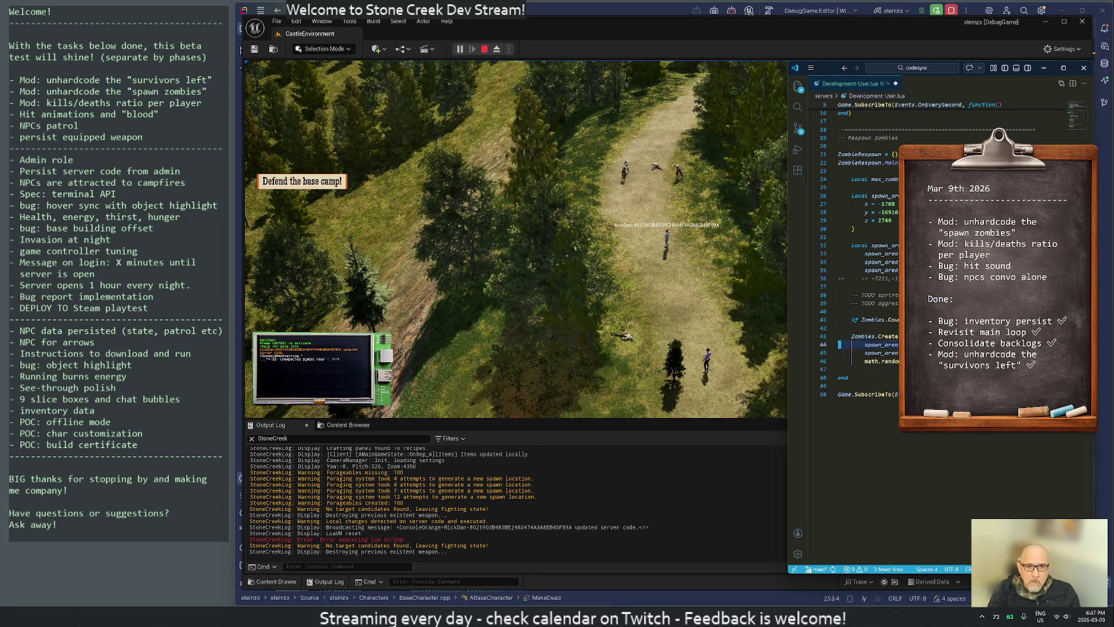
pyautogui.press('k')
pyautogui.press('k')
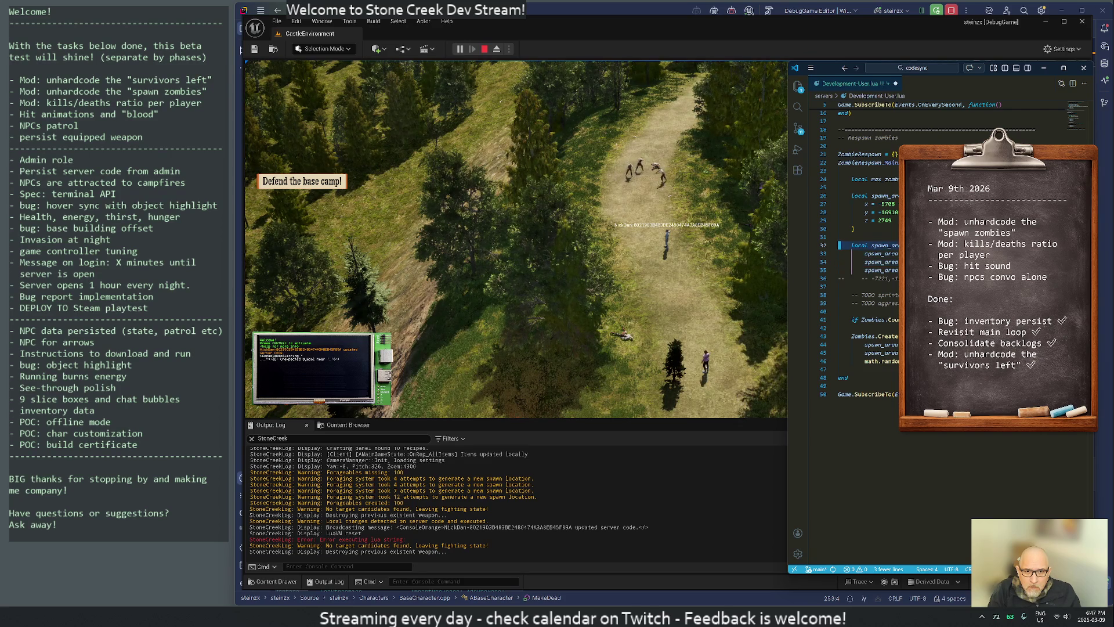
pyautogui.hotkey('shift', 'v')
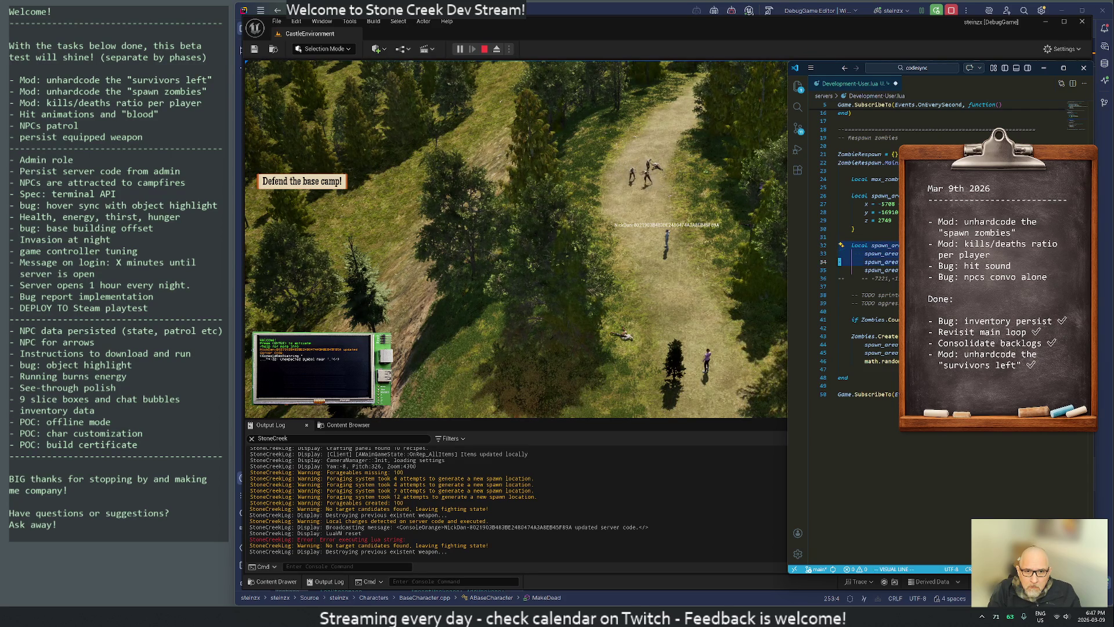
pyautogui.press('j')
pyautogui.press('j')
pyautogui.press('j')
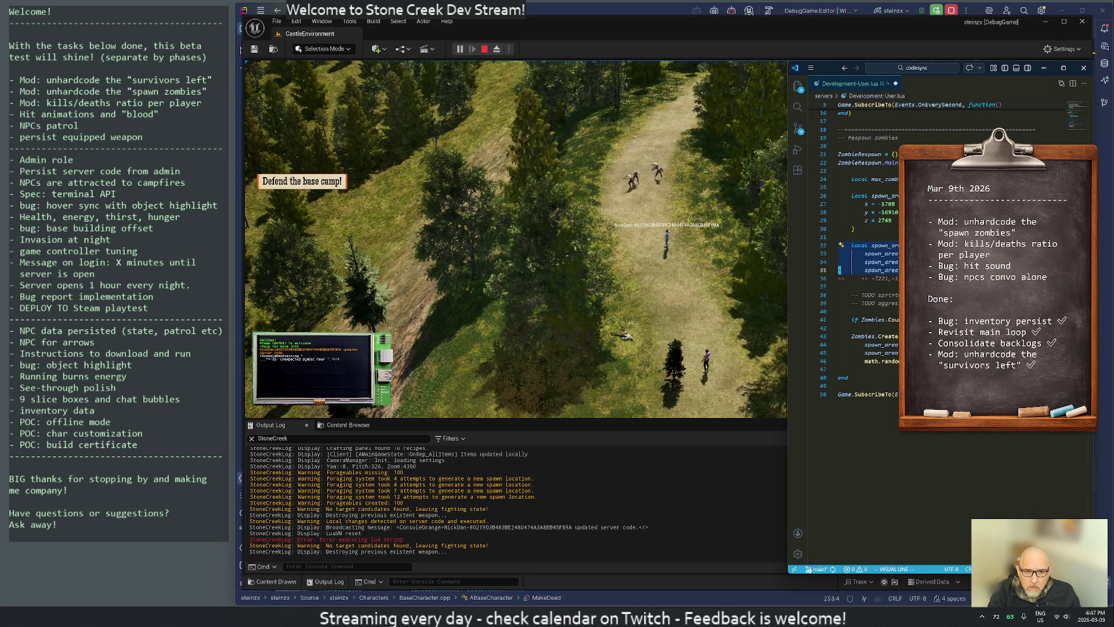
pyautogui.press('y')
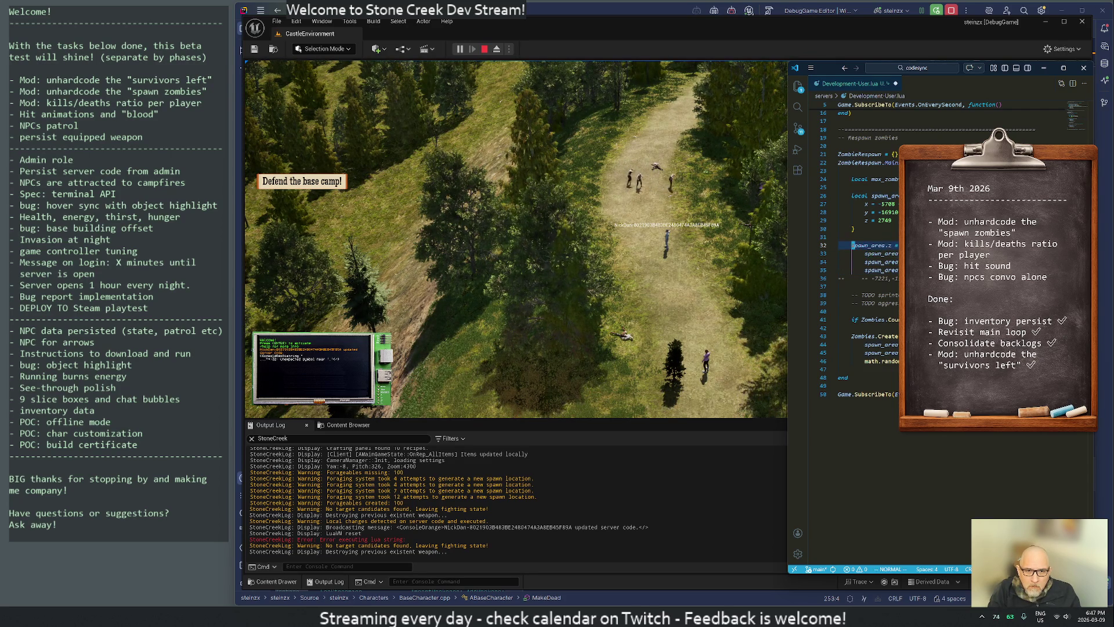
pyautogui.write(':w')
pyautogui.press('Return')
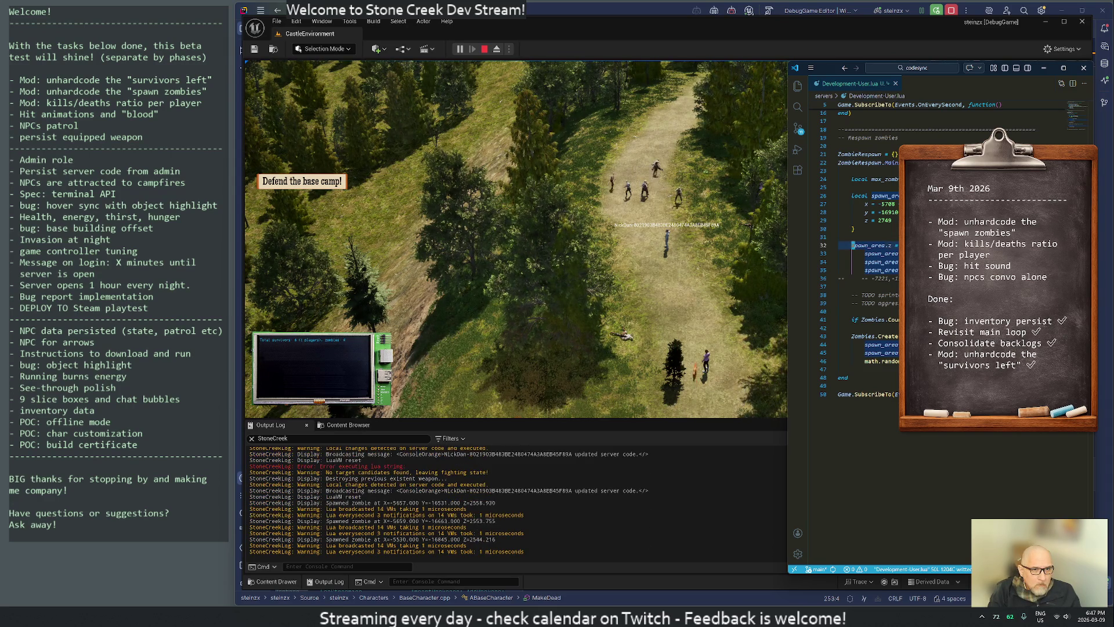
# Inspect the fox in the game world and close its debug window.
pyautogui.write('iiii')
pyautogui.click(705, 313)
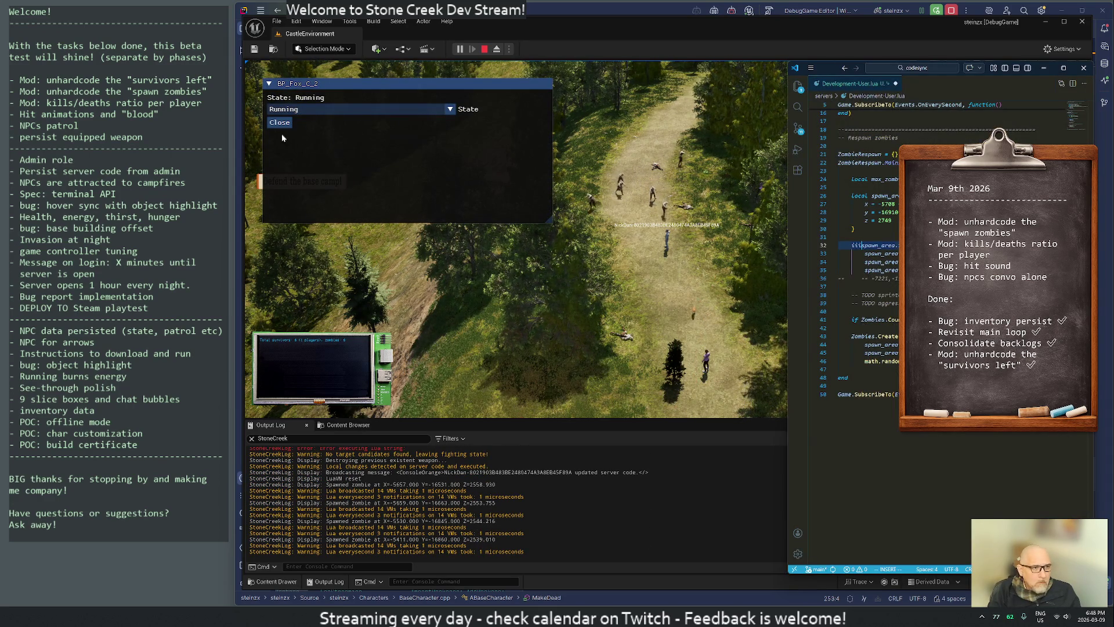
pyautogui.click(280, 122)
pyautogui.scroll(5, 698, 266)
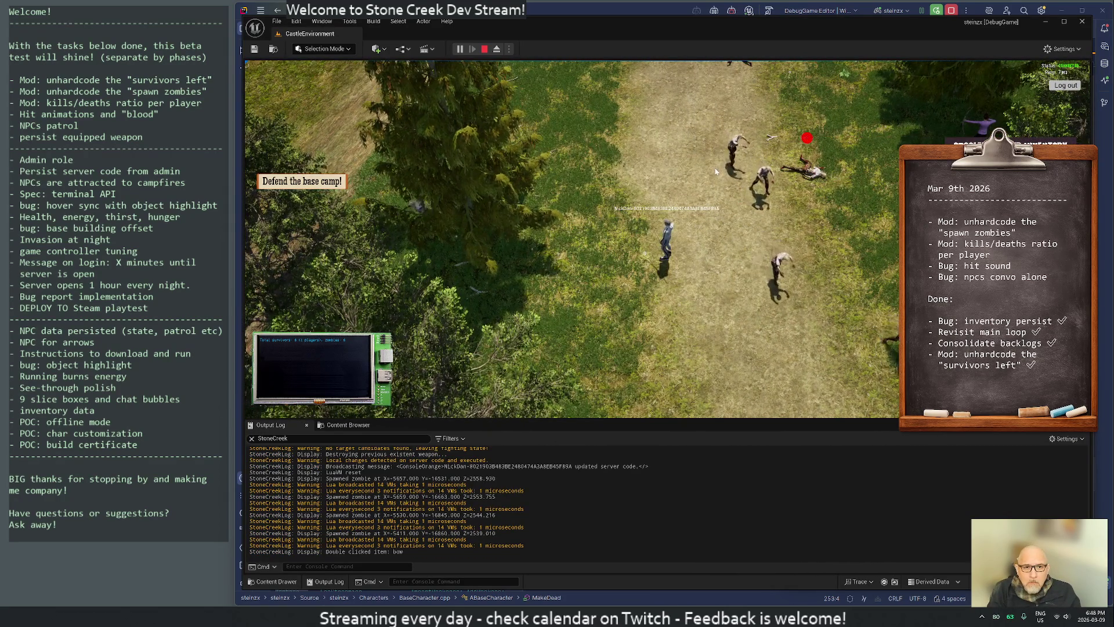
pyautogui.scroll(-3, 738, 263)
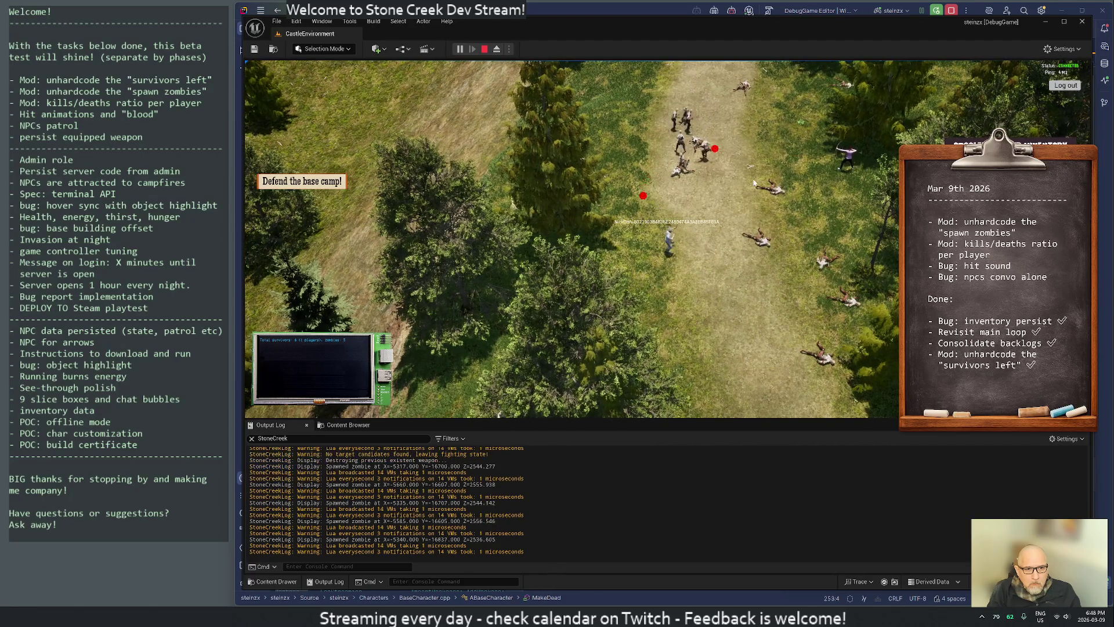
# Stop the game, re-save Development-User.lua with :w, and open Windows search.
pyautogui.press('Escape')
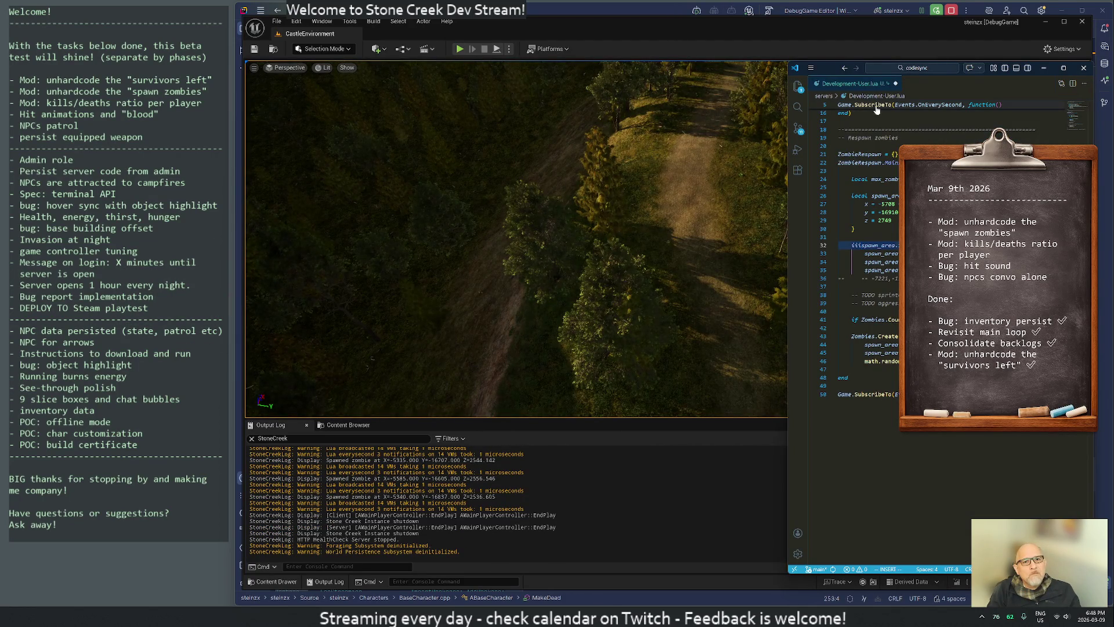
pyautogui.click(854, 229)
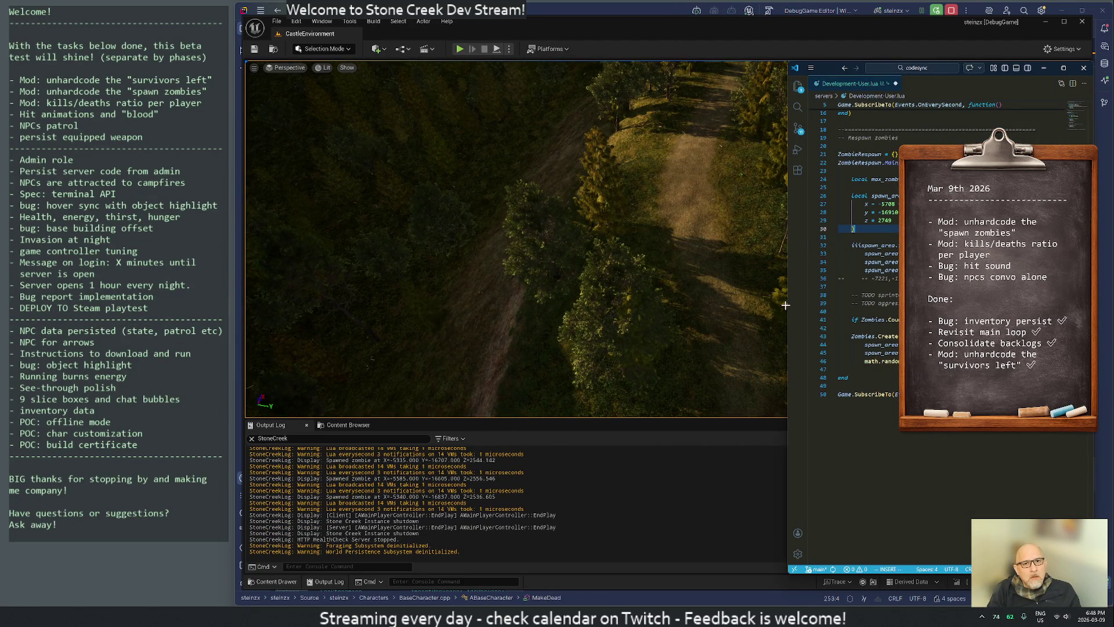
pyautogui.press('Escape')
pyautogui.write(':w')
pyautogui.press('Return')
pyautogui.press('j')
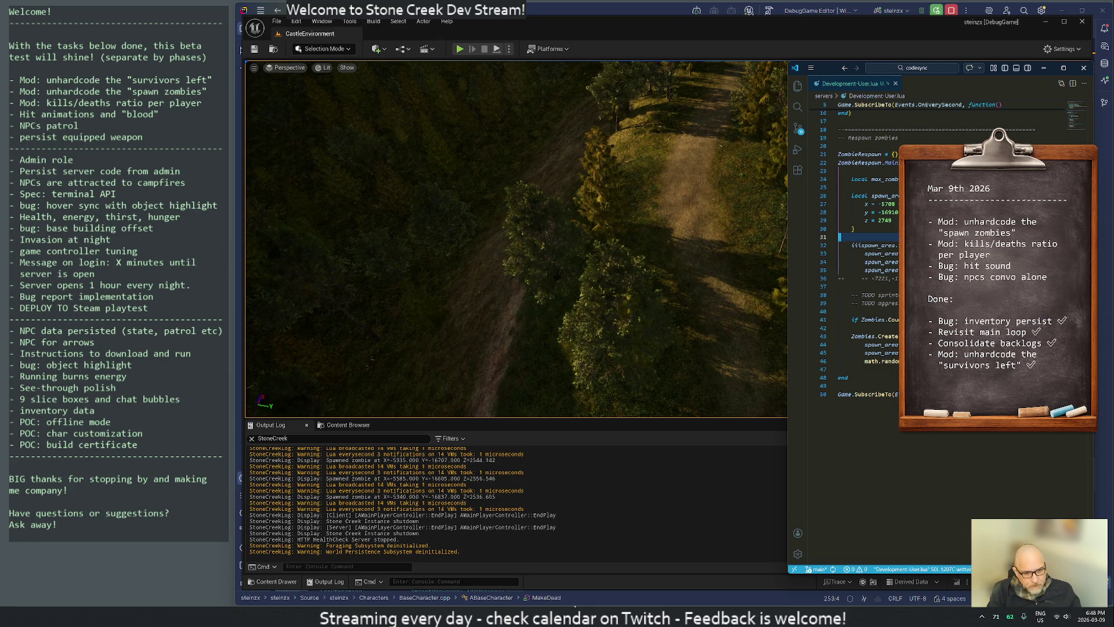
pyautogui.press('super')
# Launch Terminal, open ~/twitch/todo-twitch.txt in vim, and move the window beside the code editor.
pyautogui.write('terminal')
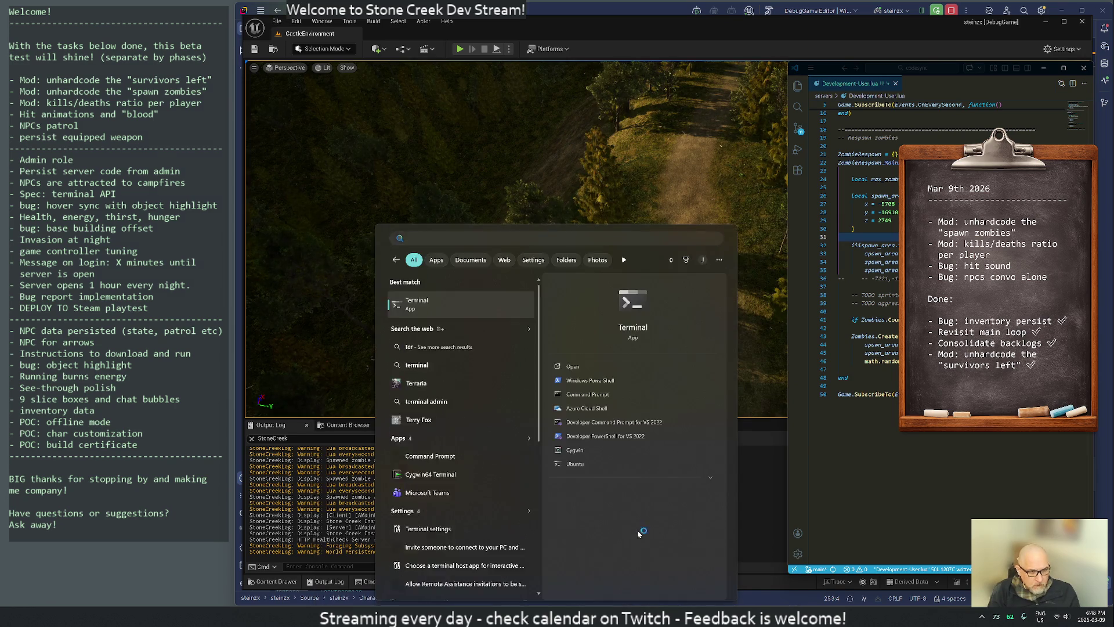
pyautogui.press('Return')
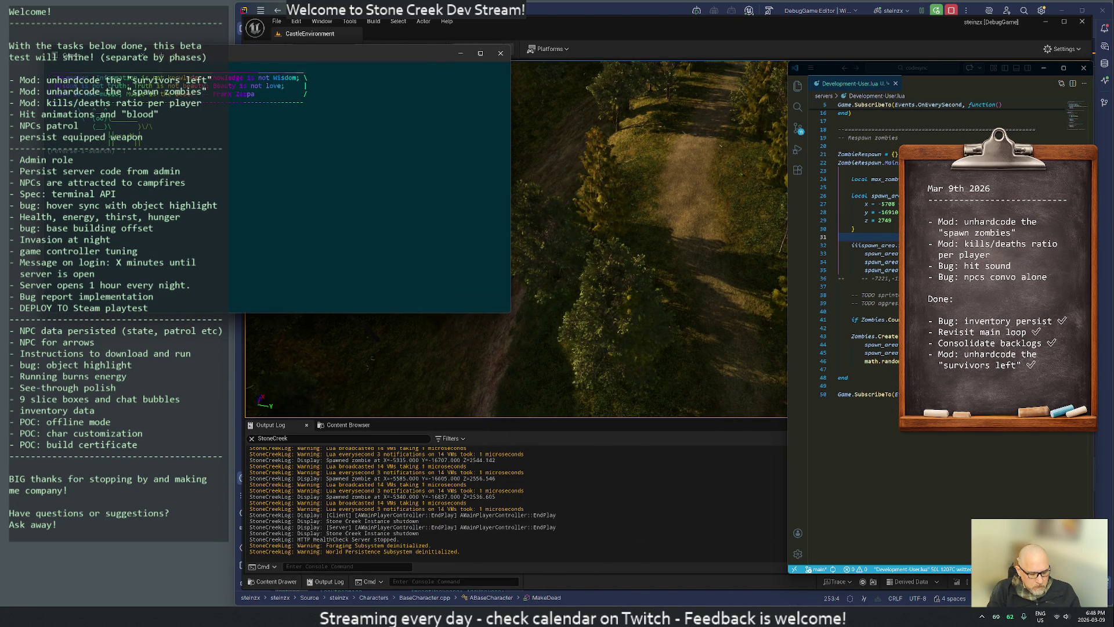
pyautogui.write('todo')
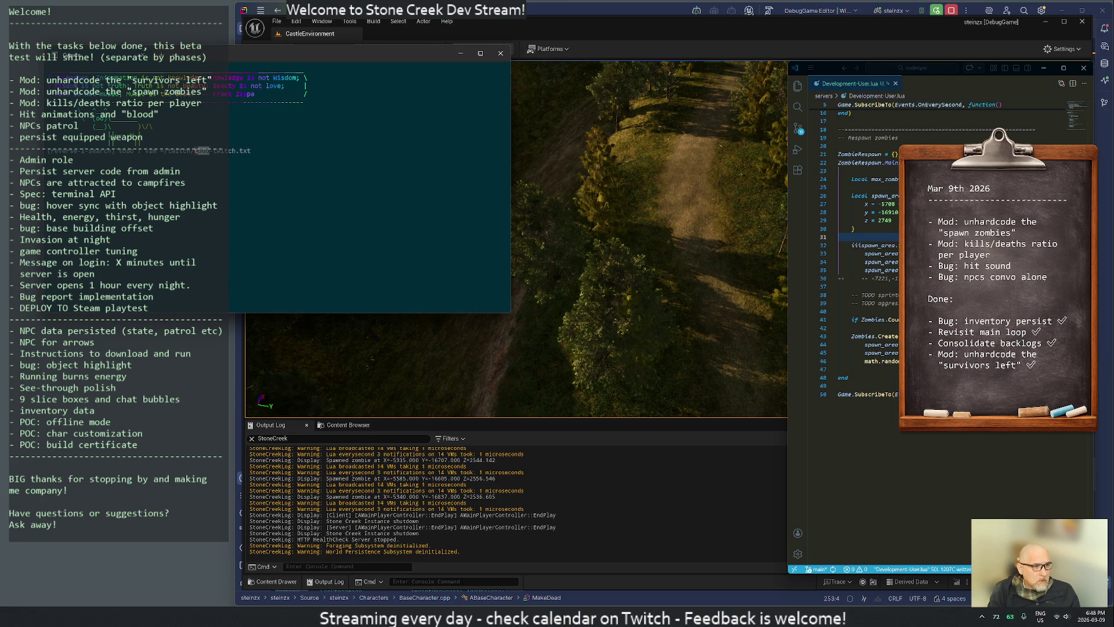
pyautogui.press('Return')
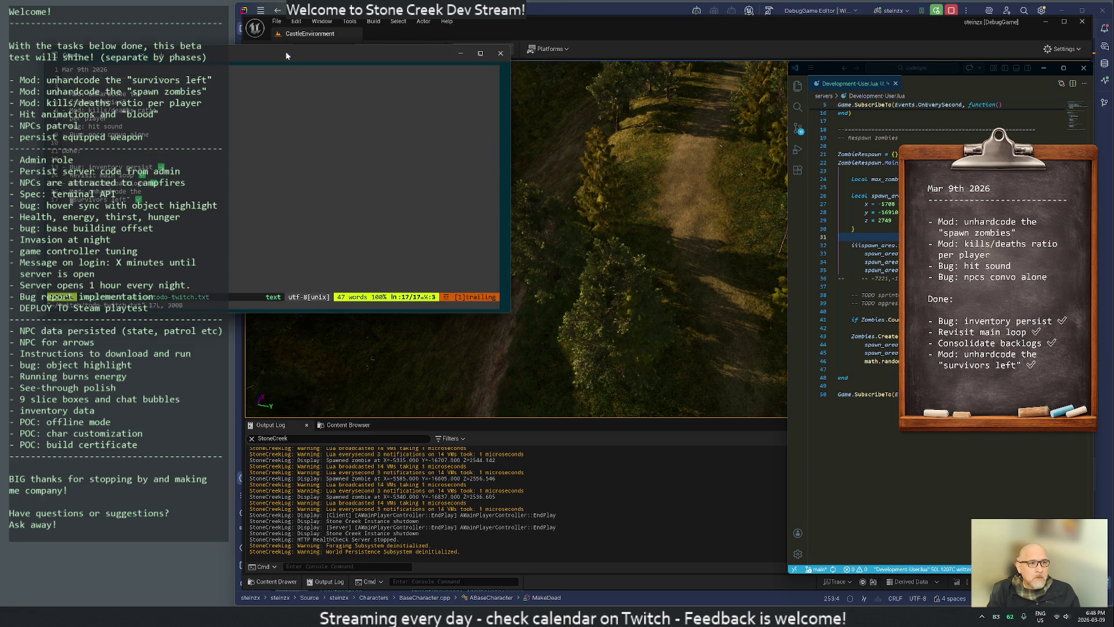
pyautogui.moveTo(286, 56); pyautogui.dragTo(557, 137)
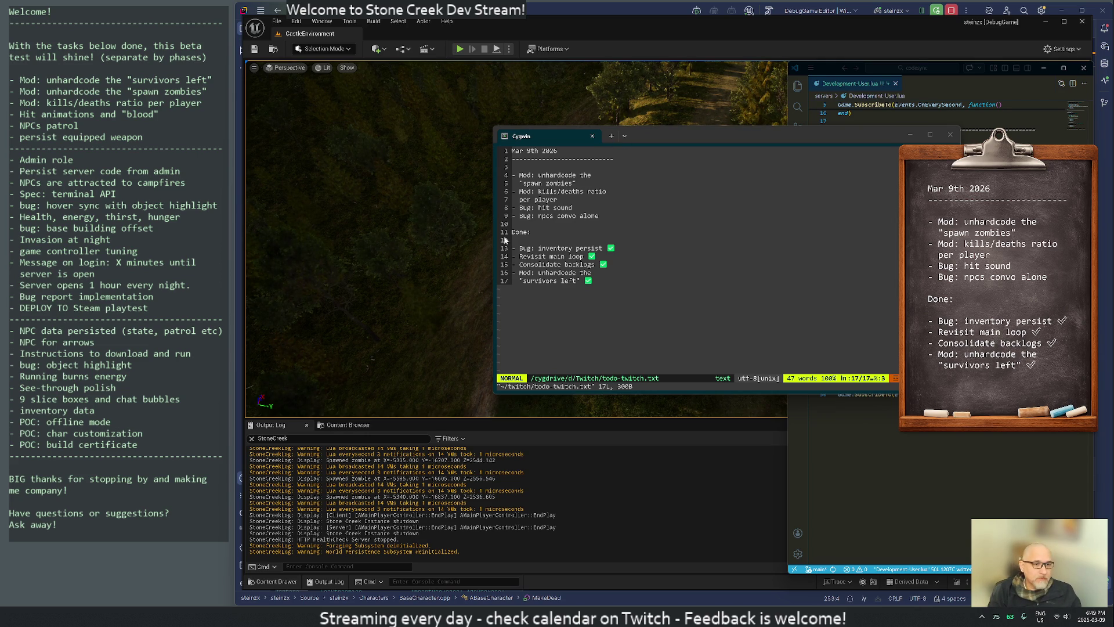
# Duplicate the last Done line at the bottom of the todo list.
pyautogui.press('End')
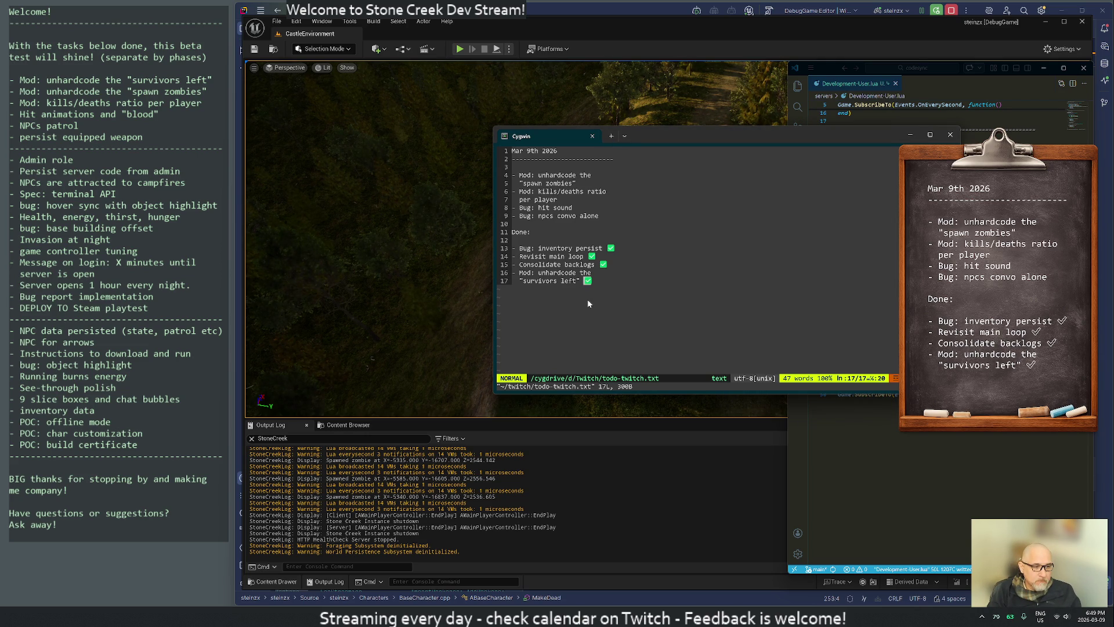
pyautogui.click(554, 183)
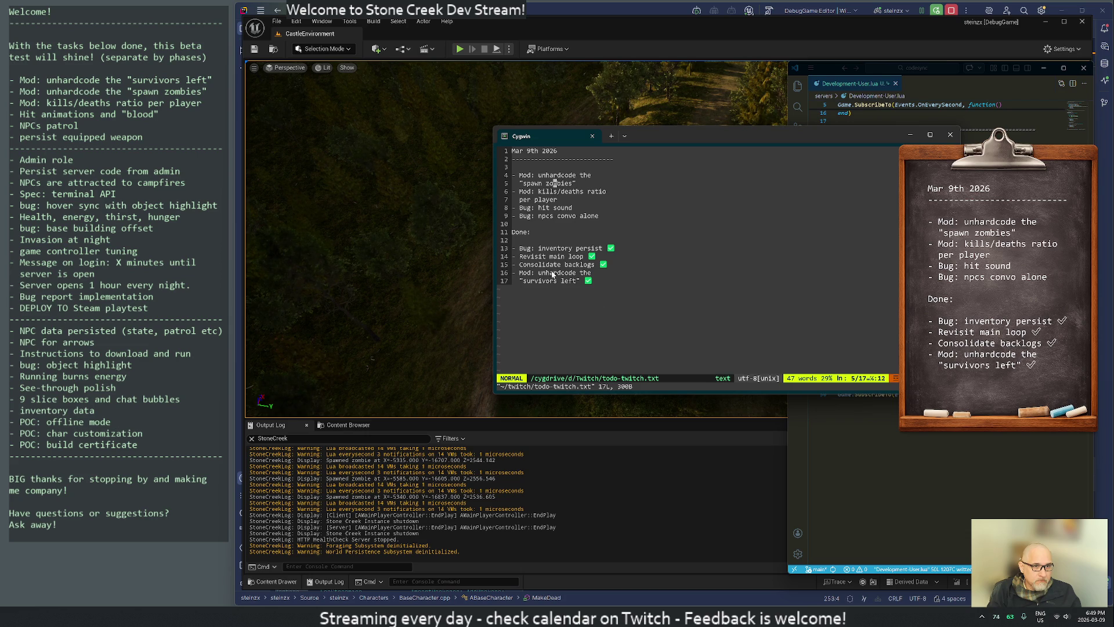
pyautogui.press('Up')
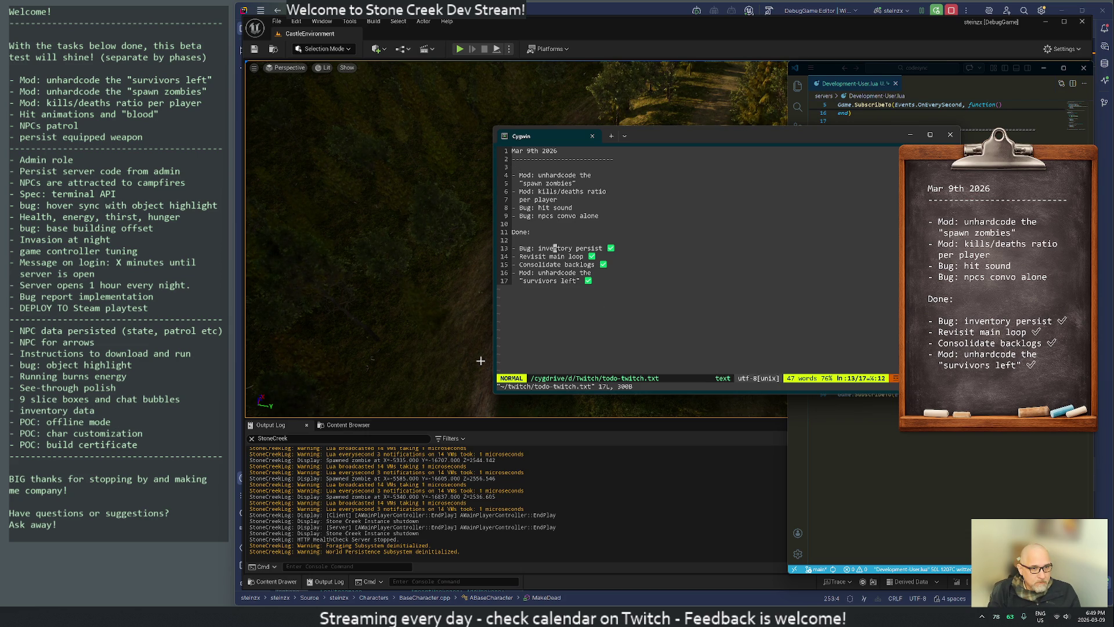
pyautogui.hotkey('shift', 'g')
pyautogui.press('p')
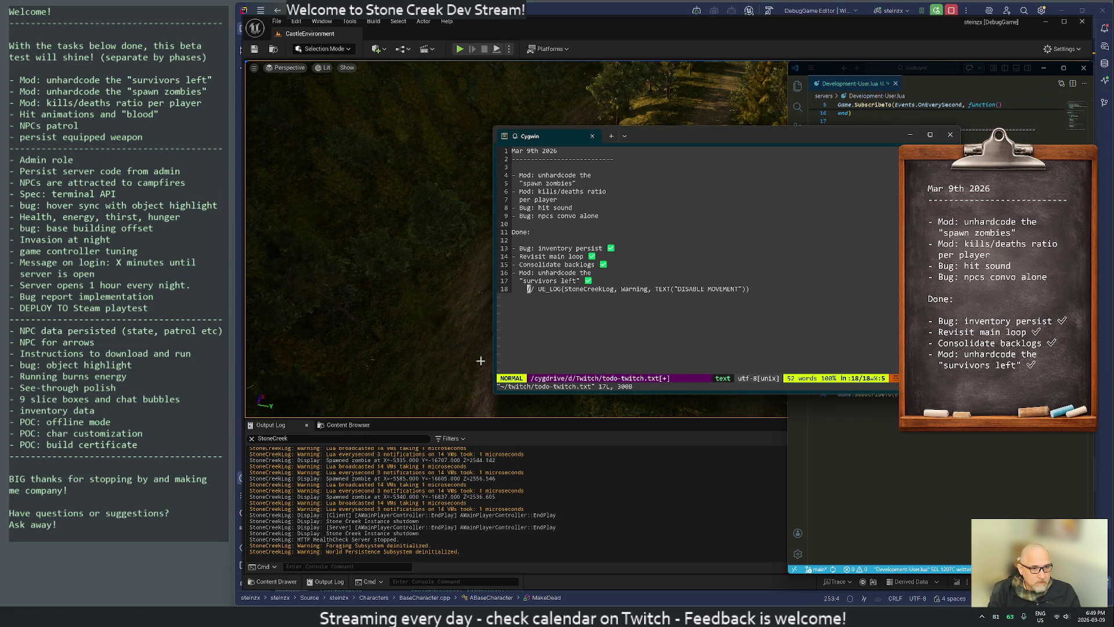
pyautogui.press('u')
pyautogui.press('y')
pyautogui.press('y')
pyautogui.press('p')
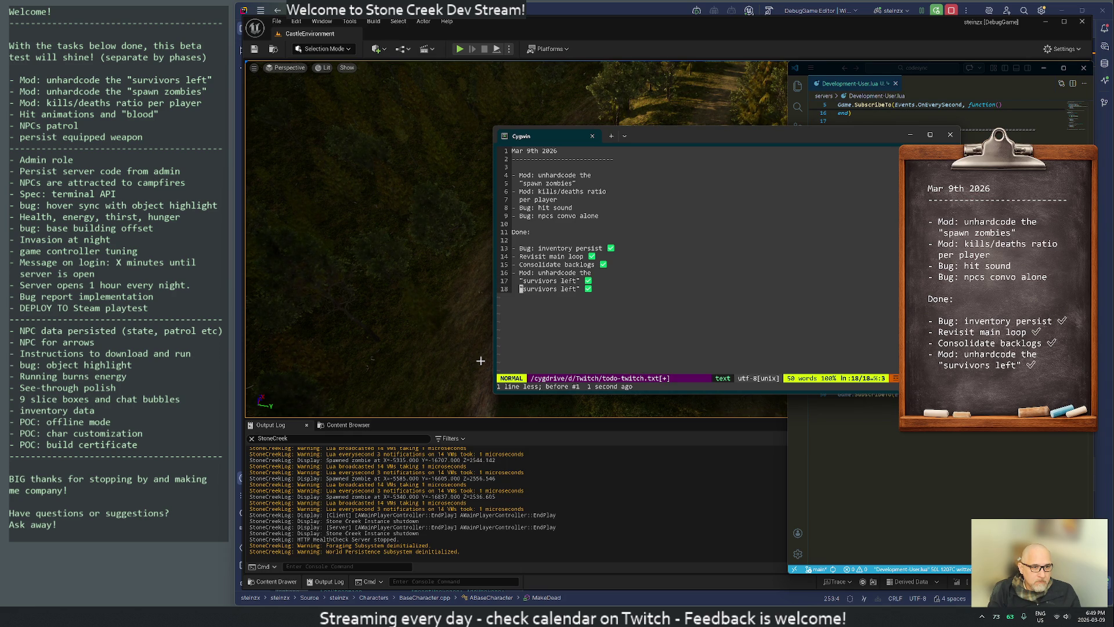
# Rewrite the copied line as '- Bug: dead zombies sliding' and save todo-twitch.txt.
pyautogui.write('s- Bug')
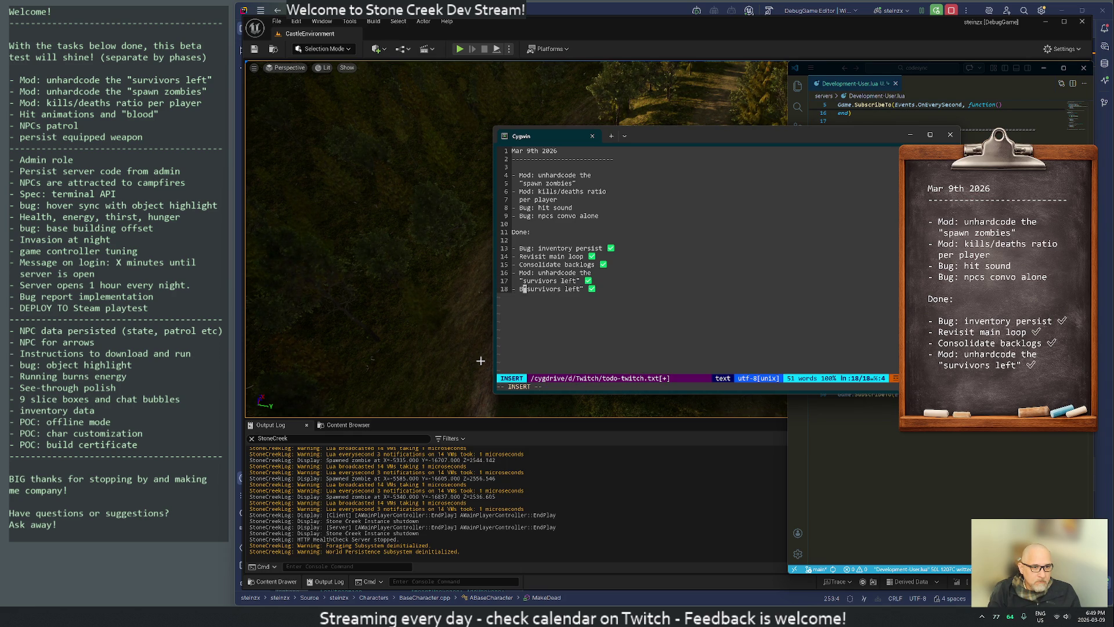
pyautogui.write(': zombies sliding')
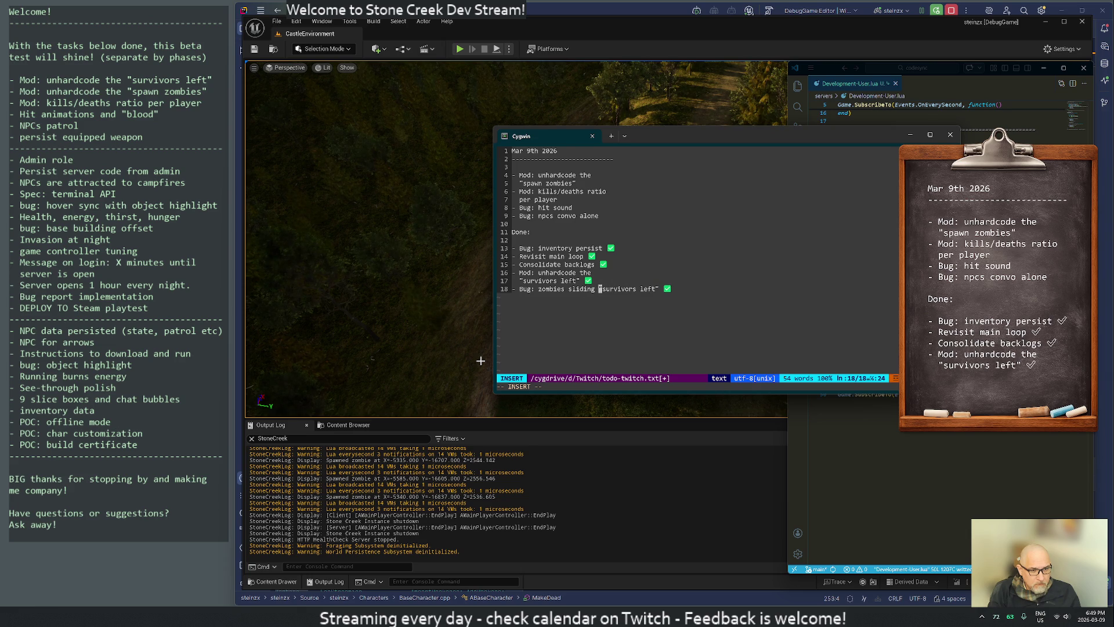
pyautogui.press('Escape')
pyautogui.press('d')
pyautogui.press('f')
pyautogui.press('"')
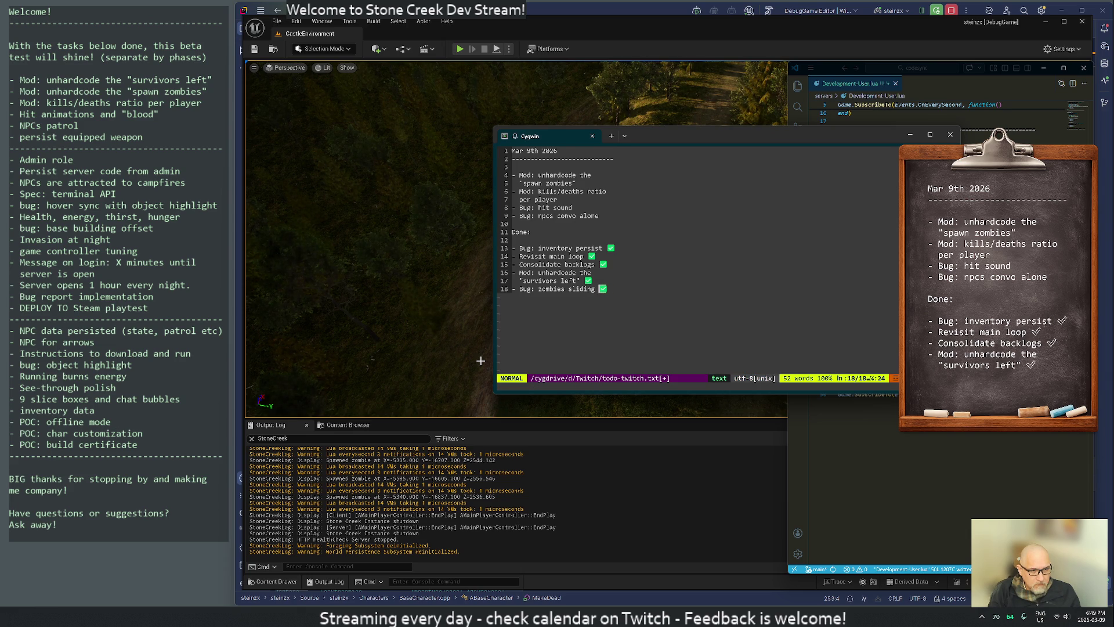
pyautogui.press('0')
pyautogui.press('w')
pyautogui.press('w')
pyautogui.write('widead')
pyautogui.press('Escape')
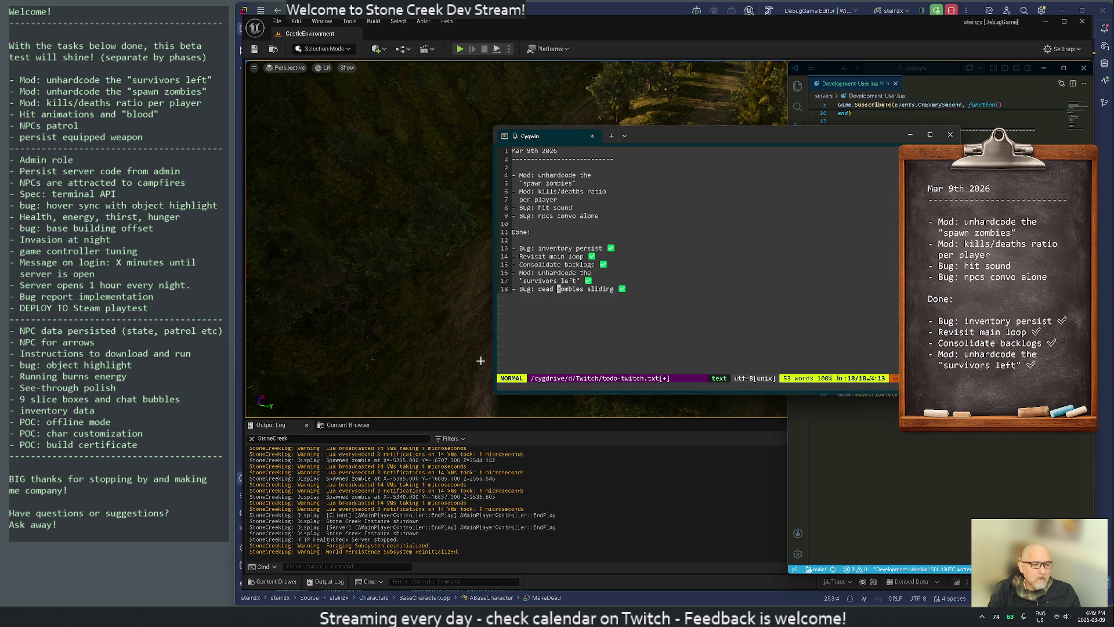
pyautogui.write(':w')
pyautogui.press('Return')
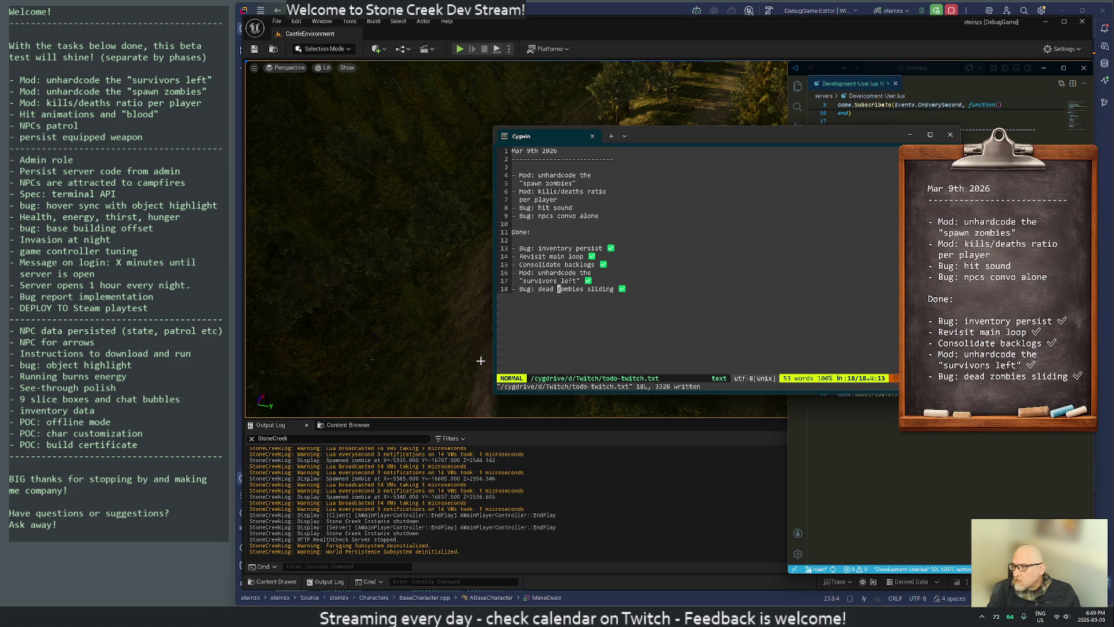
pyautogui.press('k')
pyautogui.press('k')
pyautogui.press('k')
pyautogui.press('k')
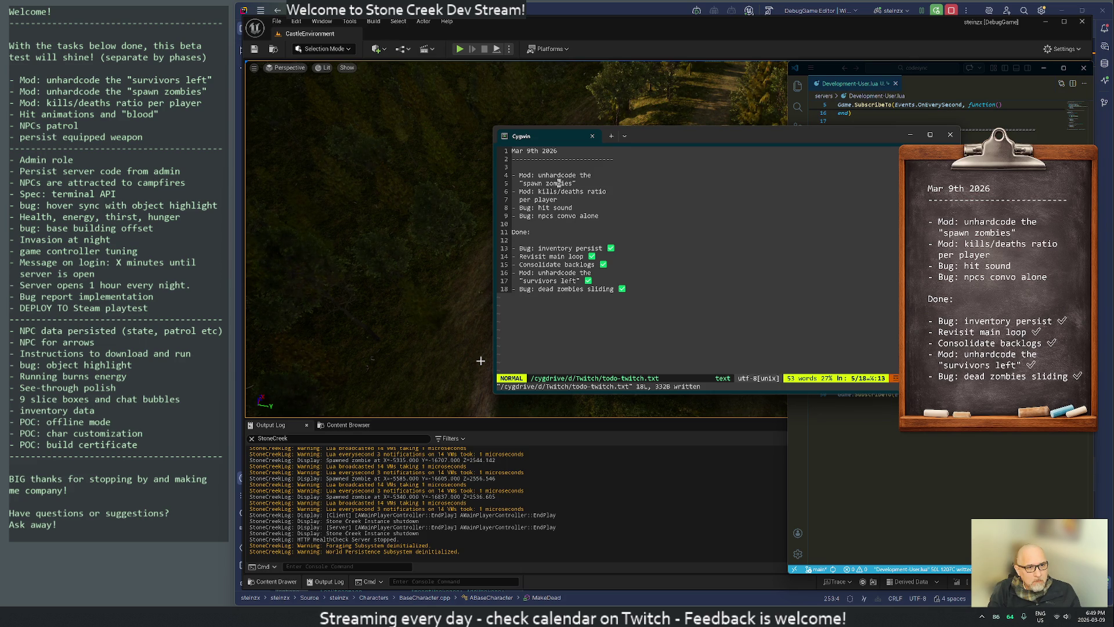
# Move the 'Mod: unhardcode the spawn zombies' task from pending into the Done section.
pyautogui.press('V')
pyautogui.press('j')
pyautogui.press('d')
pyautogui.press('j')
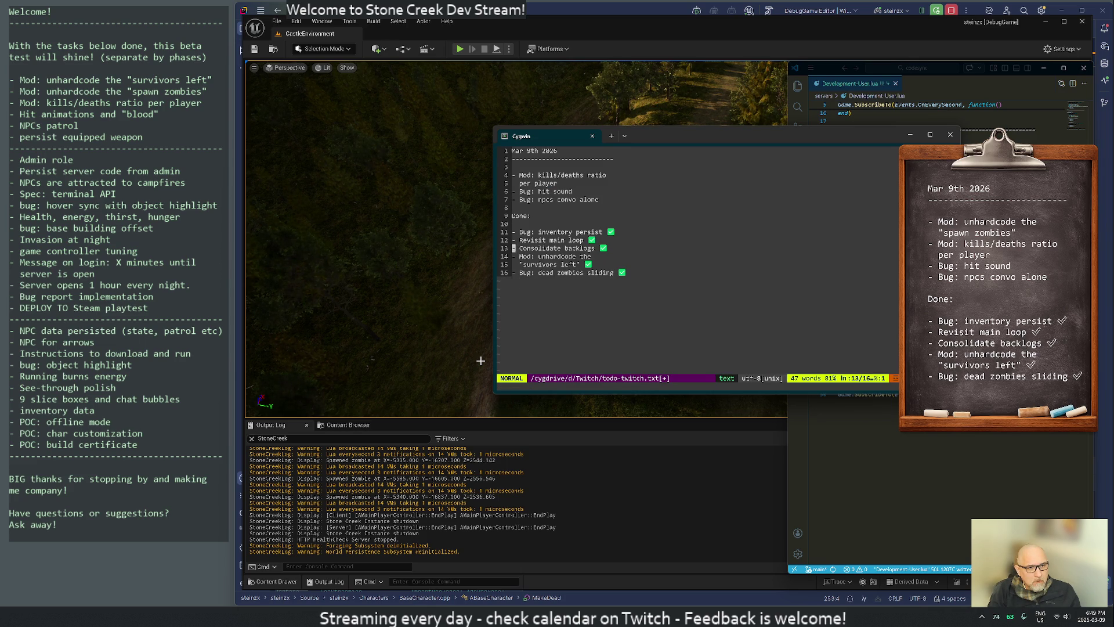
pyautogui.press('G')
pyautogui.press('p')
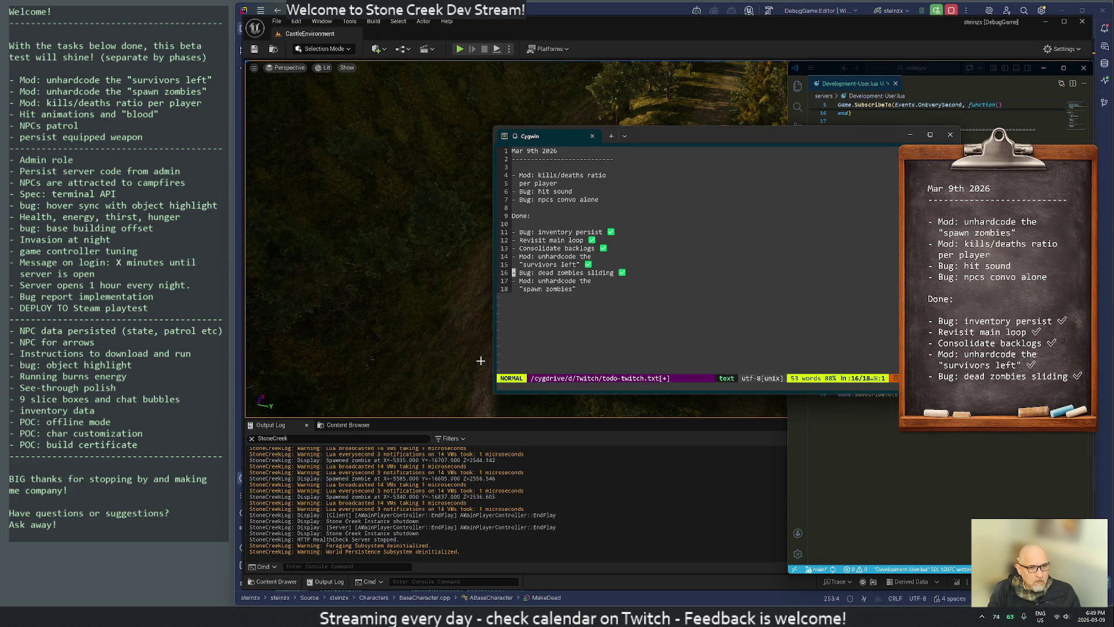
pyautogui.press('$')
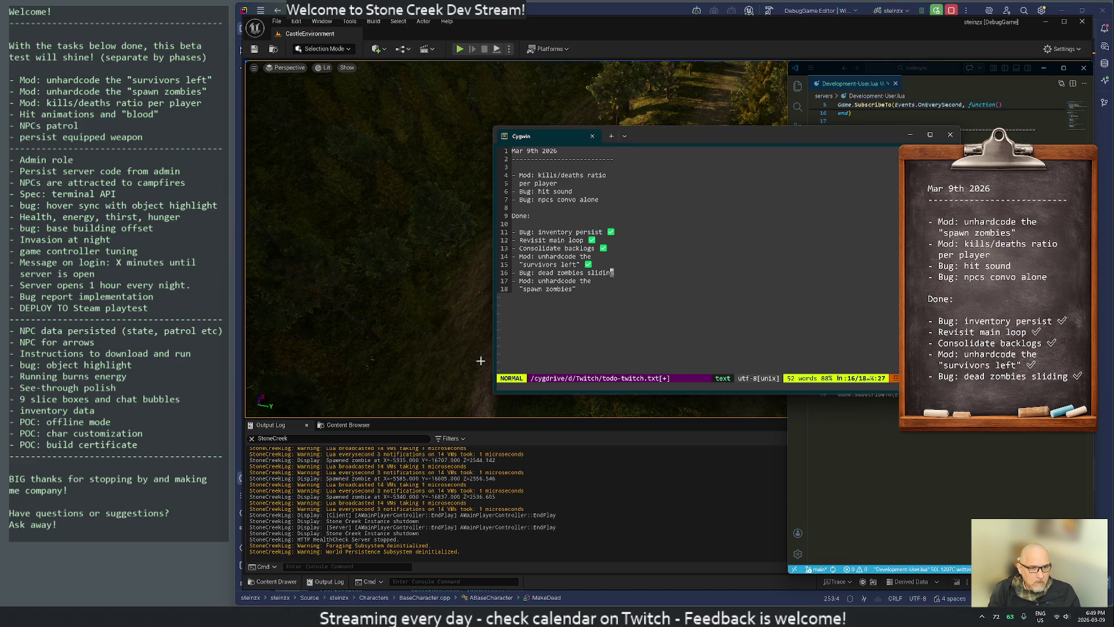
pyautogui.press('j')
pyautogui.press('k')
pyautogui.press('k')
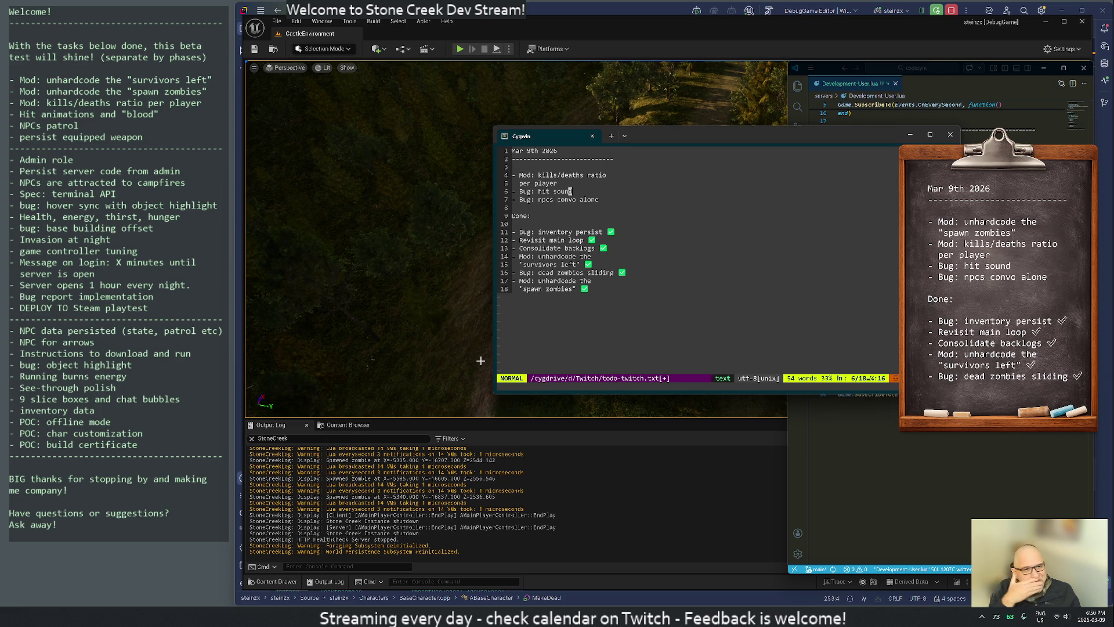
# Delete the 'Bug: hit sound' entry, save the todo file, and return to Unreal.
pyautogui.press('d')
pyautogui.press('d')
pyautogui.press('j')
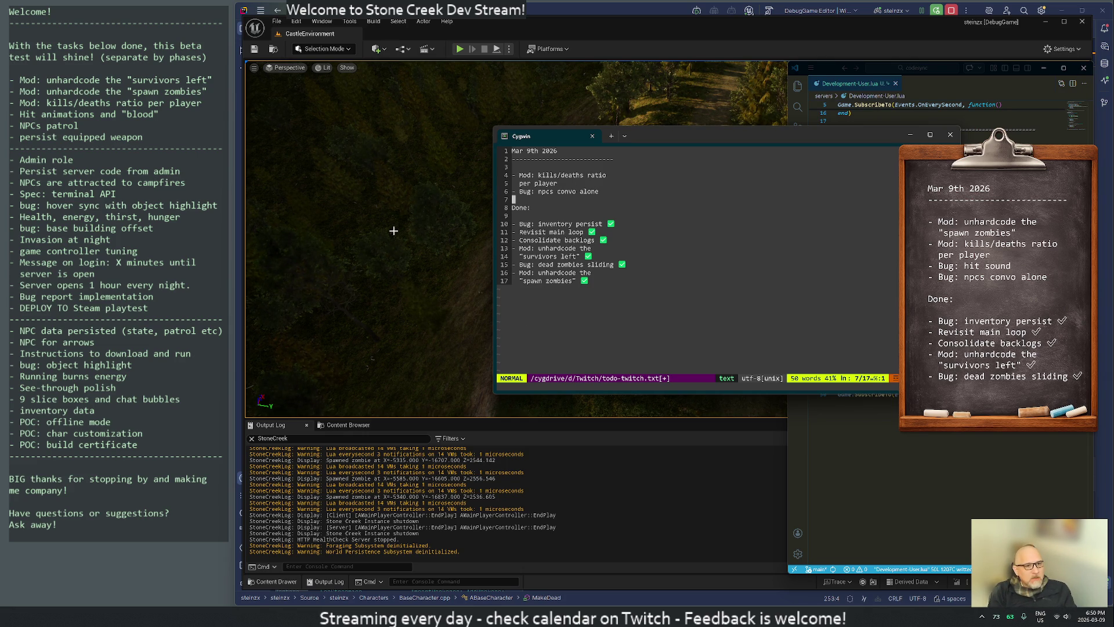
pyautogui.write(':w')
pyautogui.press('Return')
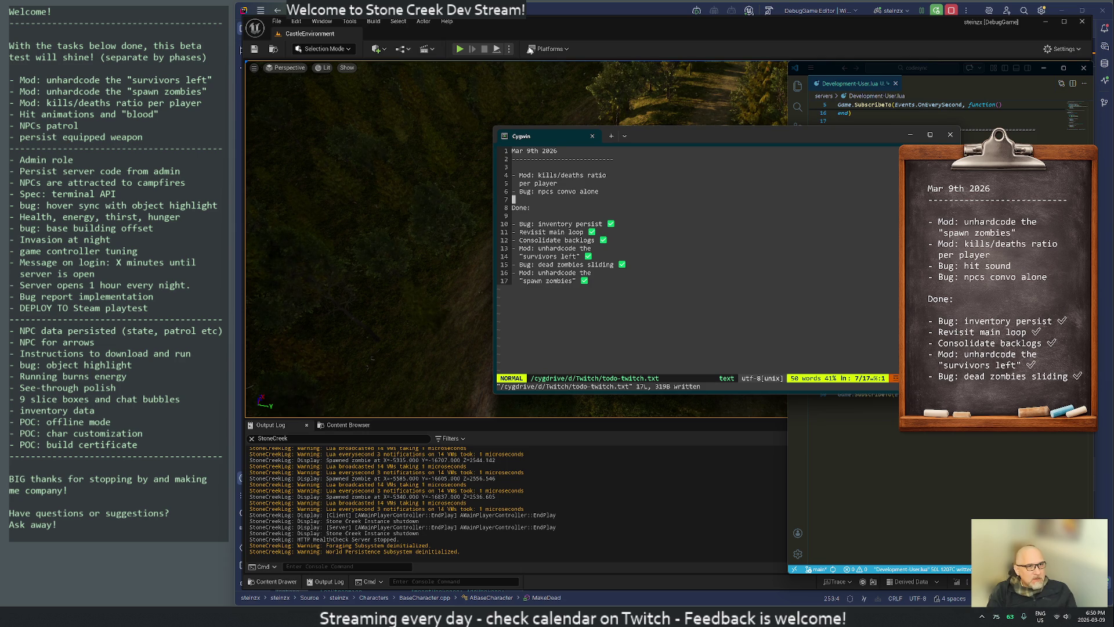
pyautogui.click(638, 69)
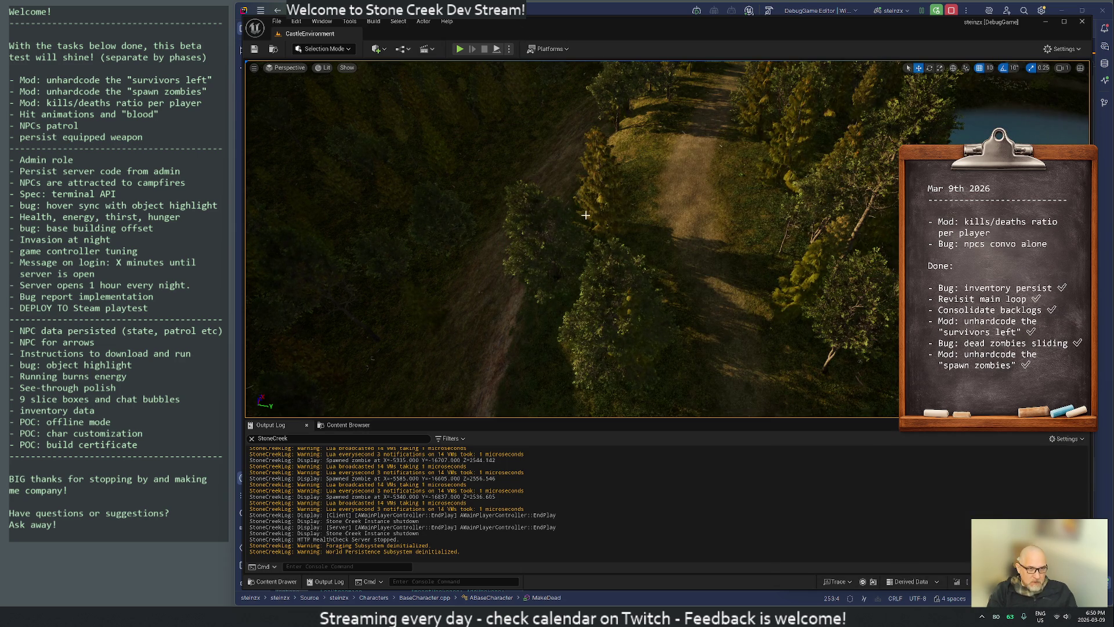
# Play the game, running through the zombie path and respawning after dying to reach the base camp.
pyautogui.click(465, 49)
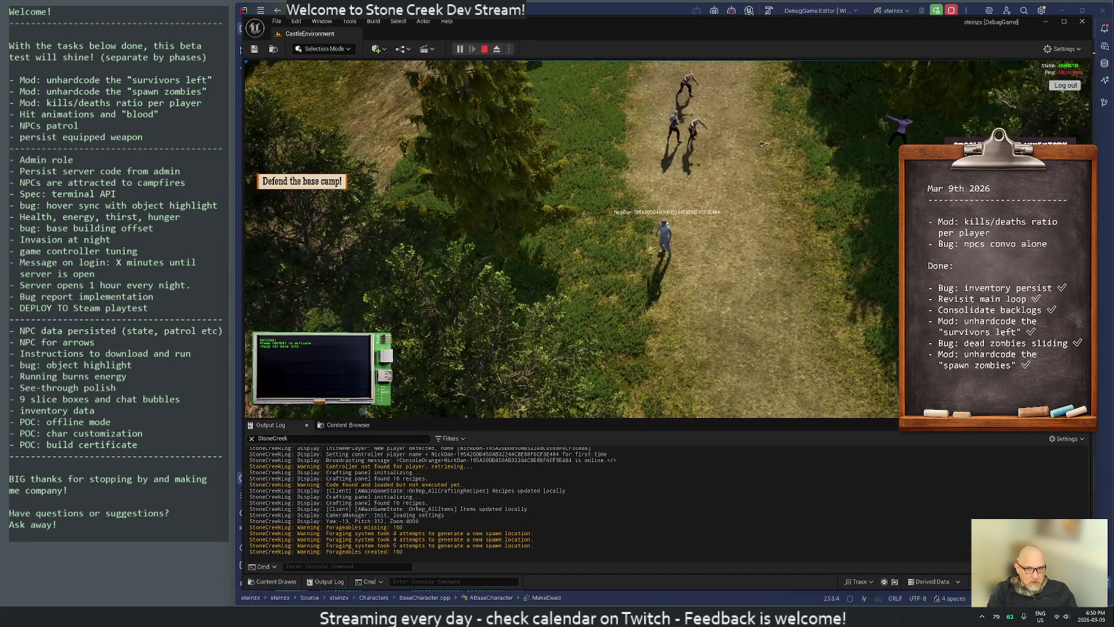
pyautogui.press('d')
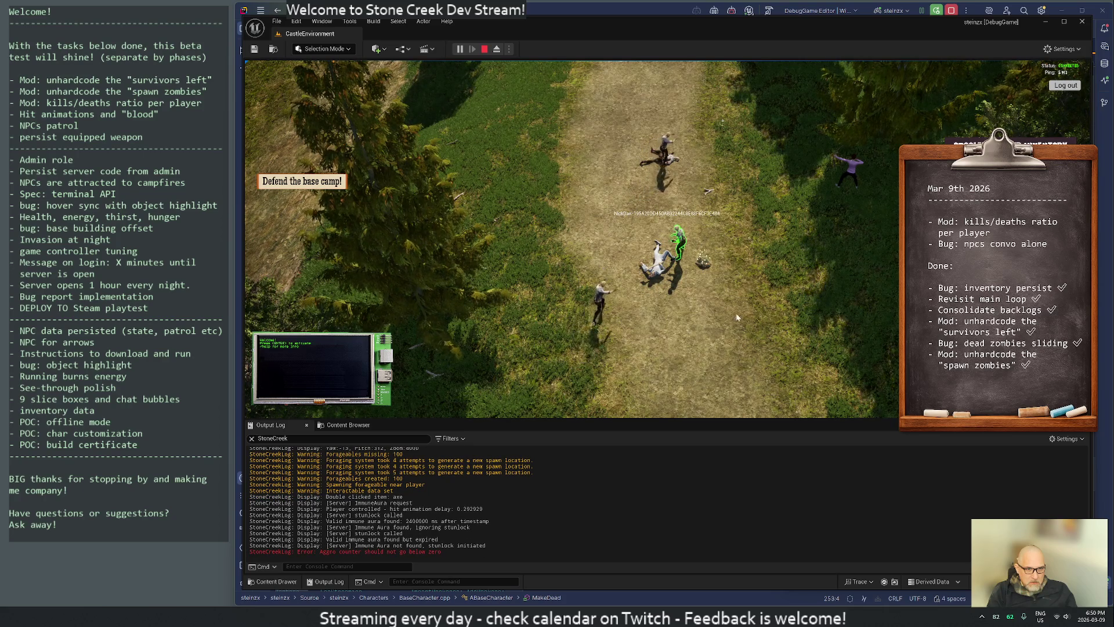
pyautogui.press('space')
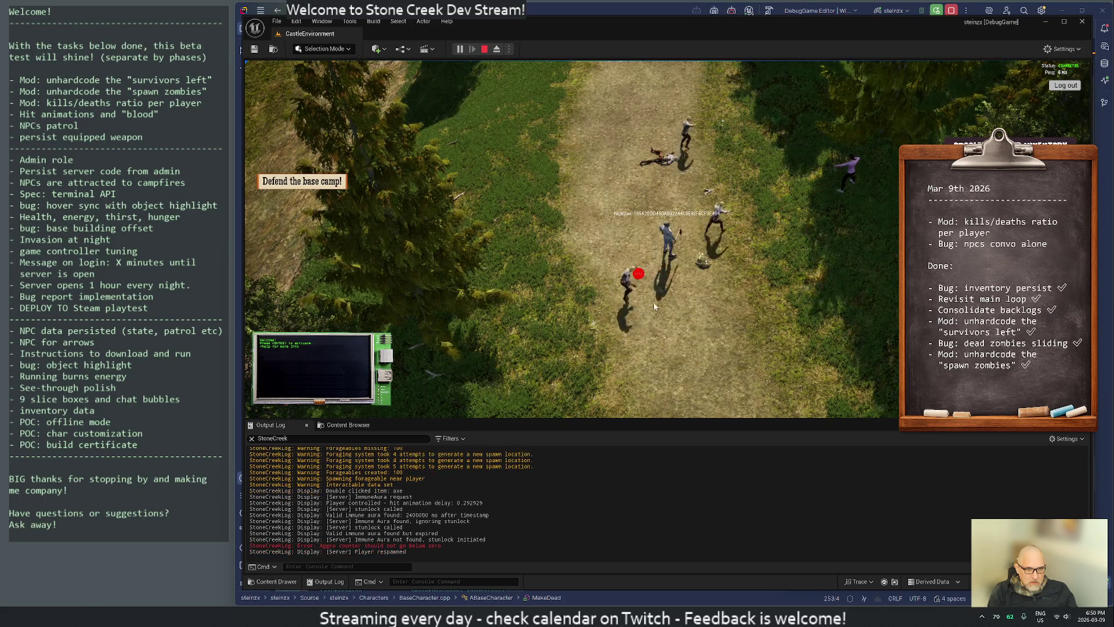
pyautogui.press('w')
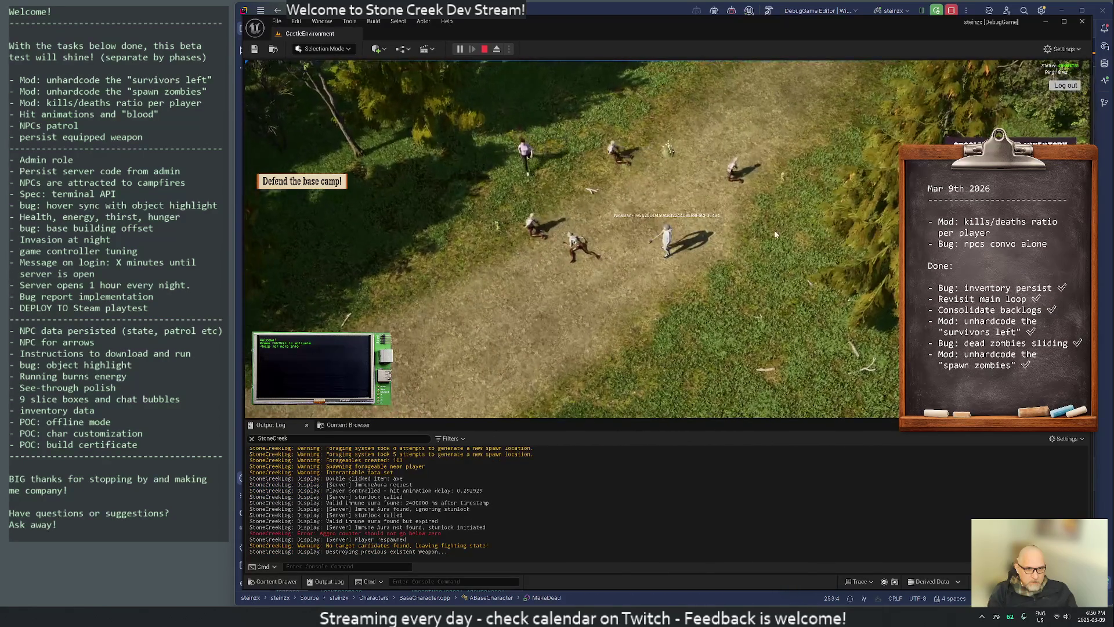
pyautogui.press('w')
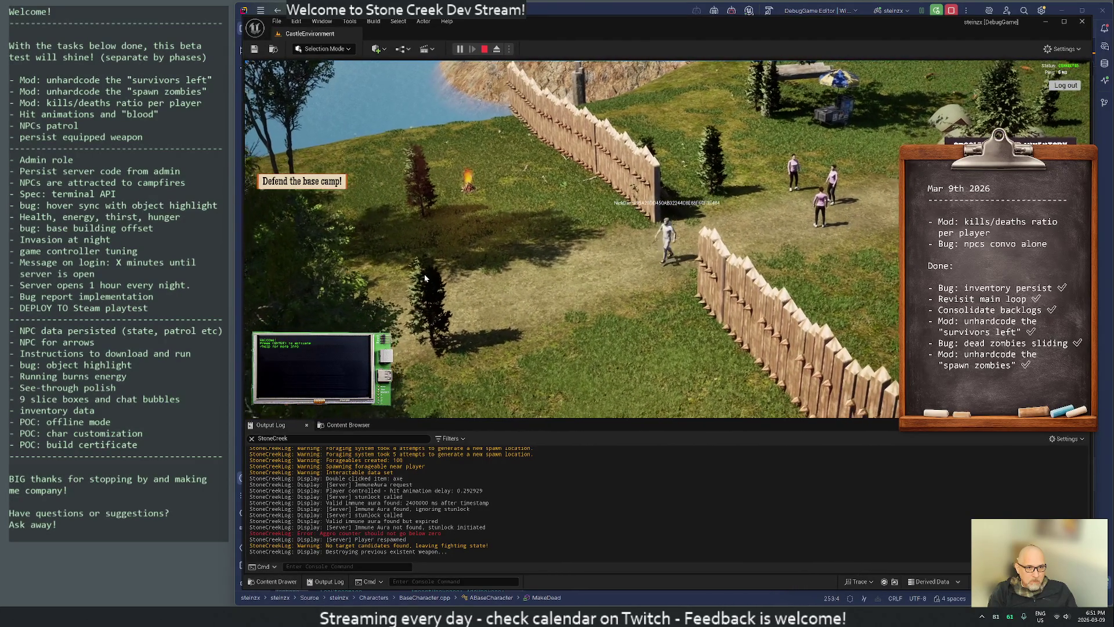
# Enter '/zomb' and 'zombie' on the in-game terminal's input line.
pyautogui.press('Return')
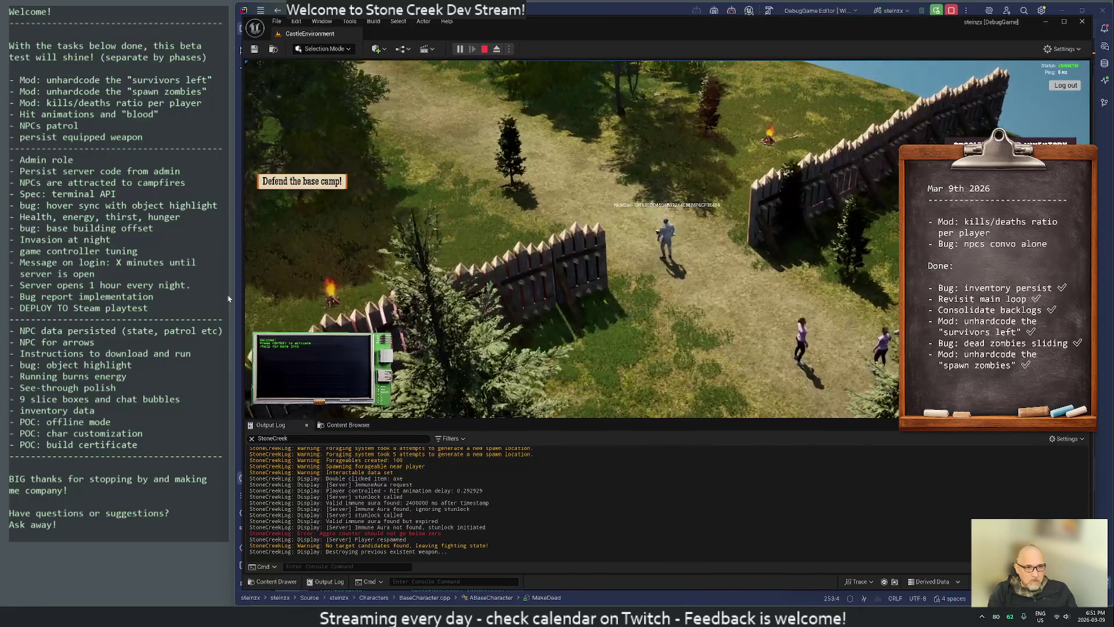
pyautogui.write('/zomb')
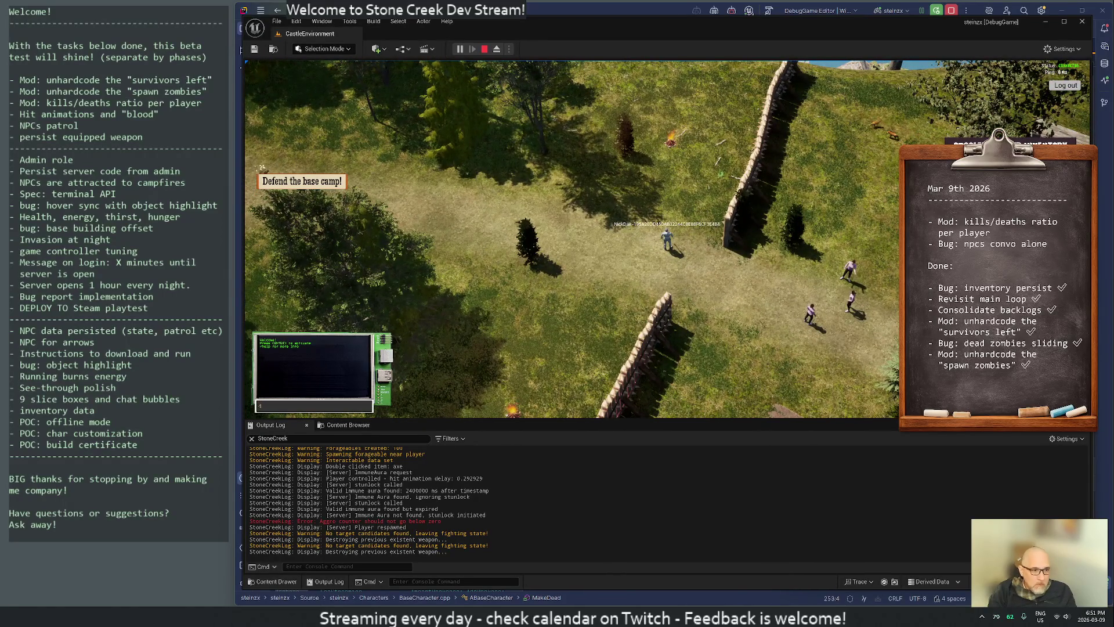
pyautogui.write('zombie')
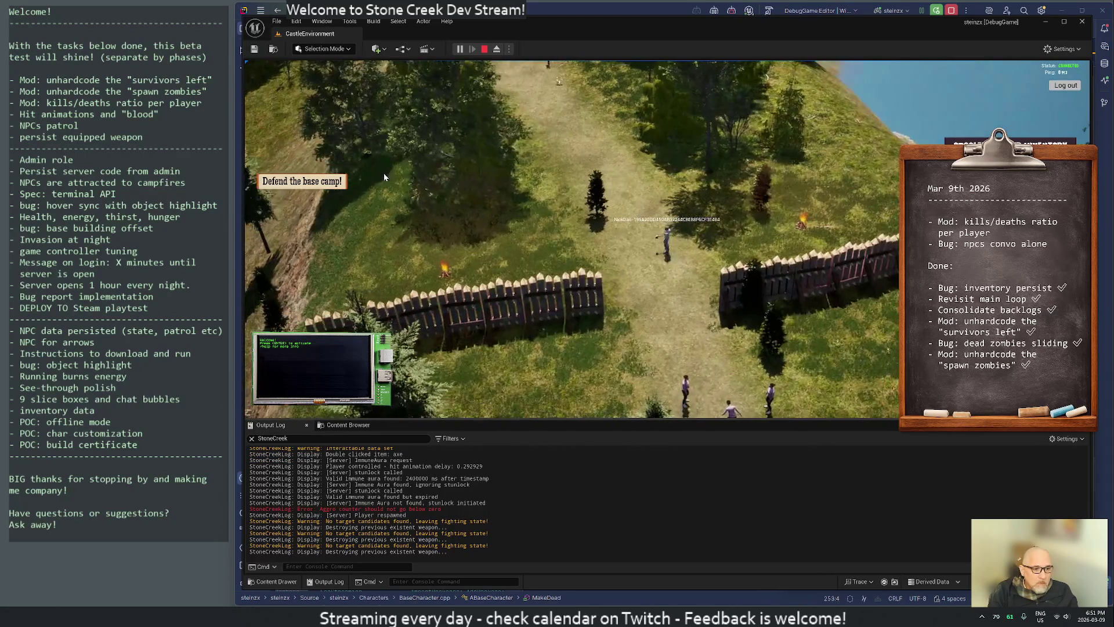
# Run the player up the path, shove the nearby zombie, and move away from it.
pyautogui.press('w')
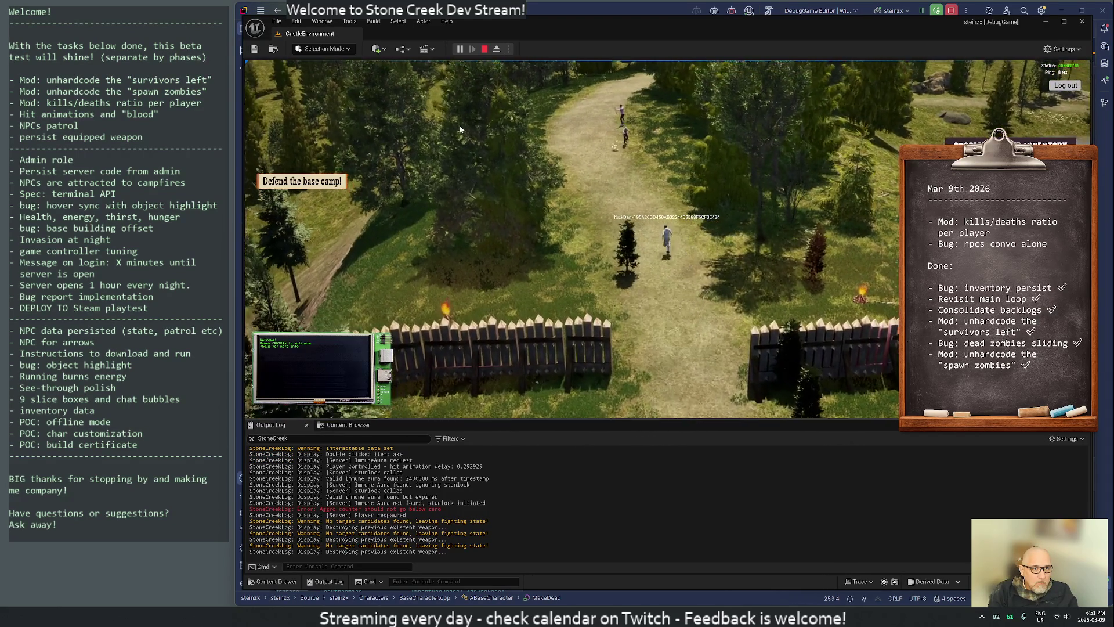
pyautogui.press('w')
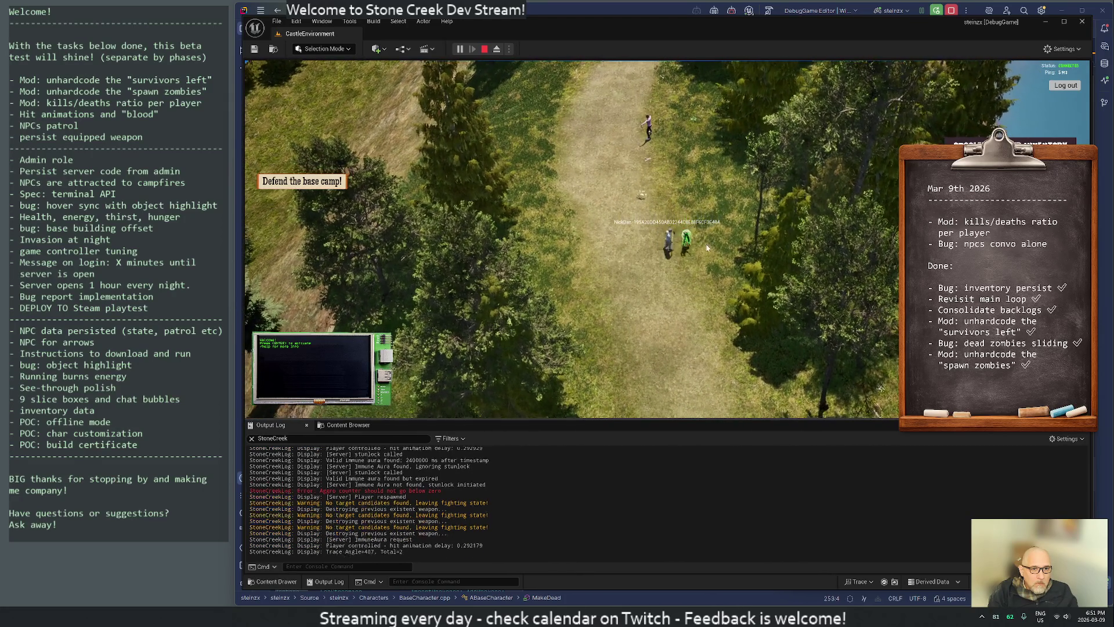
pyautogui.click(719, 259)
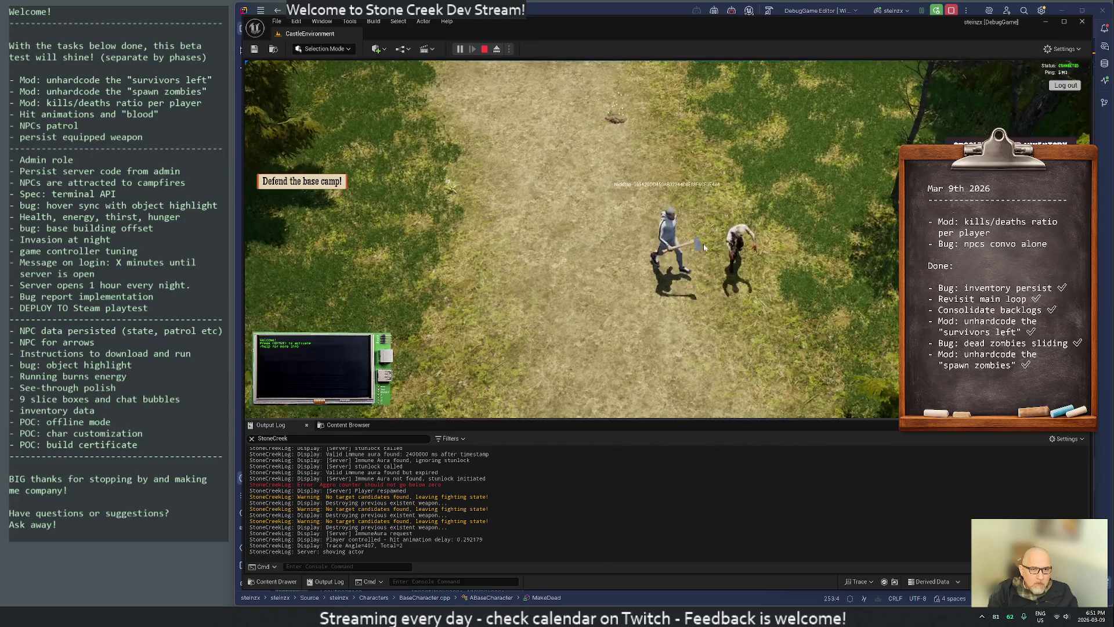
pyautogui.click(639, 118)
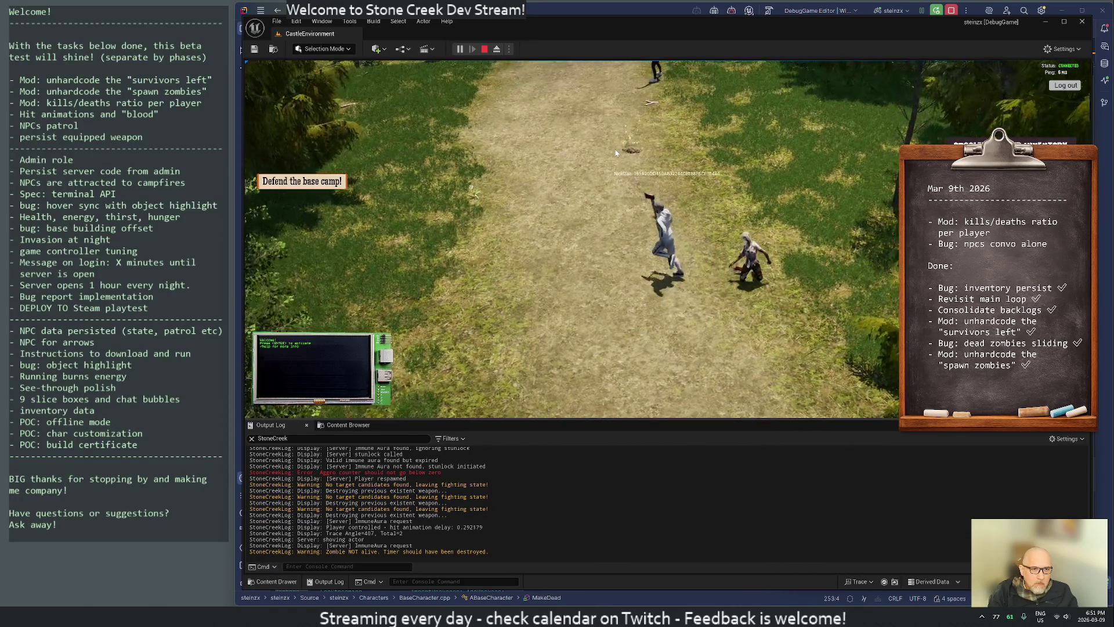
pyautogui.scroll(-4, 638, 145)
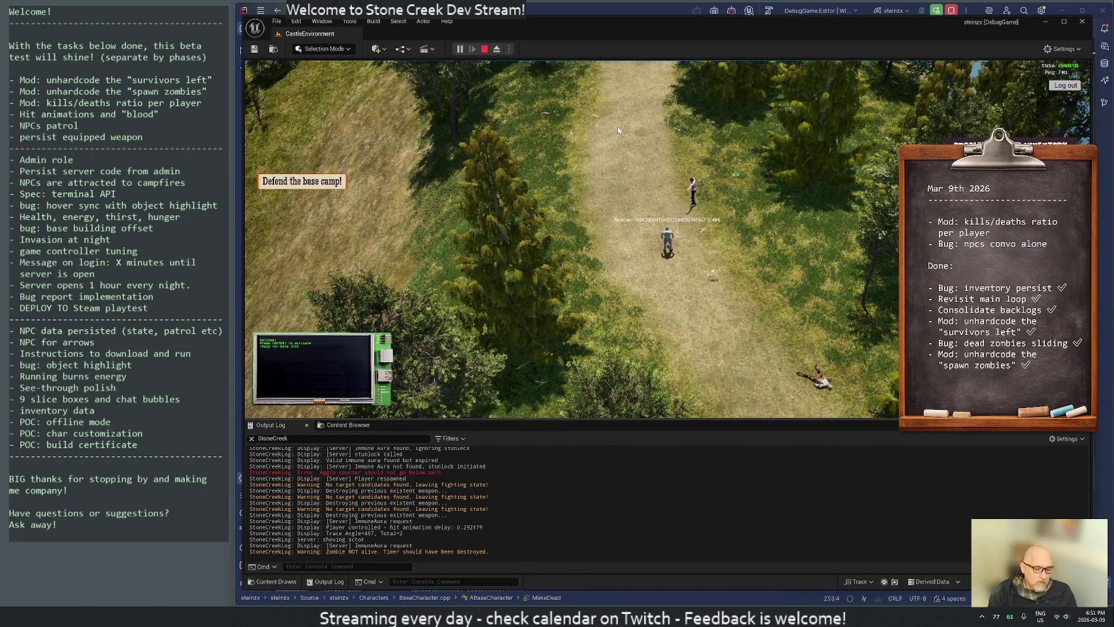
# Run the Lua script on the server, then toggle the in-game terminal until it is closed.
pyautogui.press('Return')
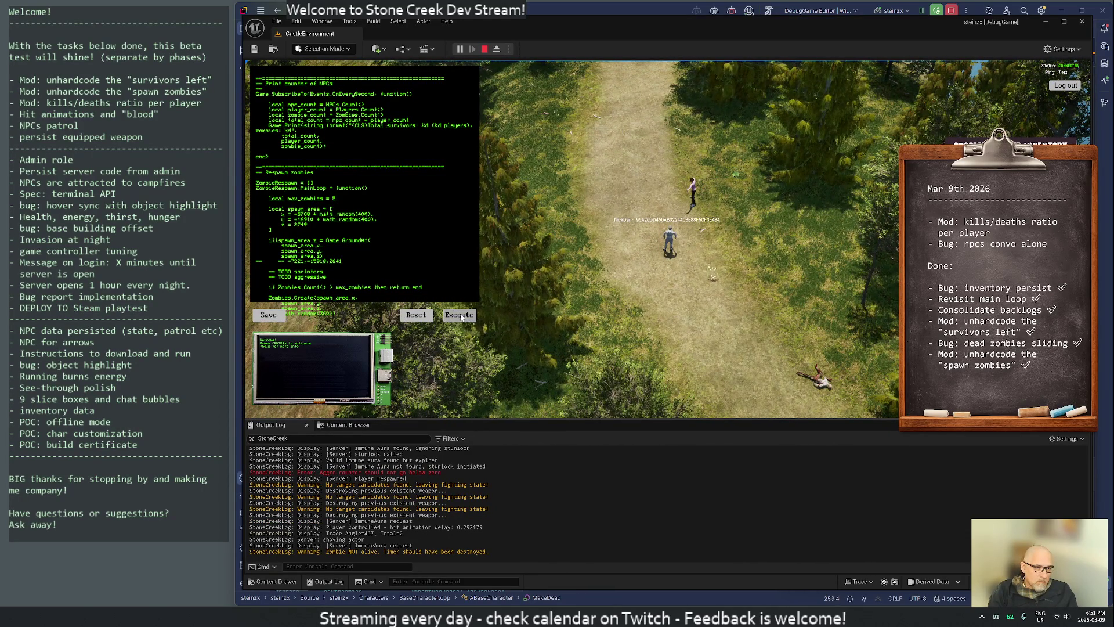
pyautogui.click(460, 315)
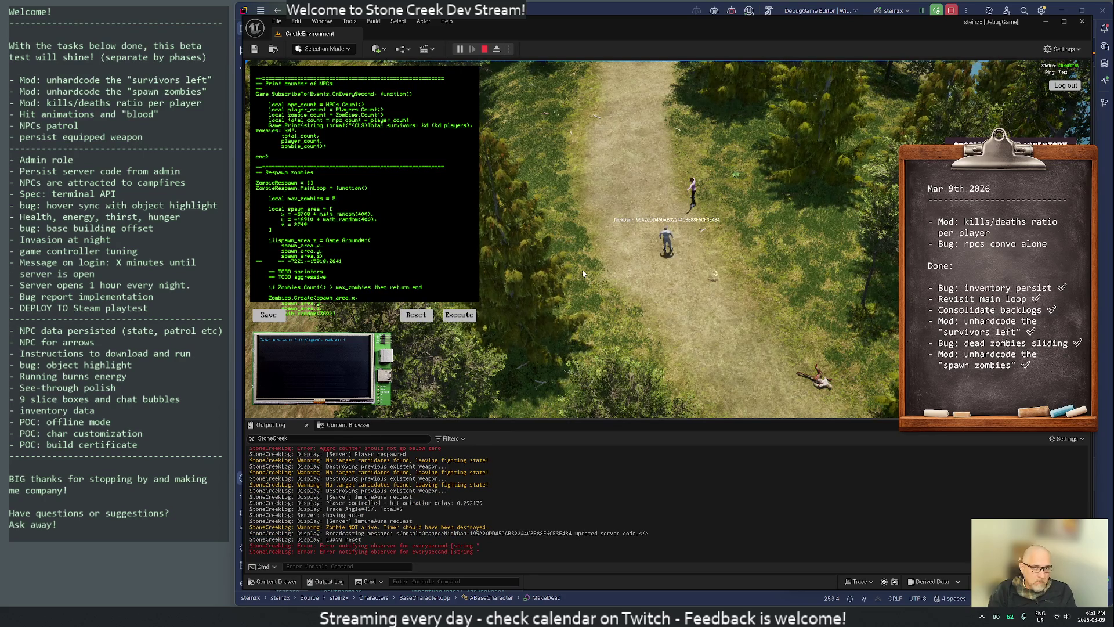
pyautogui.press('Escape')
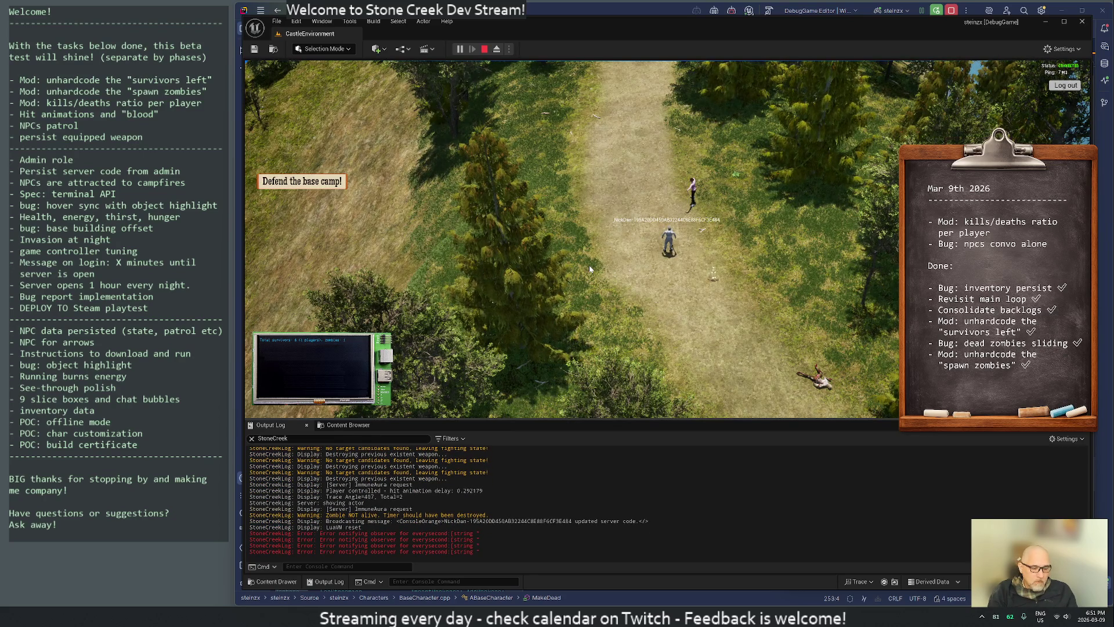
pyautogui.press('Return')
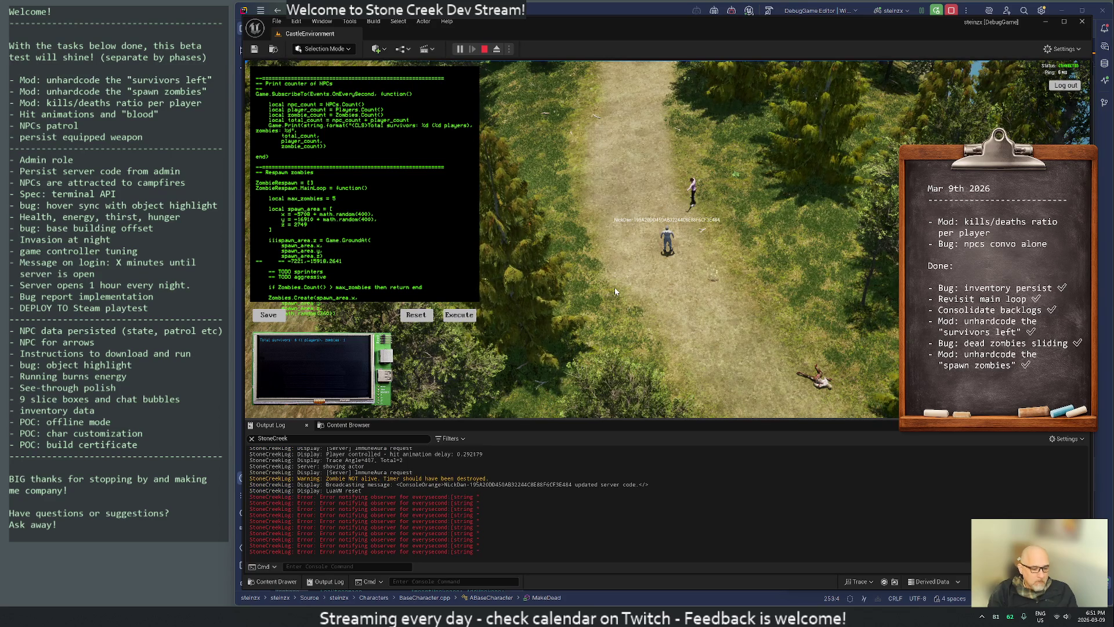
pyautogui.press('Escape')
# Check the spawn_area assignment in Development-User.lua, then return to the running game.
pyautogui.hotkey('alt', 'Tab')
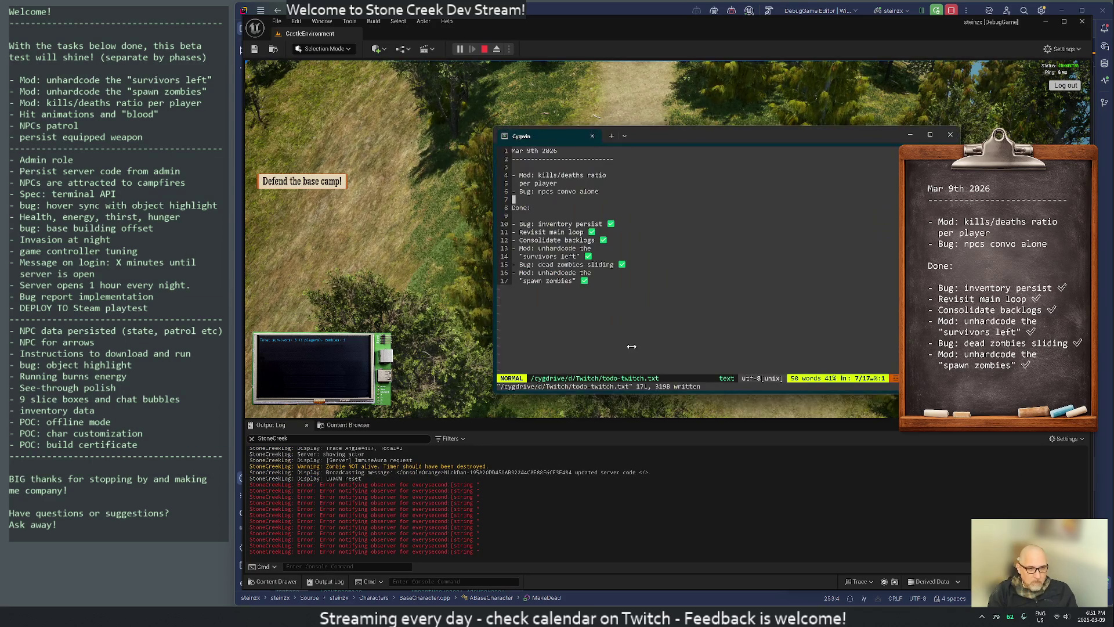
pyautogui.hotkey('alt', 'Tab')
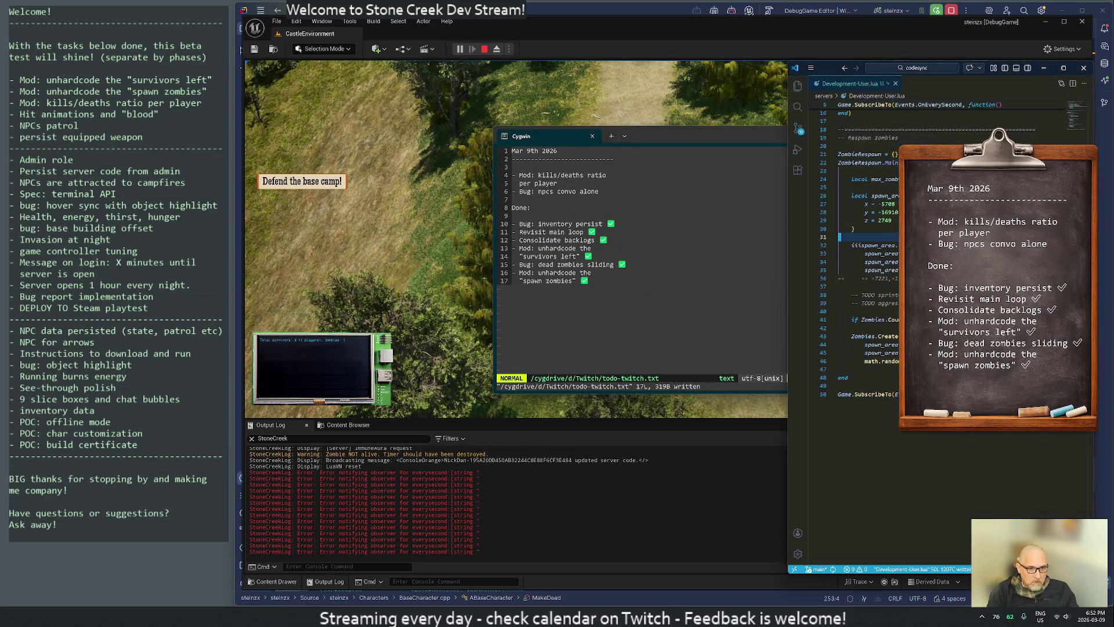
pyautogui.click(867, 254)
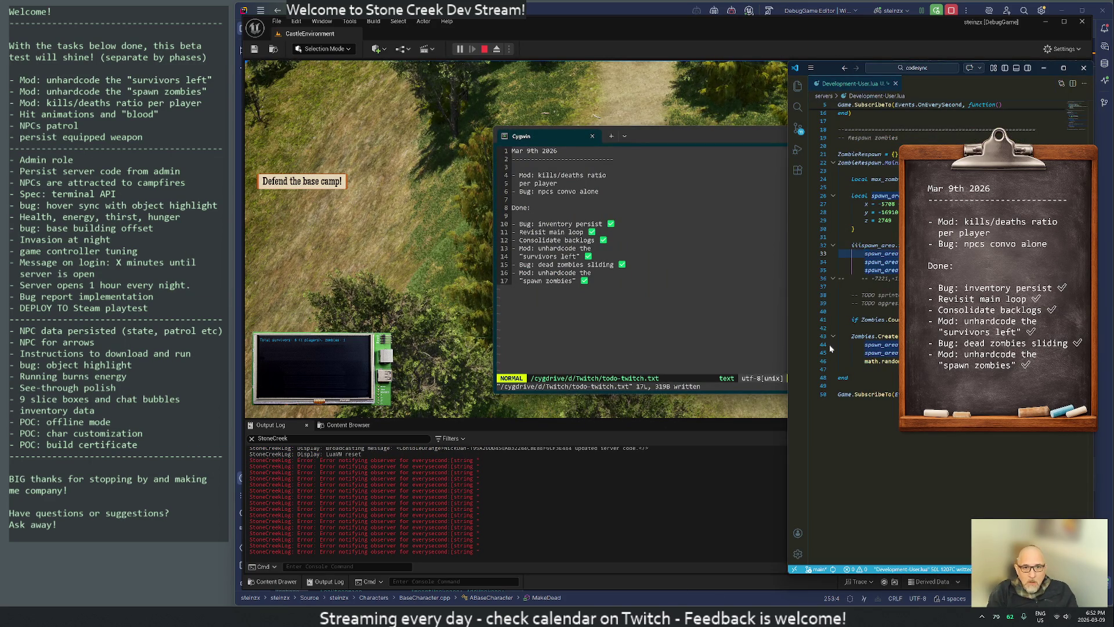
pyautogui.press('Up')
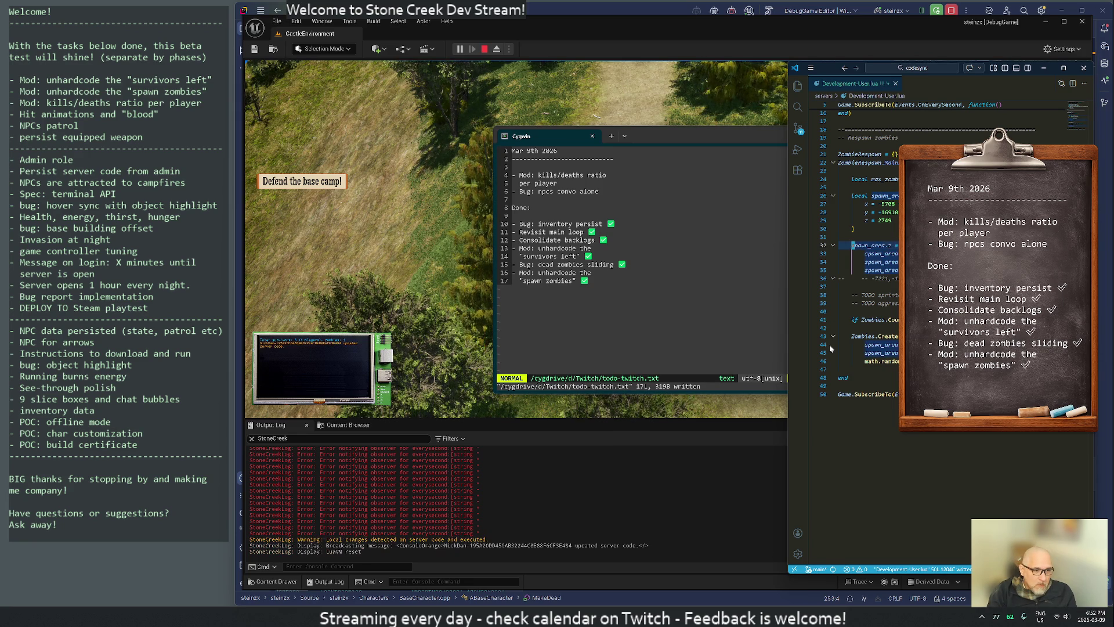
pyautogui.click(453, 202)
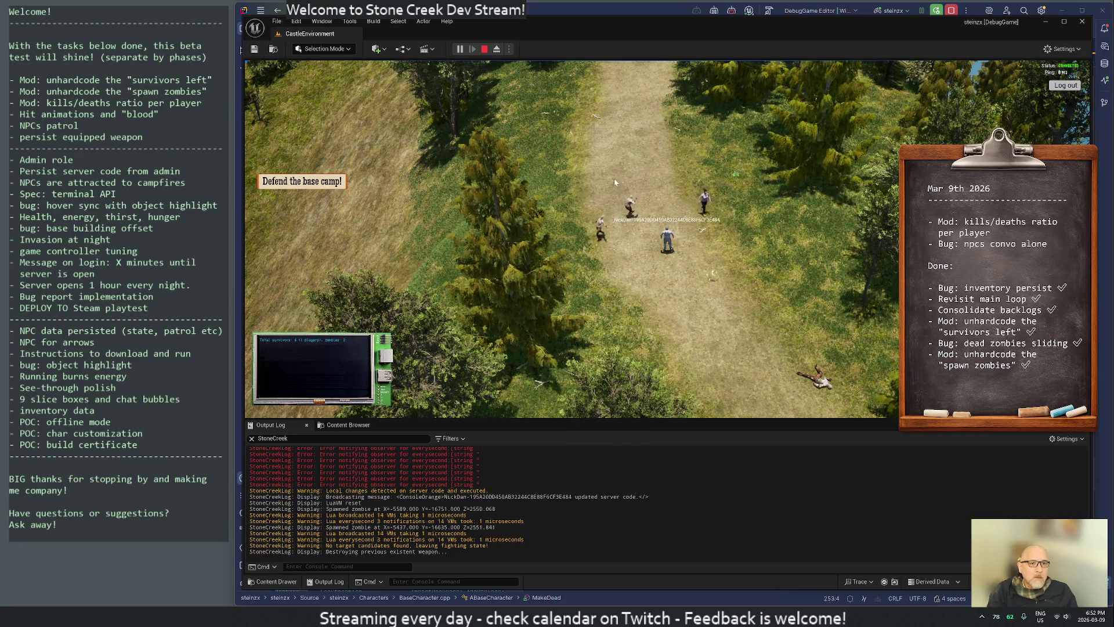
# Walk the player in among the spawned zombies and swing the weapon at one.
pyautogui.press('w')
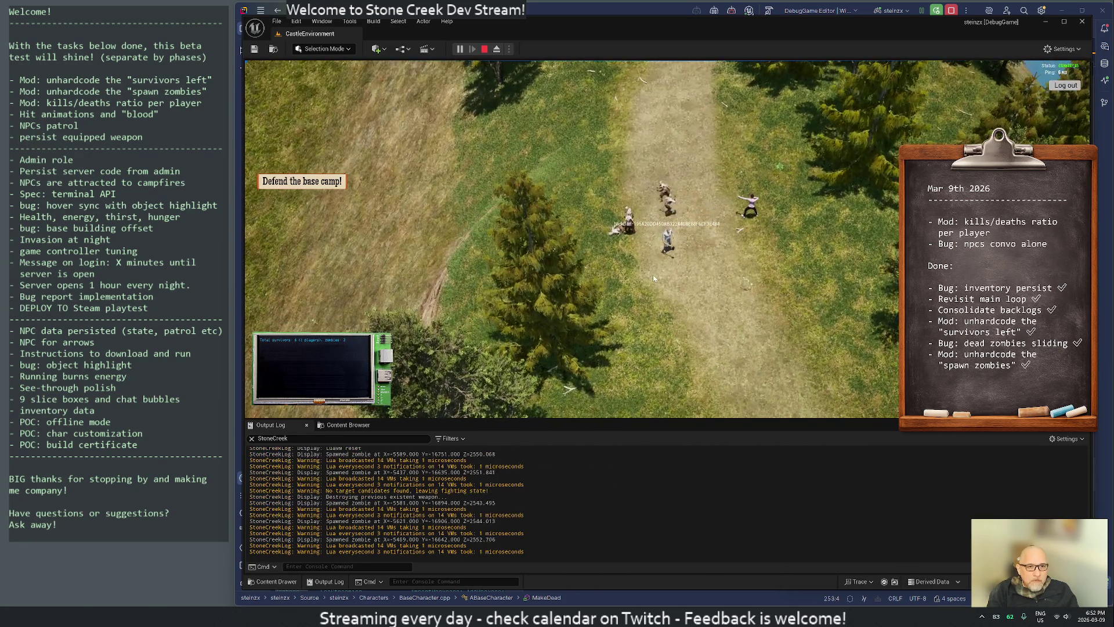
pyautogui.scroll(5, 653, 279)
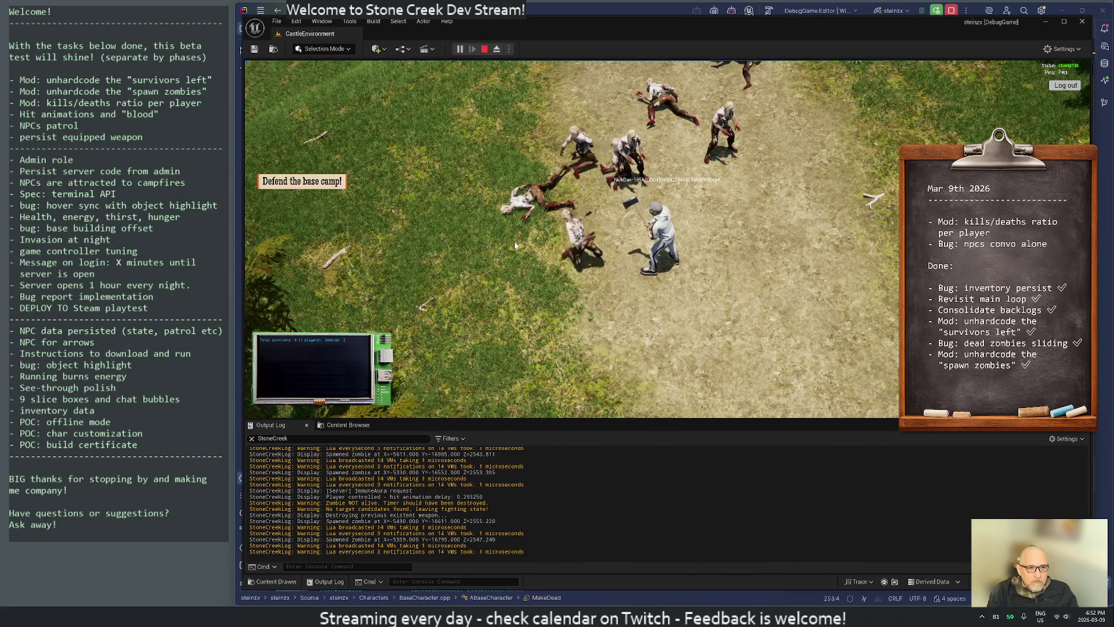
pyautogui.press('w')
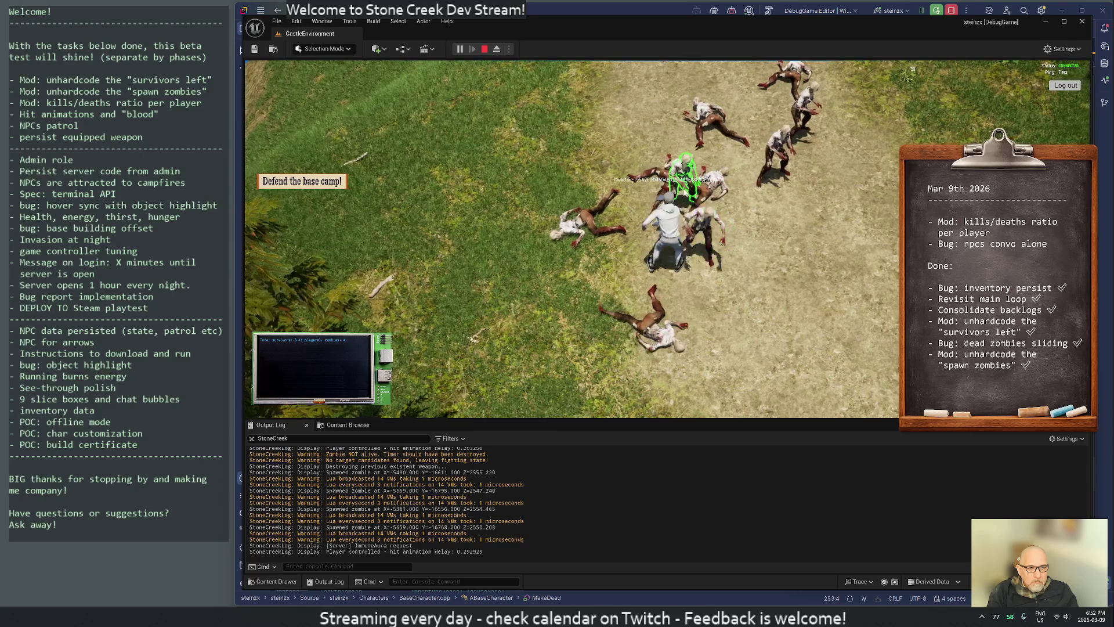
pyautogui.press('w')
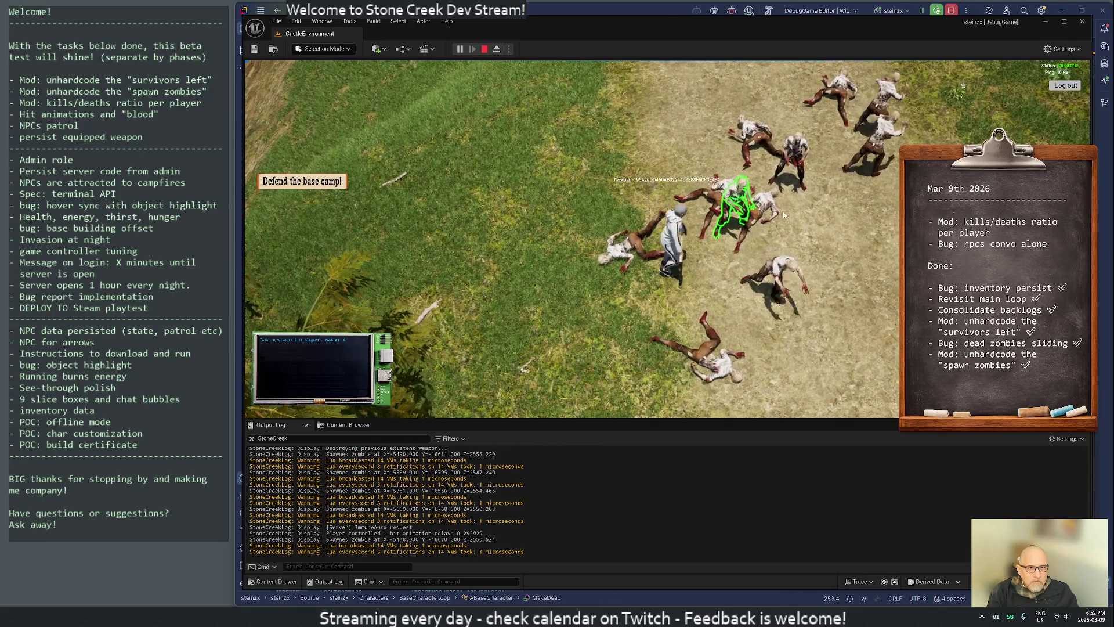
pyautogui.click(791, 215)
# Move the player away from the zombie pack, onto the dirt path and around the clearing.
pyautogui.press('w')
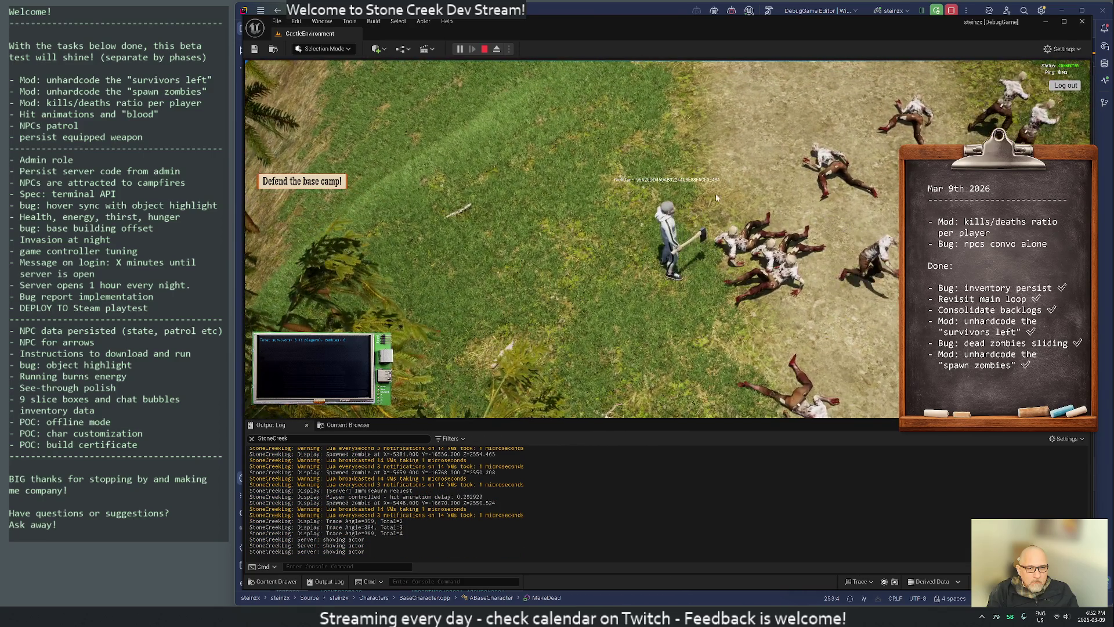
pyautogui.press('w')
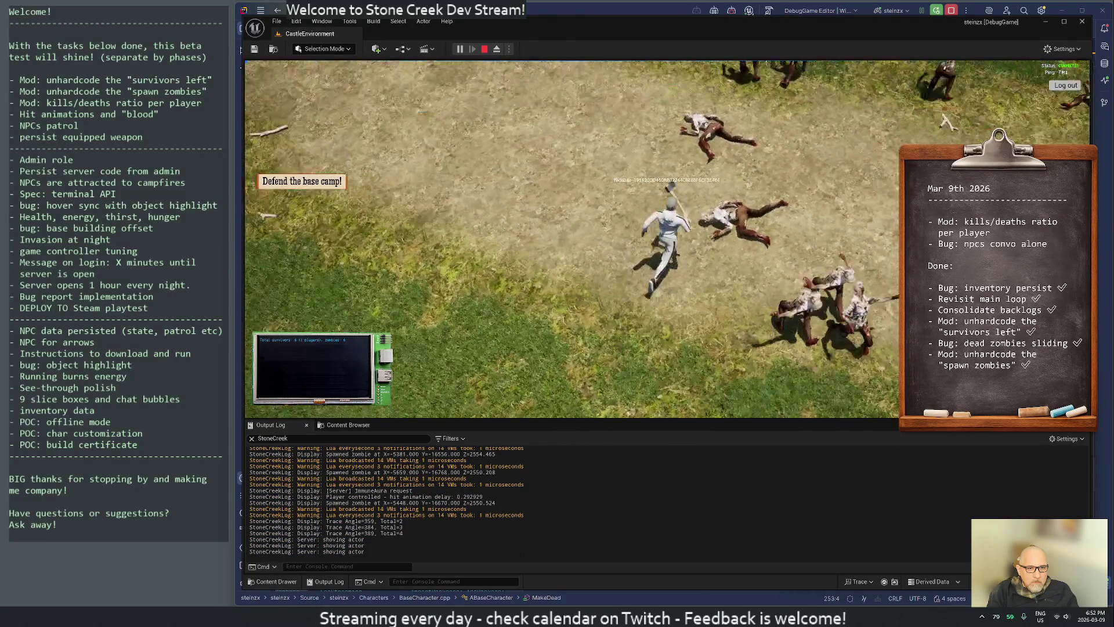
pyautogui.press('w')
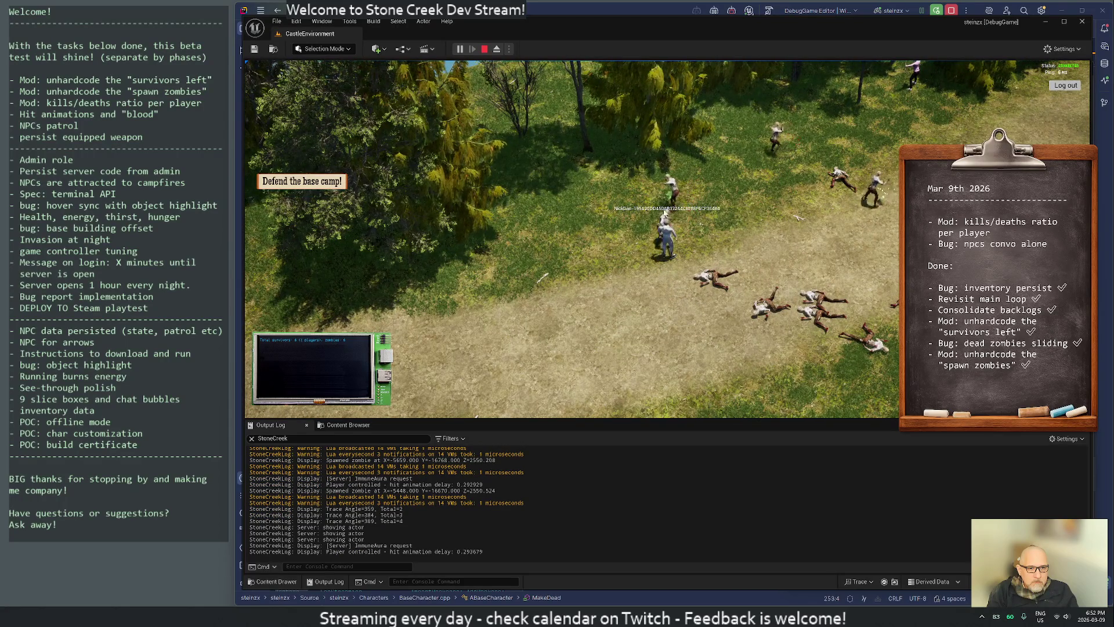
pyautogui.press('d')
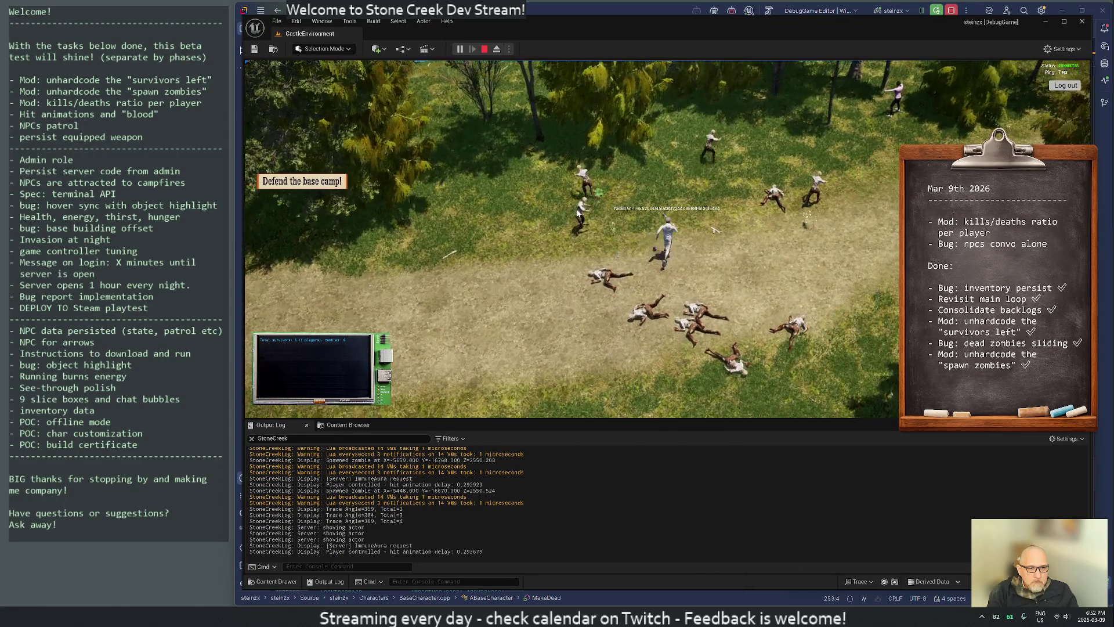
pyautogui.press('w')
pyautogui.press('a')
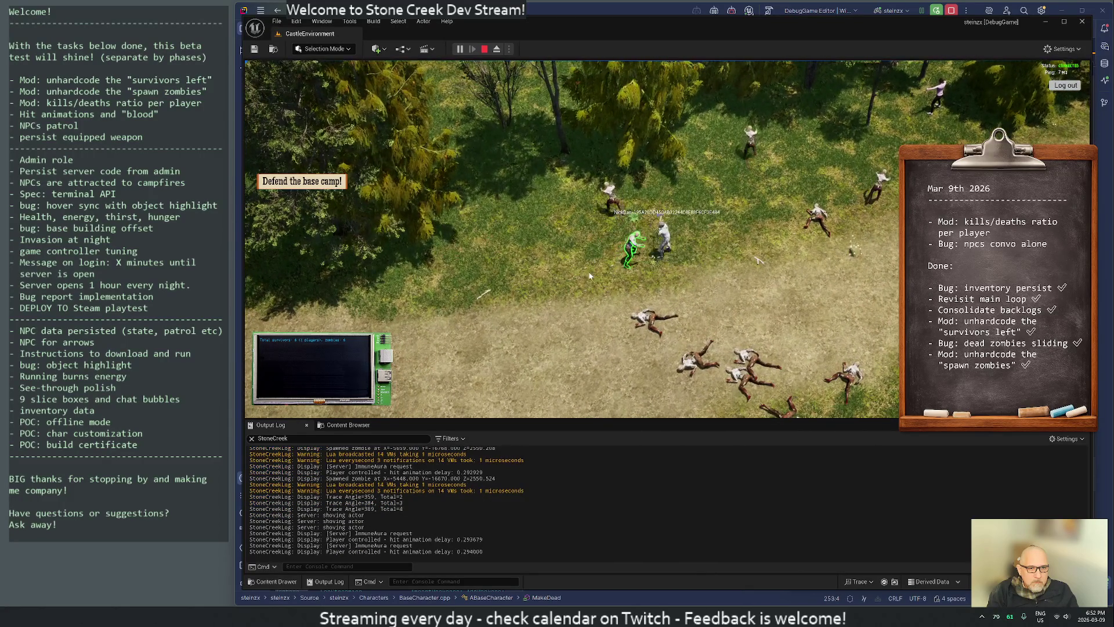
pyautogui.press('a')
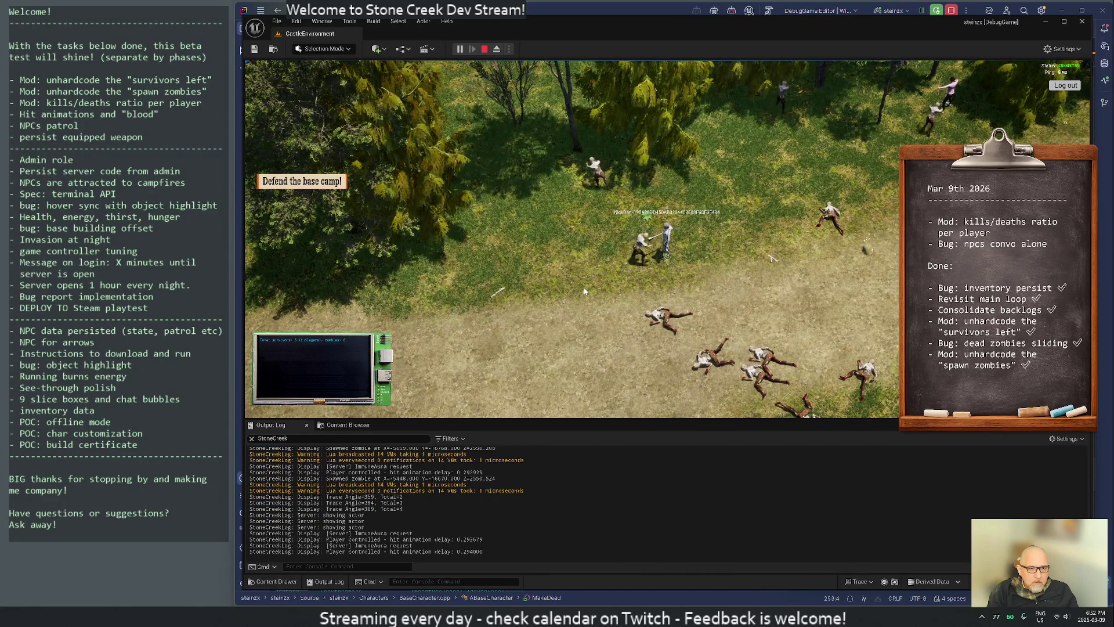
pyautogui.press('w')
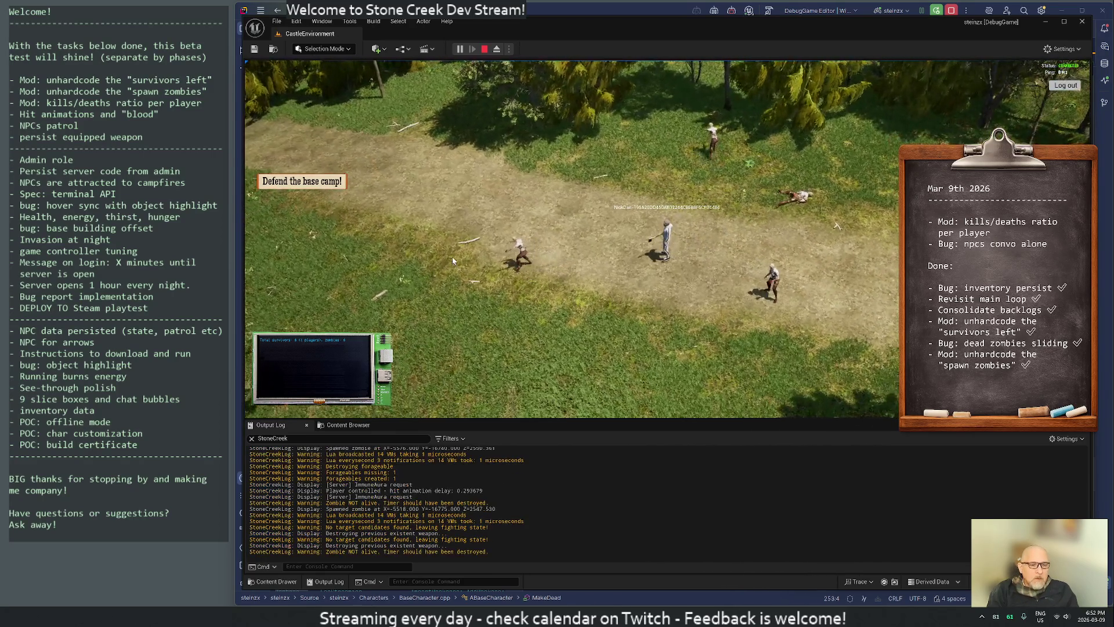
pyautogui.scroll(-3, 451, 257)
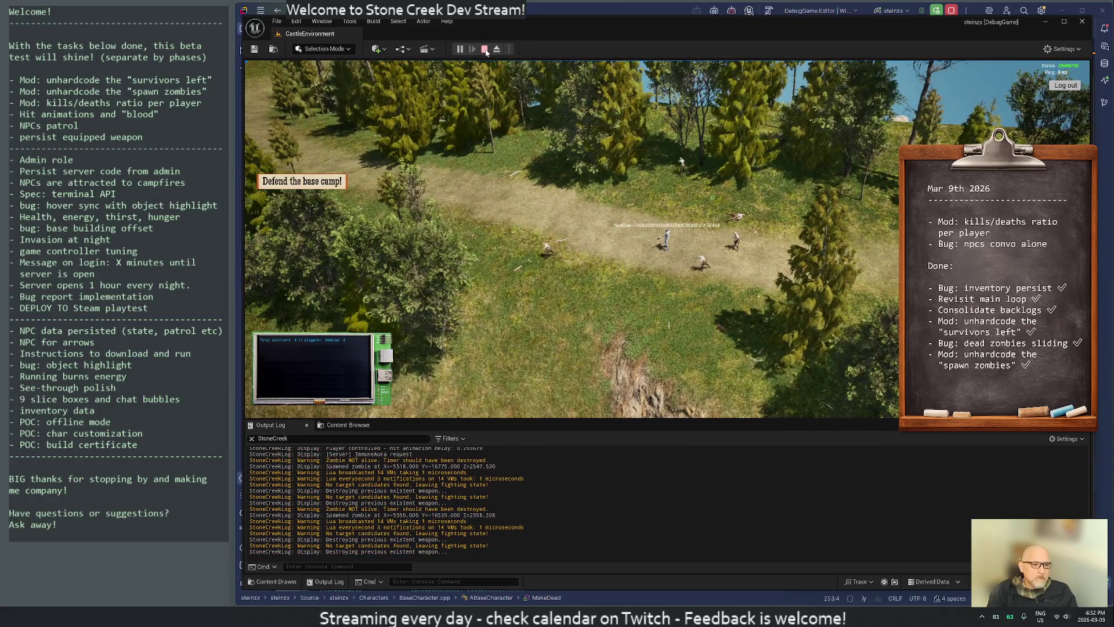
# Stop the game and join the commented -7221 coordinates onto the closing brace on line 30.
pyautogui.click(485, 49)
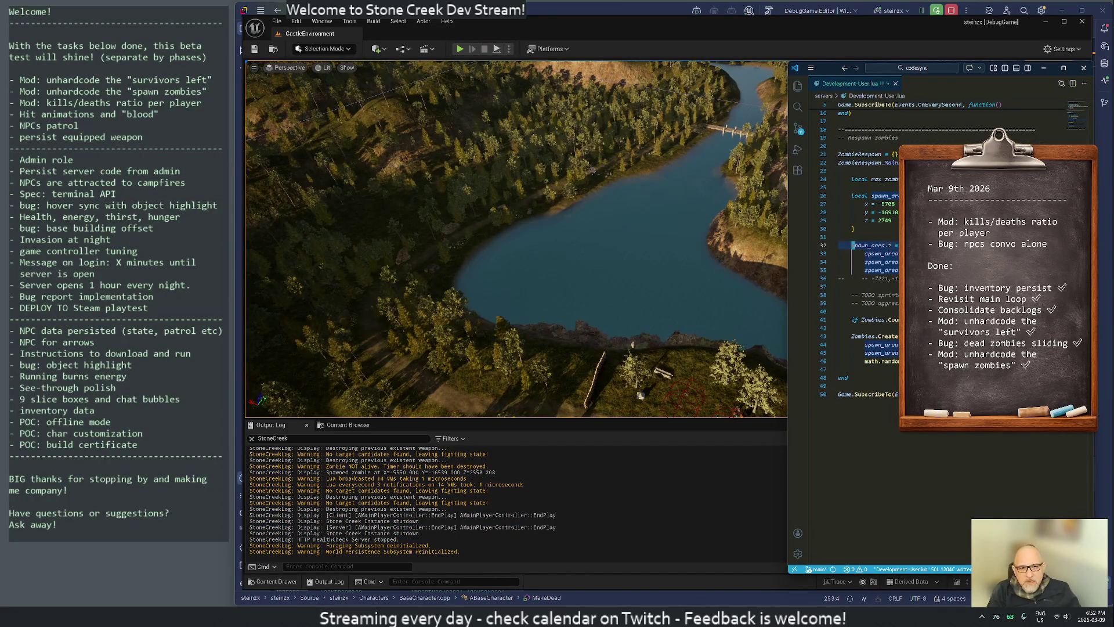
pyautogui.press('Down')
pyautogui.press('Down')
pyautogui.press('Down')
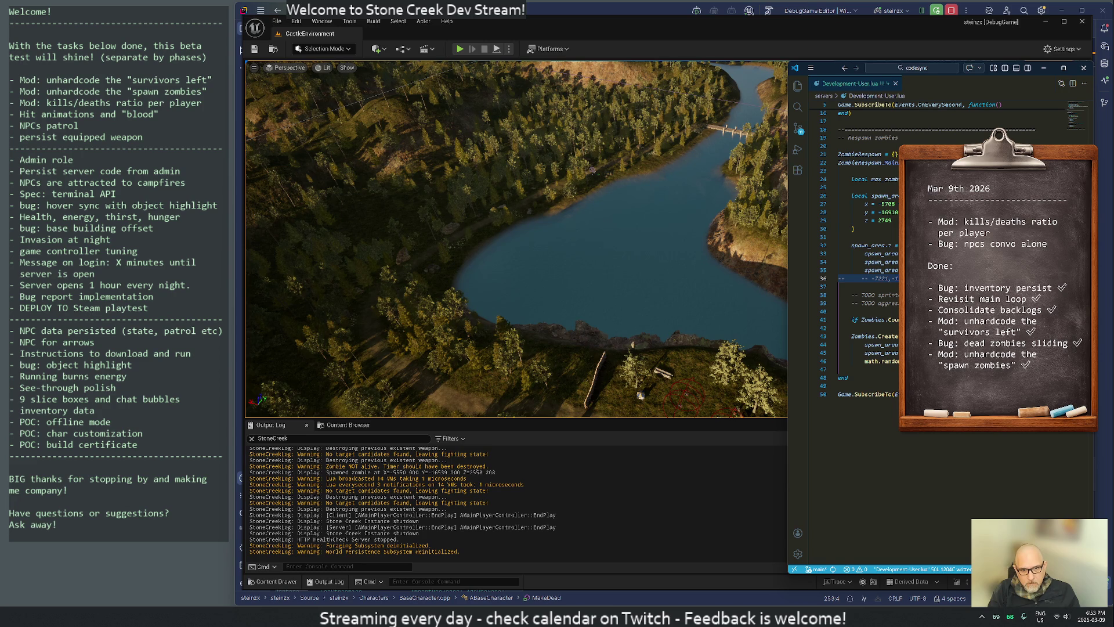
pyautogui.press('d')
pyautogui.press('d')
pyautogui.click(853, 229)
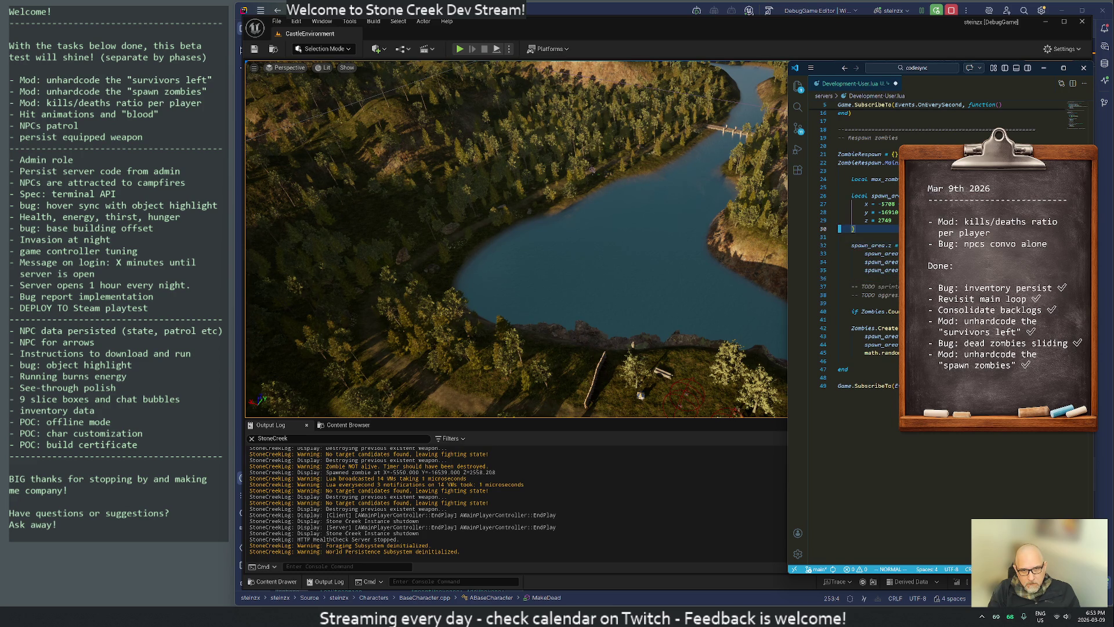
pyautogui.press('p')
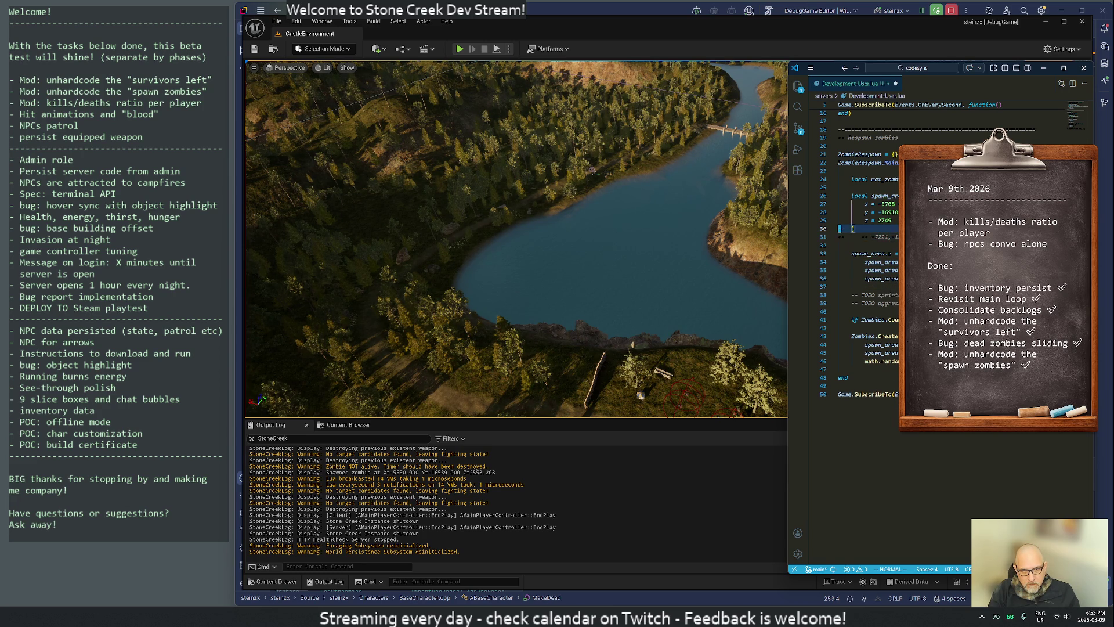
pyautogui.press('k')
pyautogui.press('J')
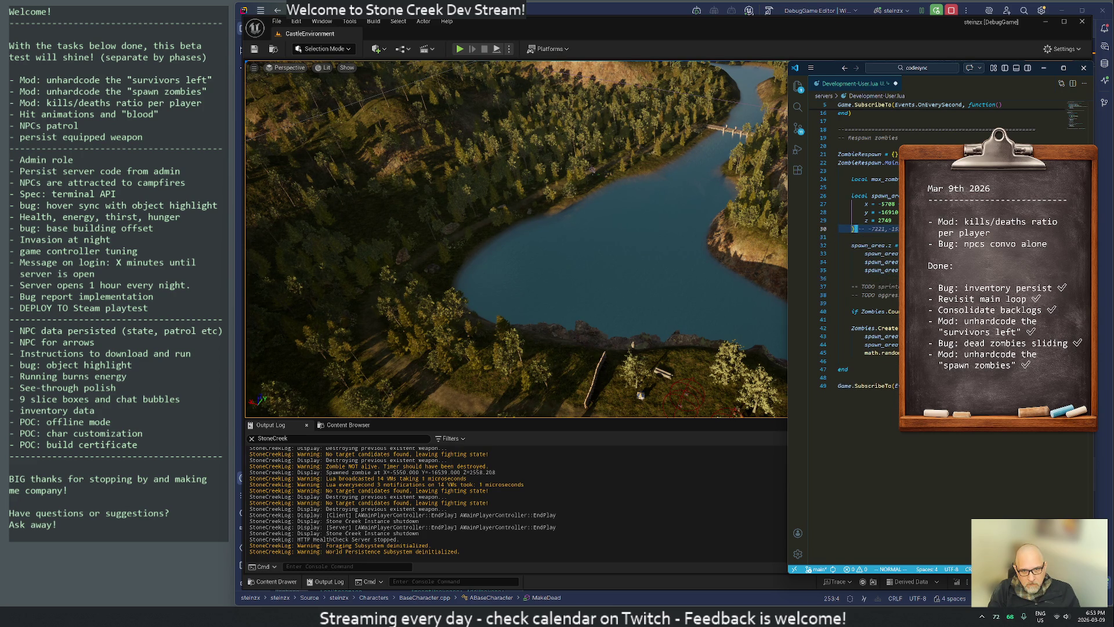
pyautogui.press('j')
pyautogui.press('j')
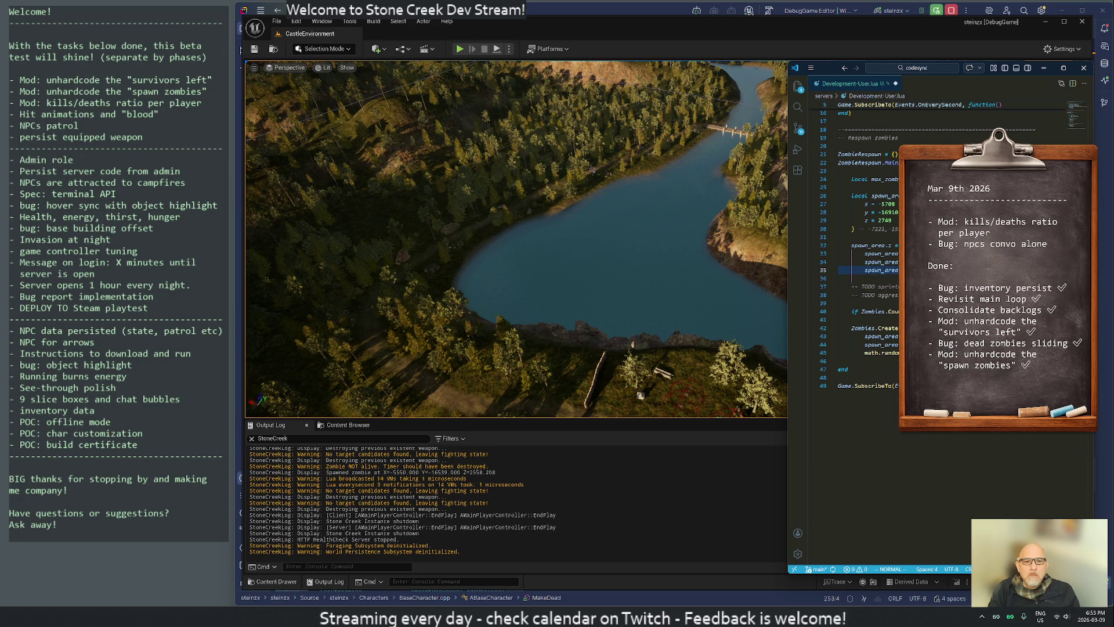
# Open two blank lines above the sprinter TODO line.
pyautogui.press('j')
pyautogui.press('j')
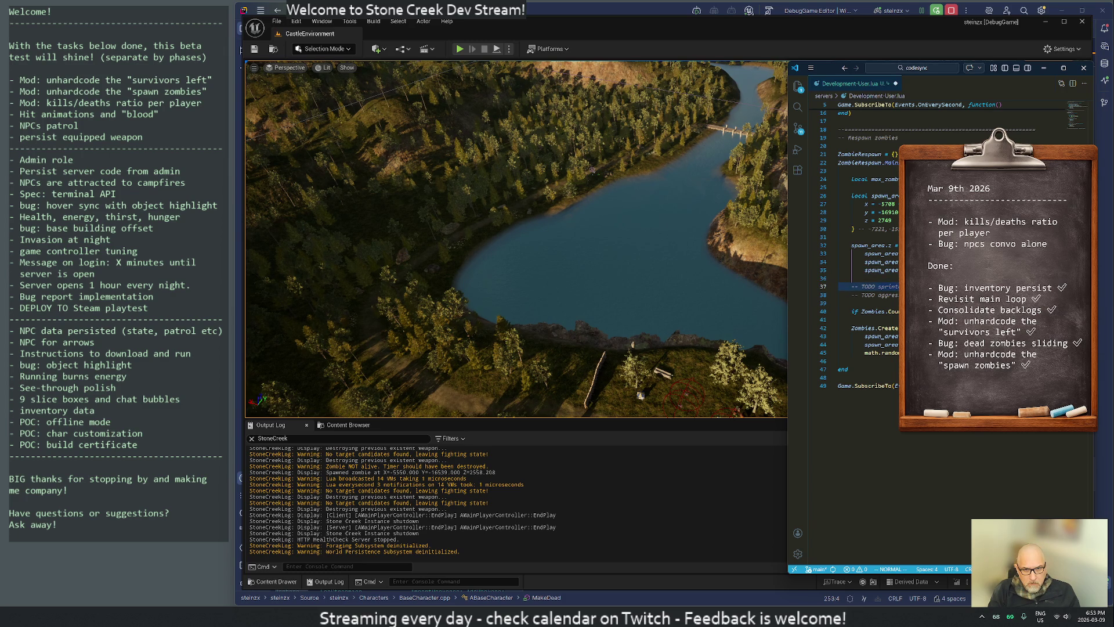
pyautogui.press('O')
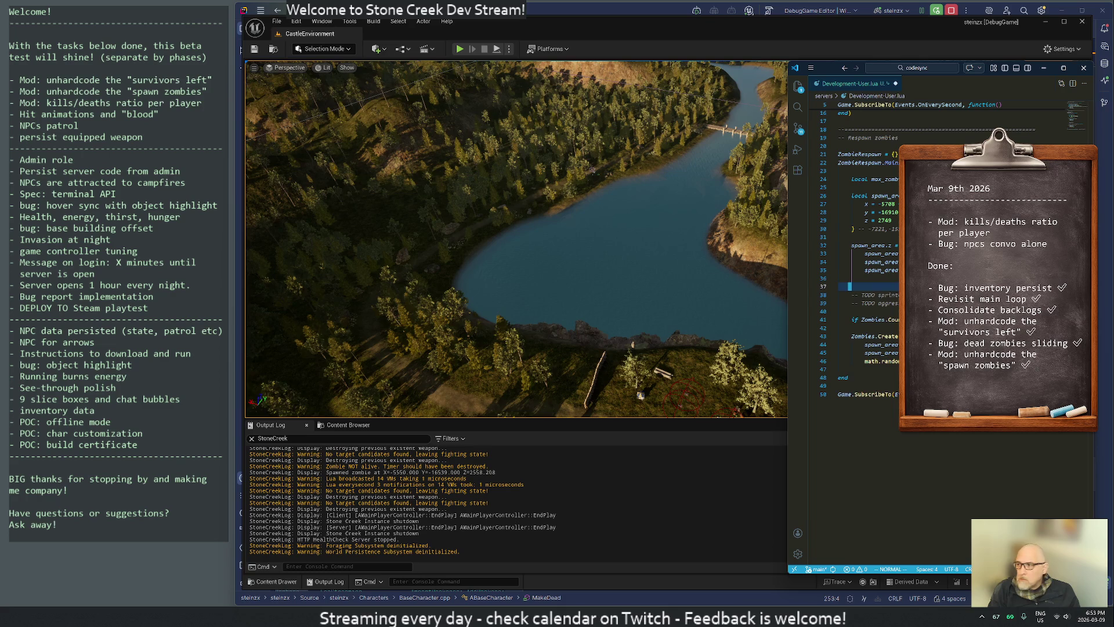
pyautogui.press('O')
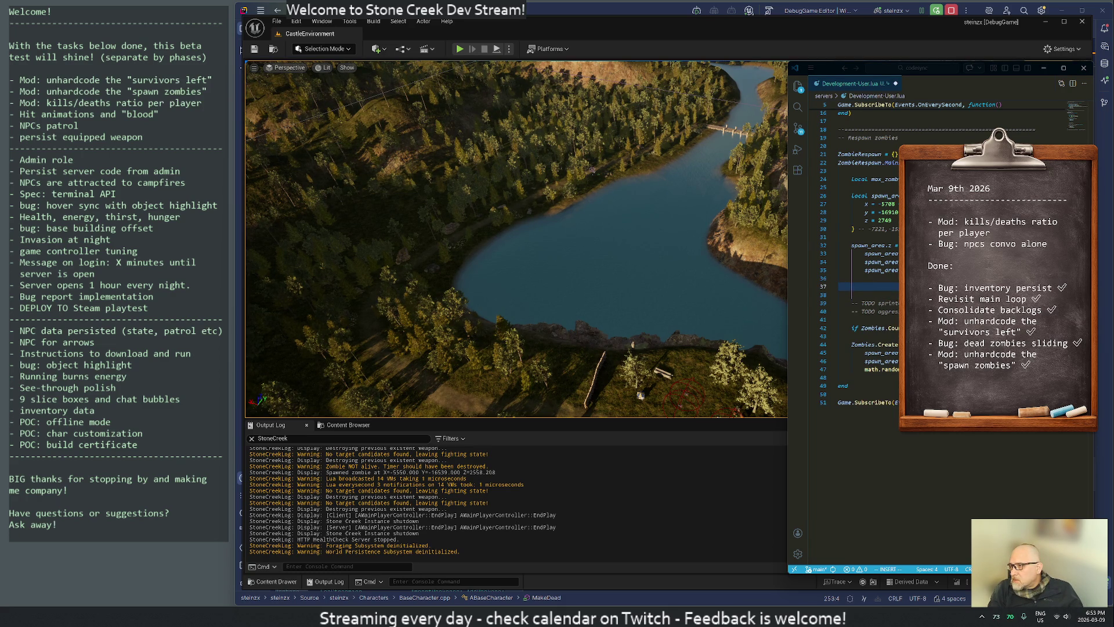
# Remove the unfinished local line and delete the two TODO comments in the spawn block.
pyautogui.click(851, 295)
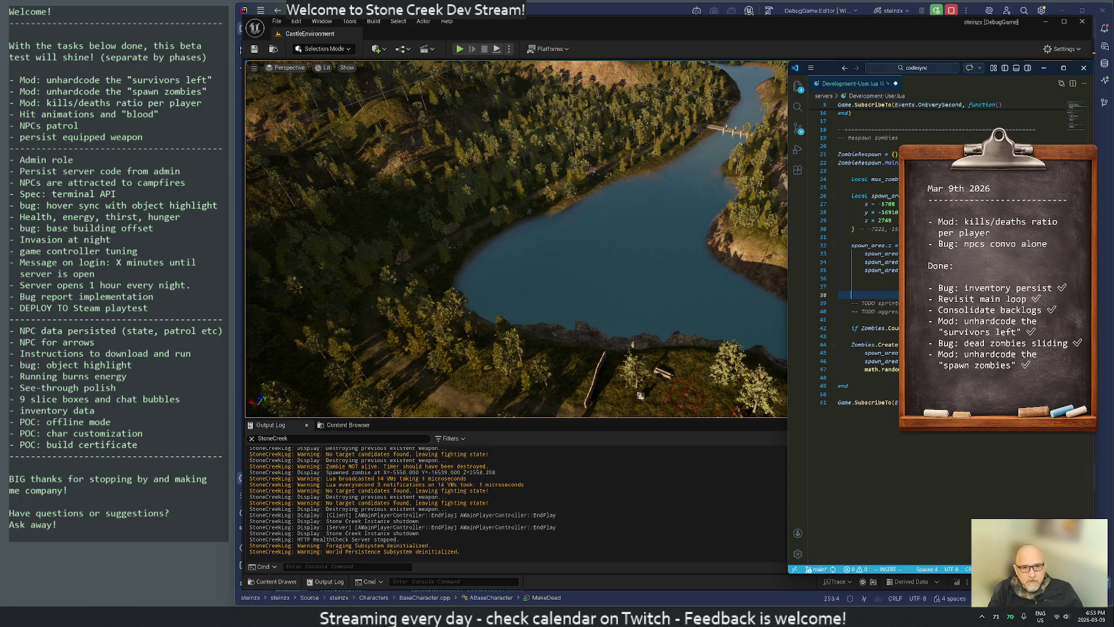
pyautogui.click(865, 287)
pyautogui.write('local sprinter')
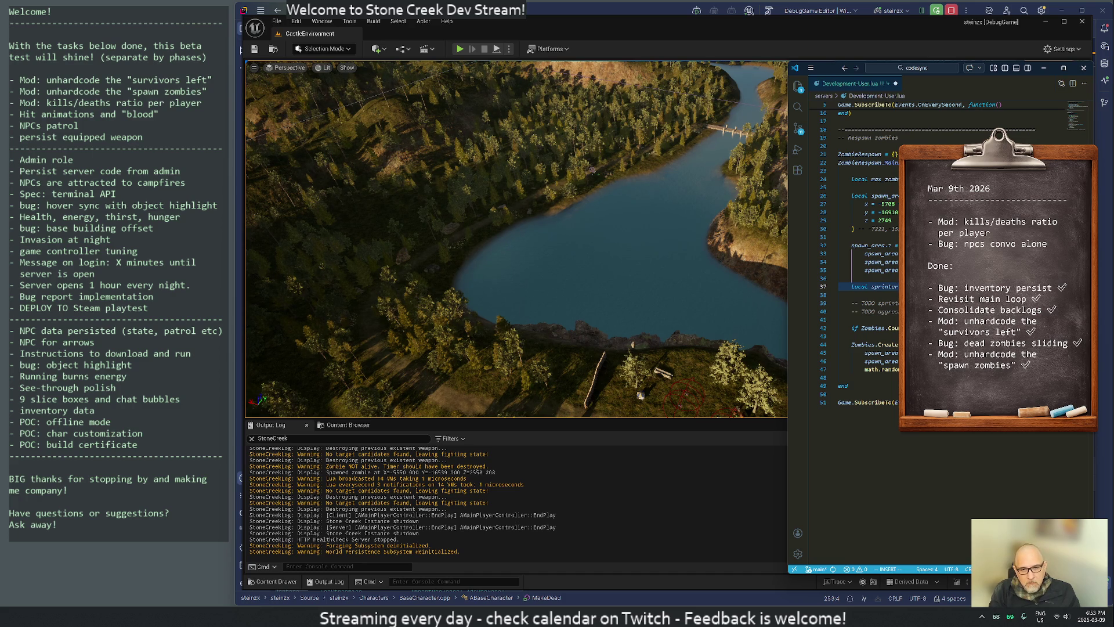
pyautogui.press('j')
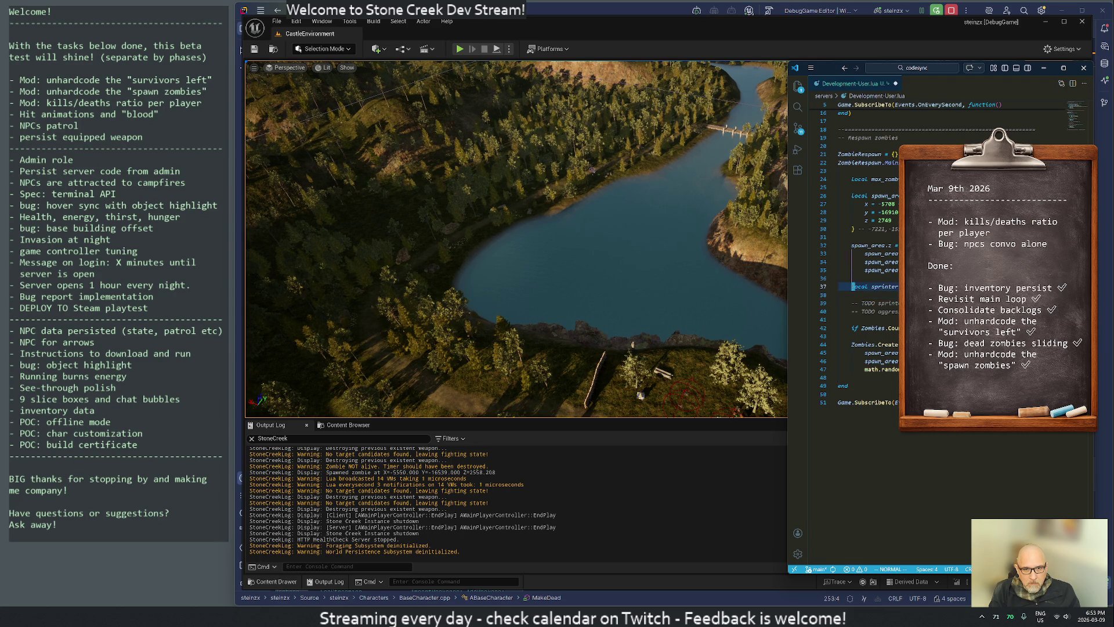
pyautogui.press('o')
pyautogui.write('local')
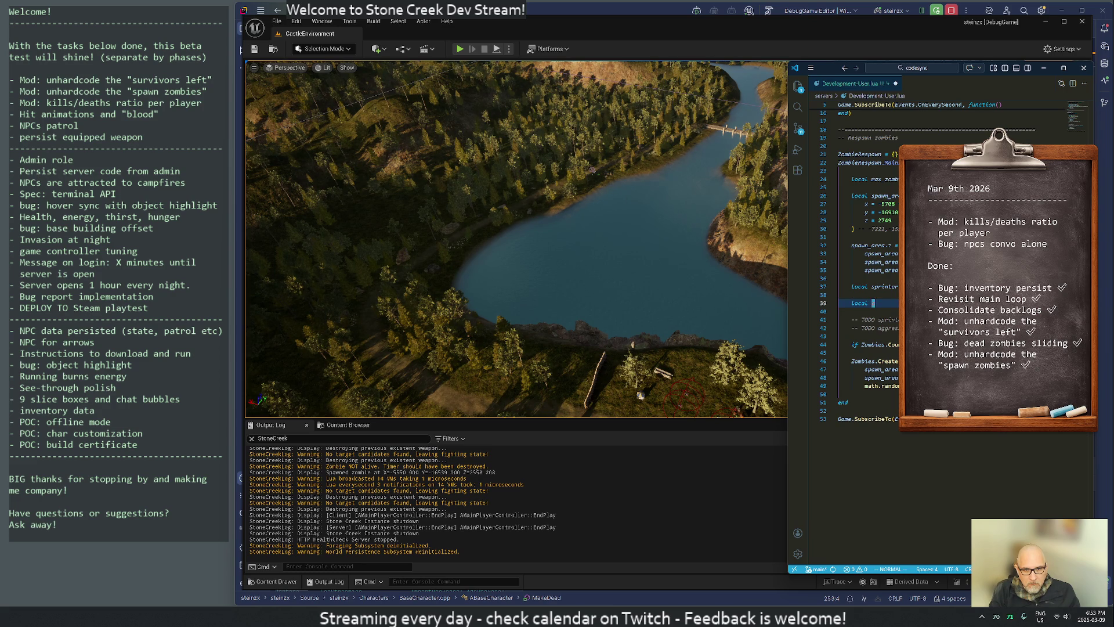
pyautogui.press('d')
pyautogui.press('d')
pyautogui.press('k')
pyautogui.press('d')
pyautogui.press('d')
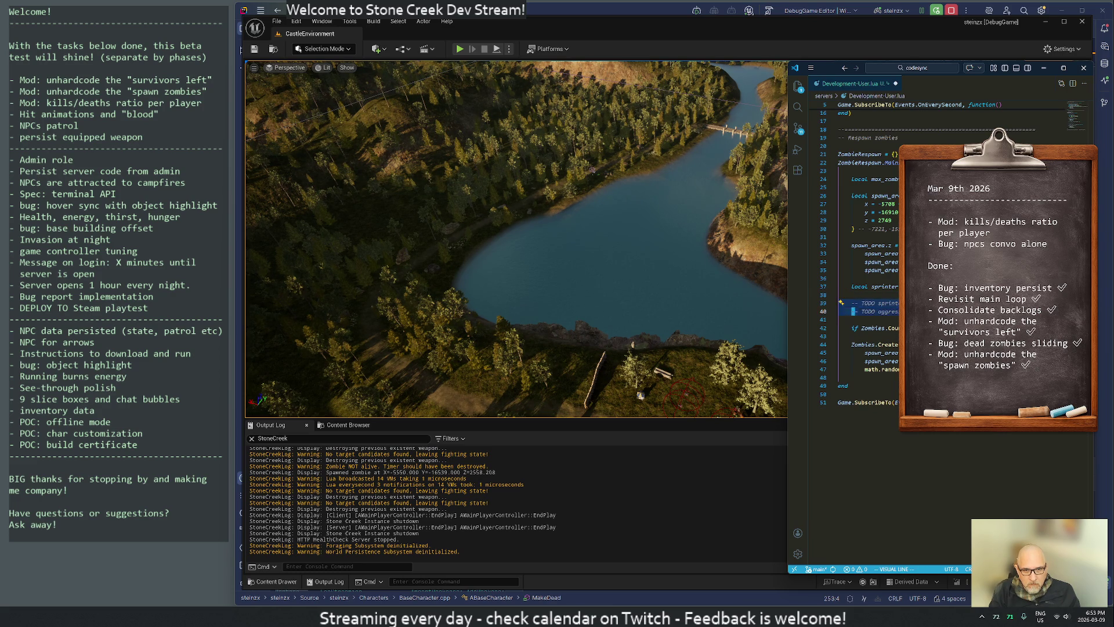
pyautogui.press('j')
pyautogui.press('d')
# Pass aggressive and sprinter to Zombies.Create and align the aggressive declaration above sprinter.
pyautogui.press('j')
pyautogui.press('j')
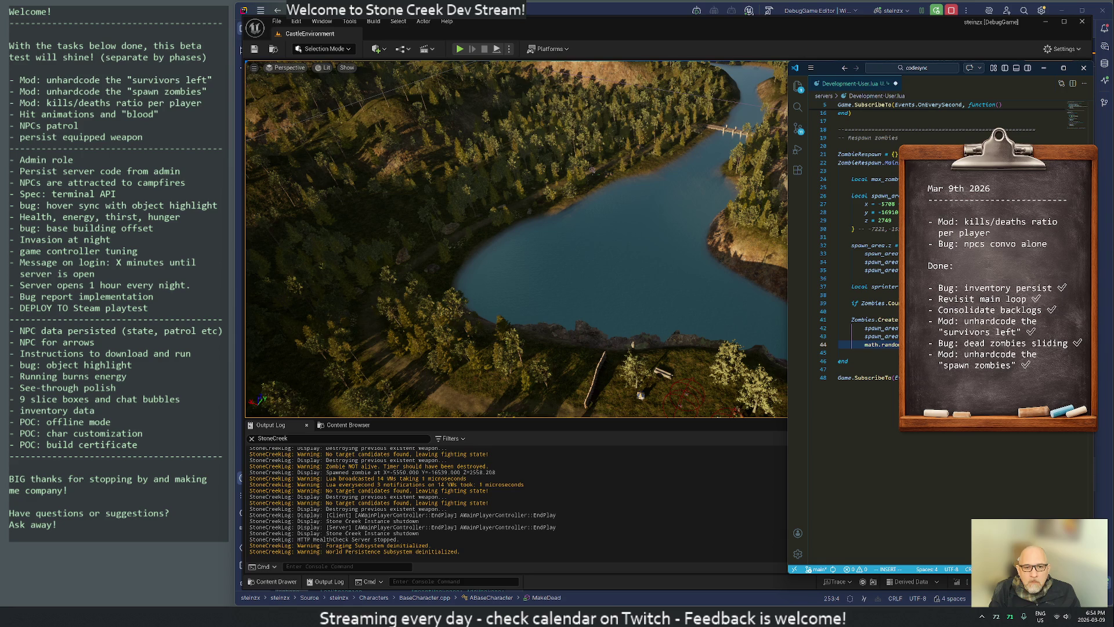
pyautogui.press('Return')
pyautogui.write('sprinter,')
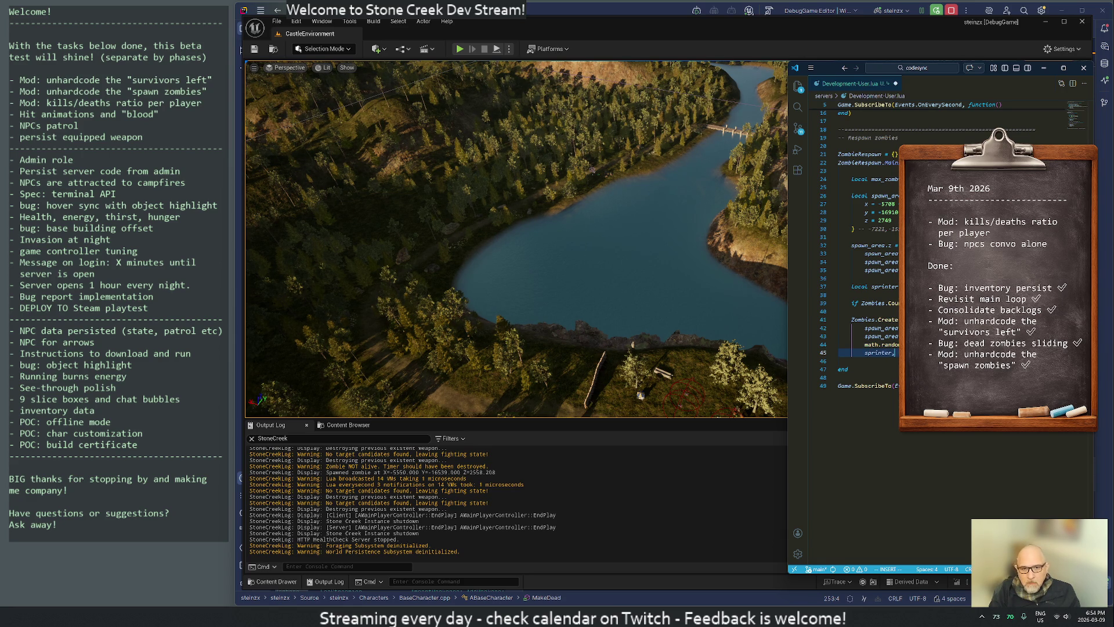
pyautogui.press('Return')
pyautogui.write('aggressive')
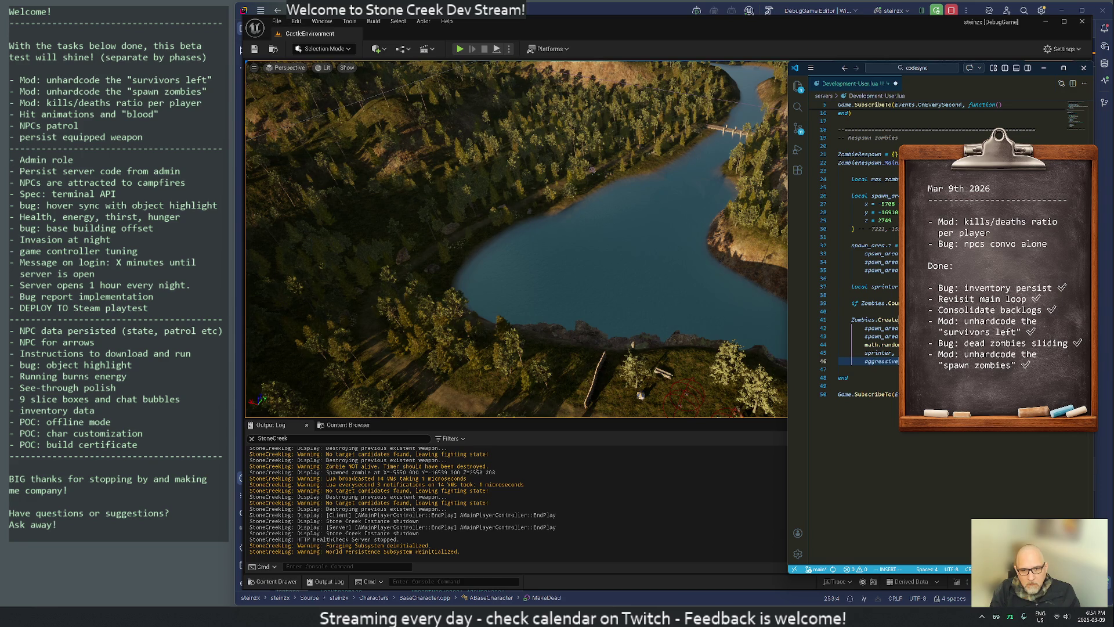
pyautogui.press('k')
pyautogui.press('d')
pyautogui.press('d')
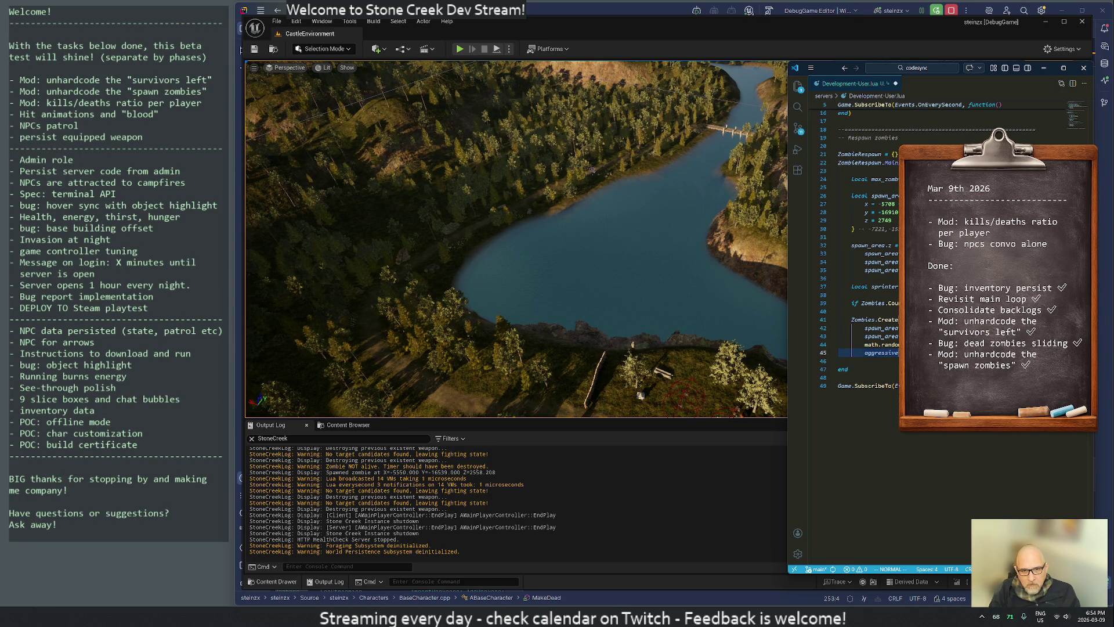
pyautogui.press('Return')
pyautogui.write('sprinter')
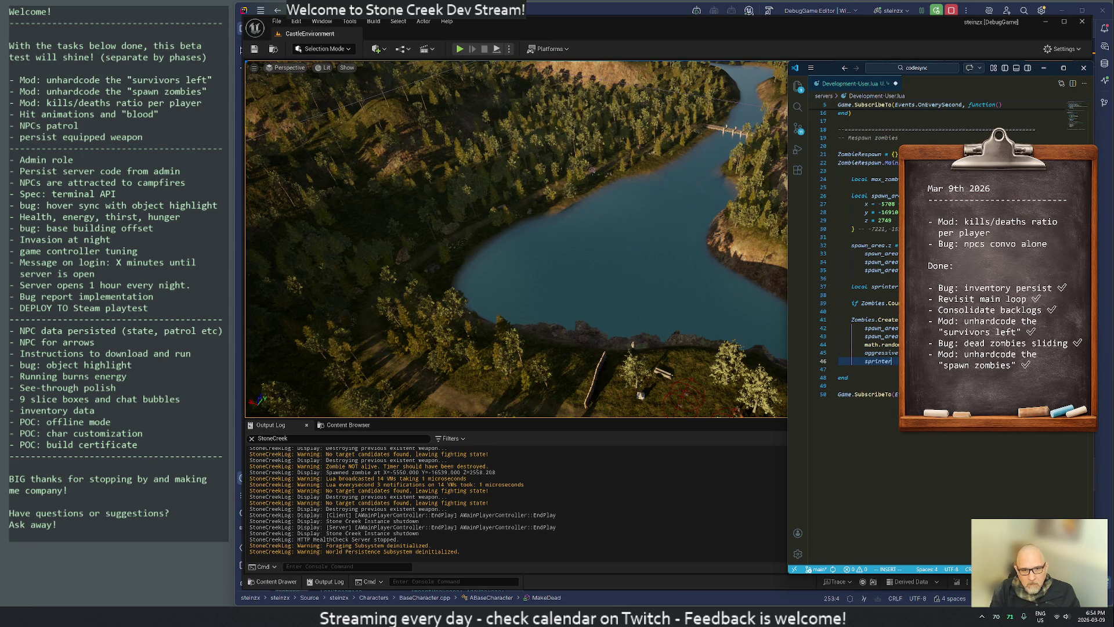
pyautogui.press('Escape')
pyautogui.press('k')
pyautogui.press('k')
pyautogui.press('k')
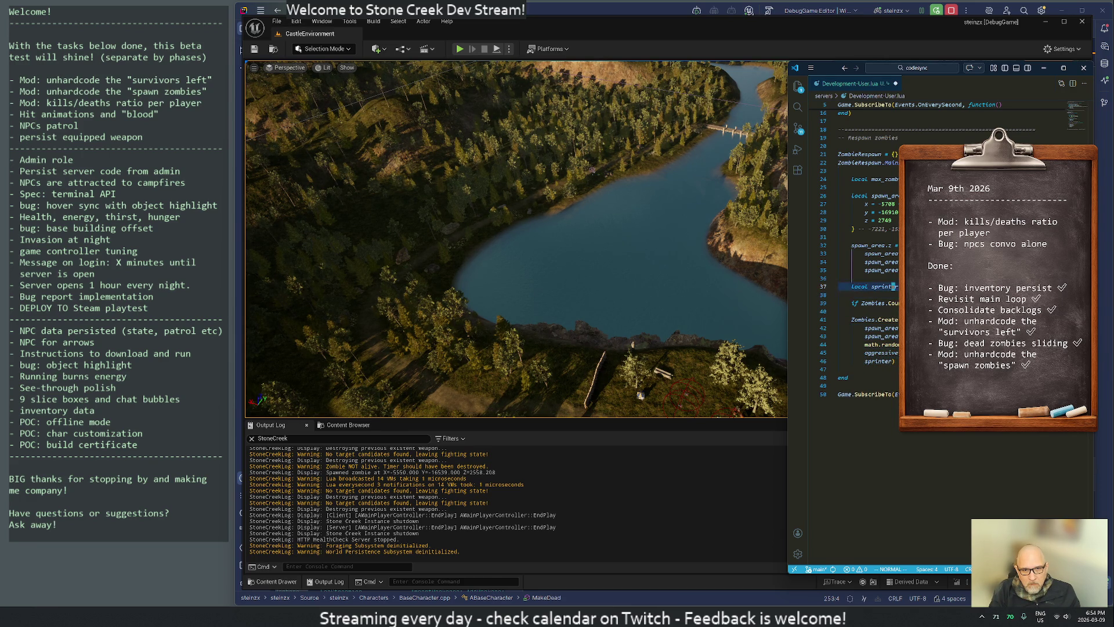
pyautogui.hotkey('shift', 'o')
pyautogui.write('local aggr')
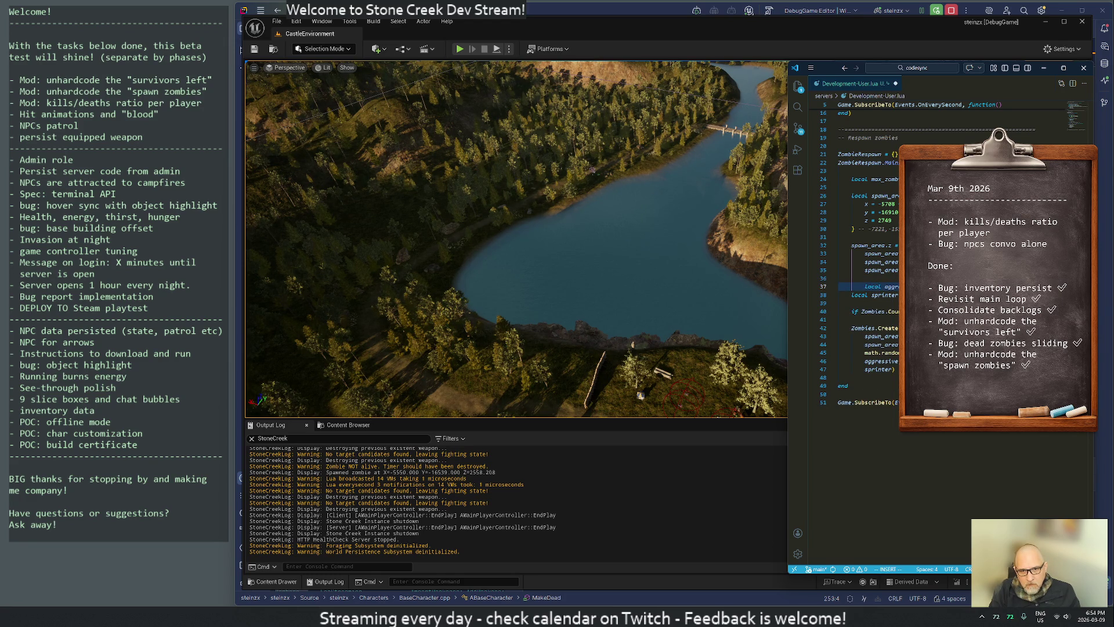
pyautogui.press('less')
pyautogui.press('less')
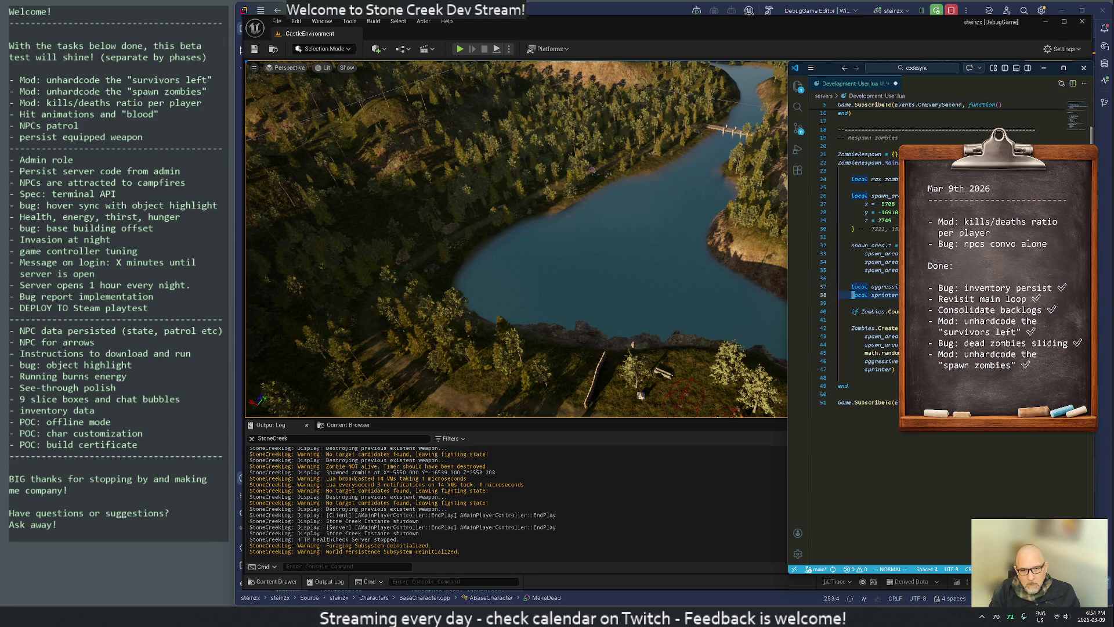
pyautogui.press('j')
pyautogui.press('j')
pyautogui.press('j')
pyautogui.press('j')
pyautogui.press('j')
pyautogui.press('j')
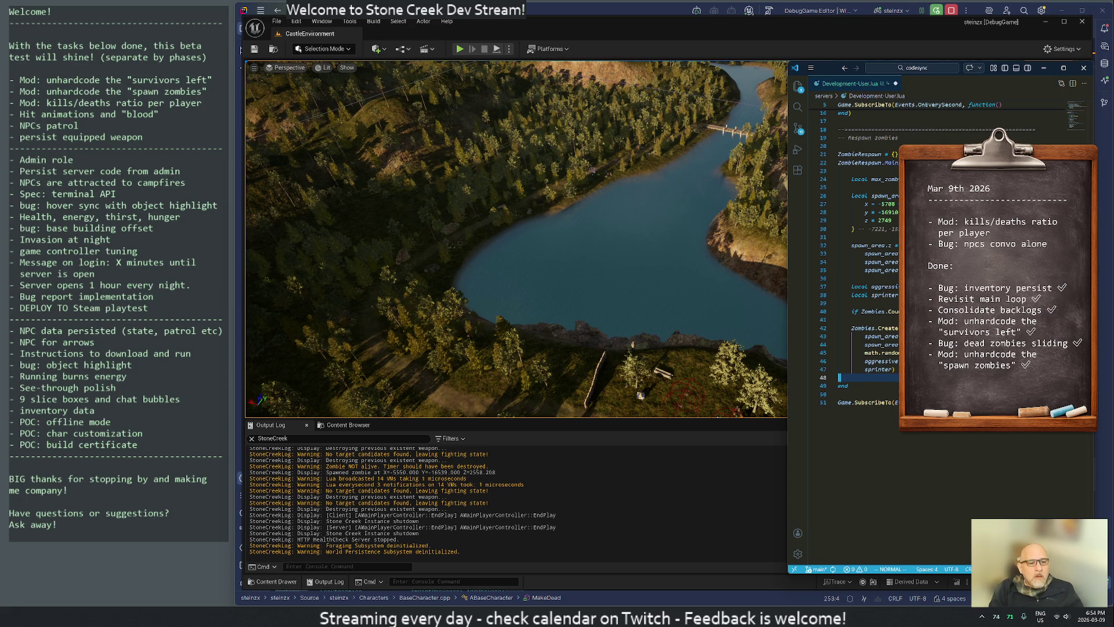
# Switch to Rider and open LuaZombies.cpp by searching for 'zombielua'.
pyautogui.hotkey('alt', 'Tab')
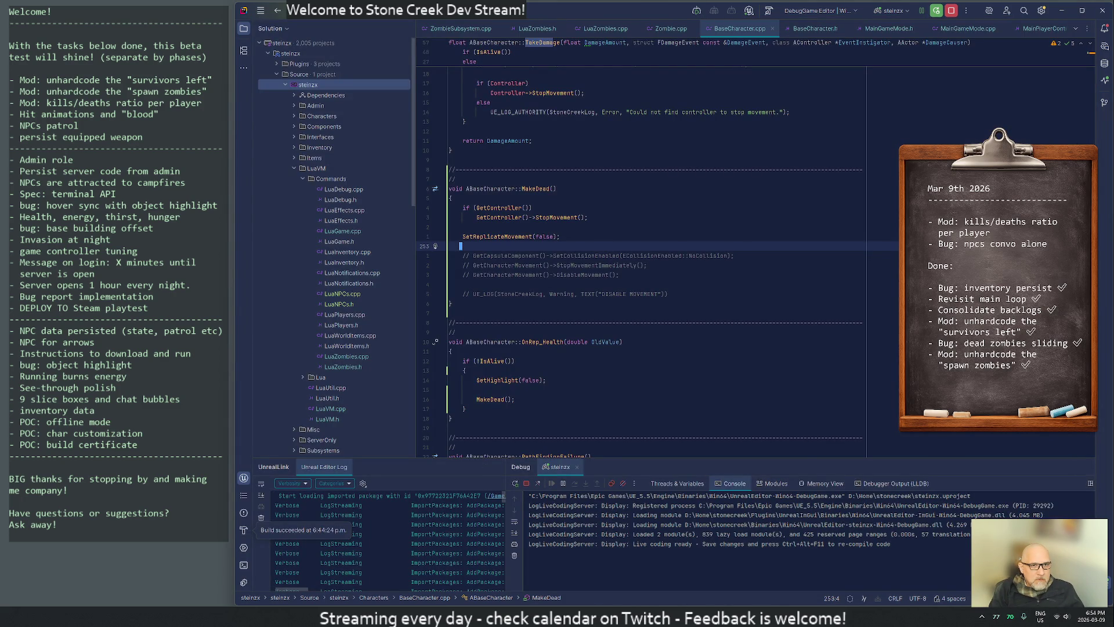
pyautogui.press('8')
pyautogui.press('k')
pyautogui.hotkey('ctrl', 't')
pyautogui.write('zombie')
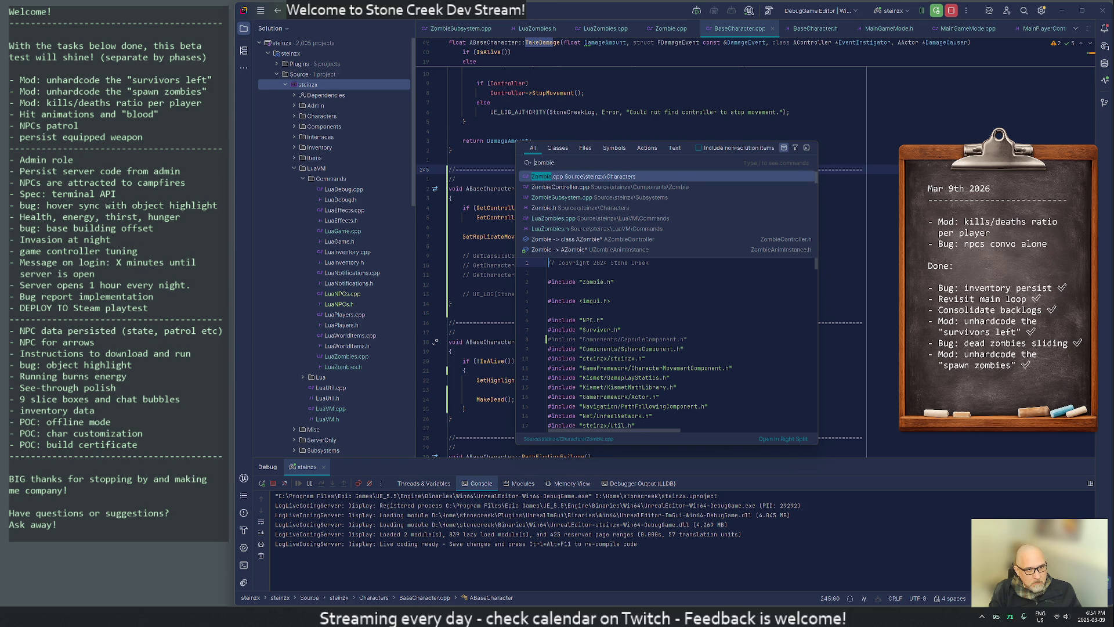
pyautogui.write('luan')
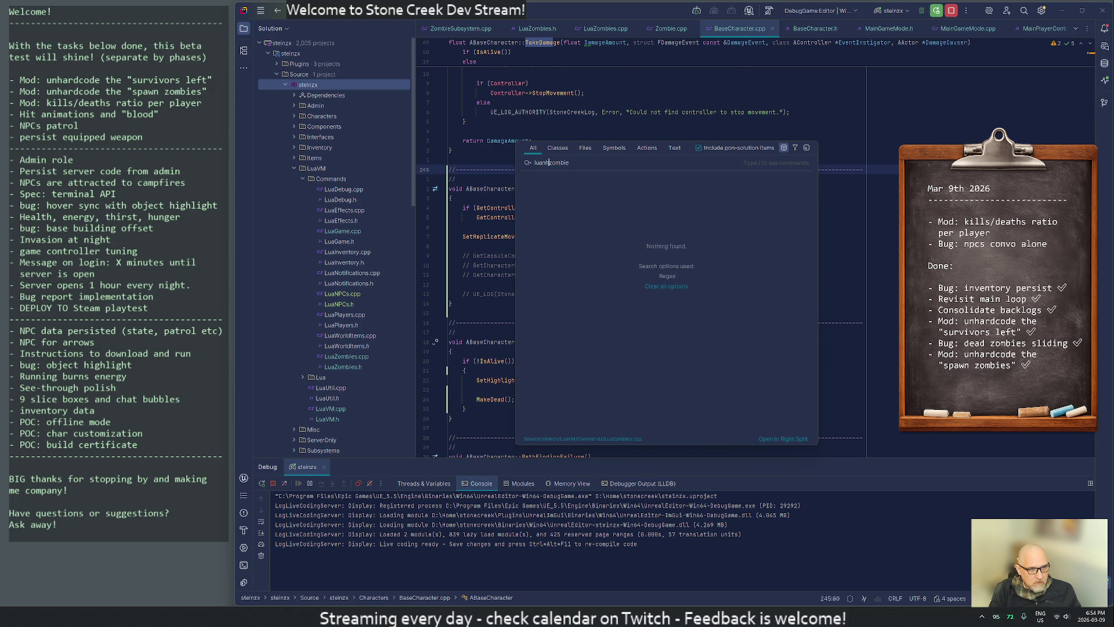
pyautogui.press('BackSpace')
pyautogui.press('Return')
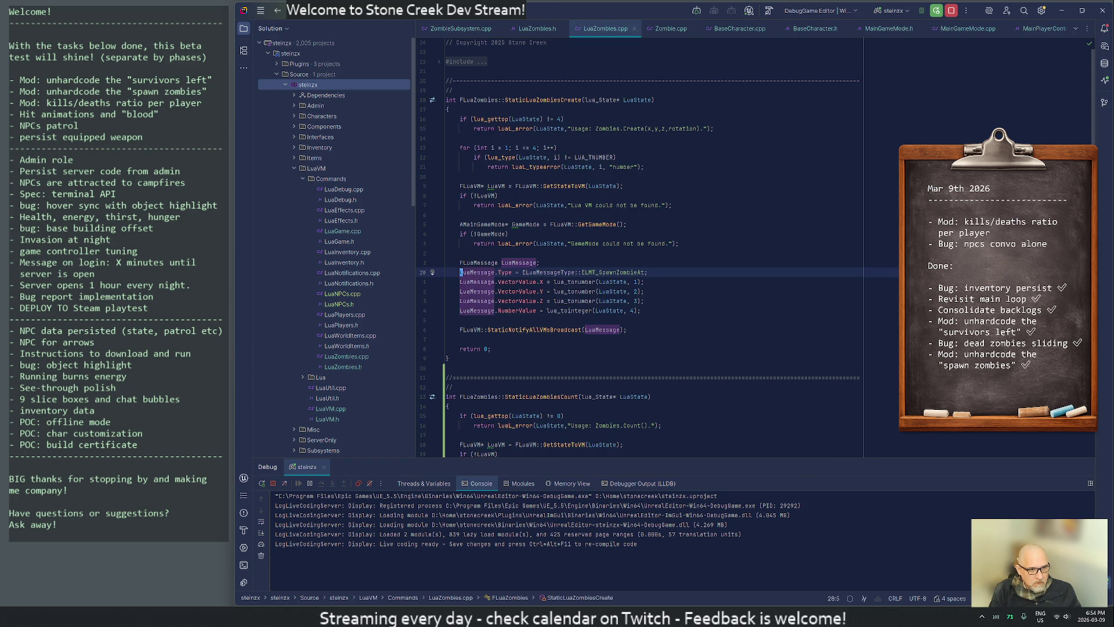
# Add aggressive and sprinter to the Zombies.Create usage message and raise the expected argument count from 4 to 6.
pyautogui.press('Up')
pyautogui.press('Up')
pyautogui.press('Up')
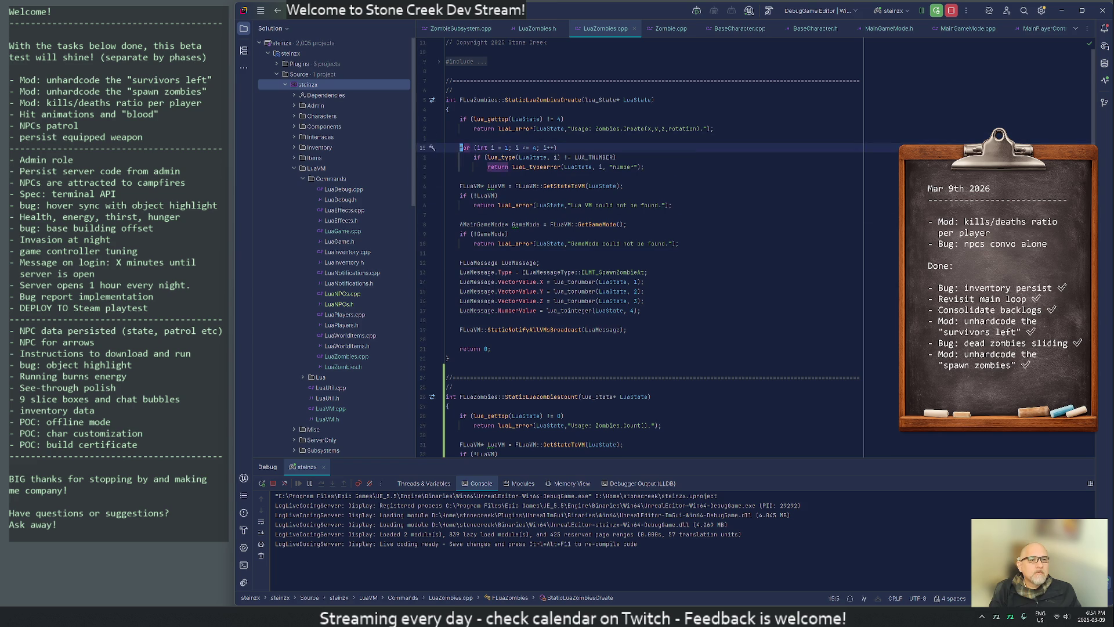
pyautogui.hotkey('ctrl', 'Right')
pyautogui.hotkey('ctrl', 'Right')
pyautogui.hotkey('ctrl', 'Right')
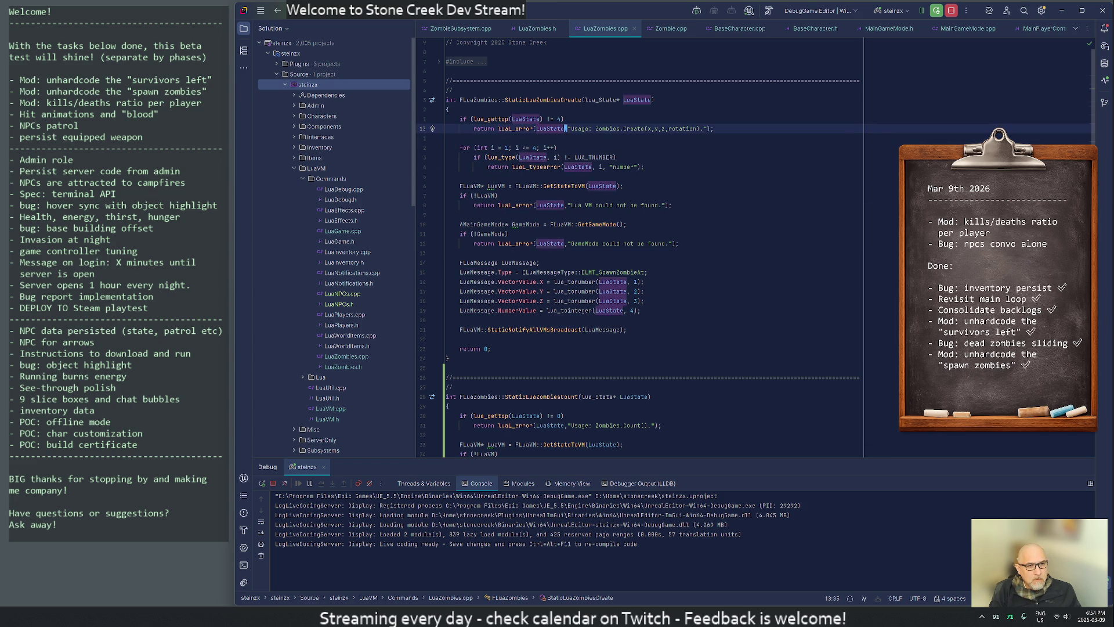
pyautogui.hotkey('ctrl', 'Right')
pyautogui.hotkey('ctrl', 'Right')
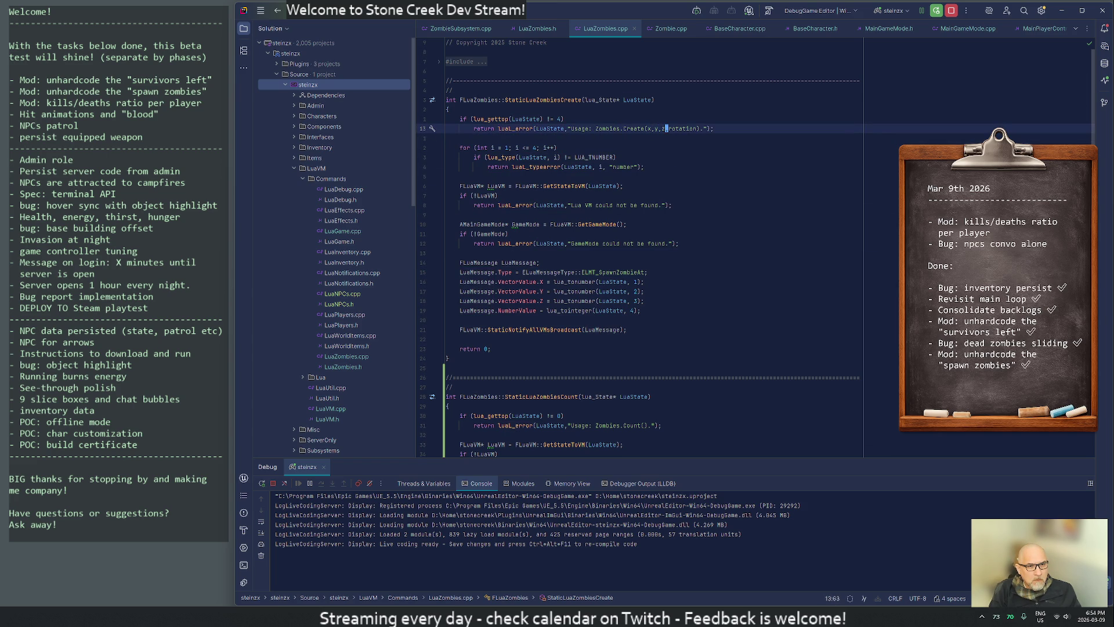
pyautogui.write(',ag')
pyautogui.write('gressive, ')
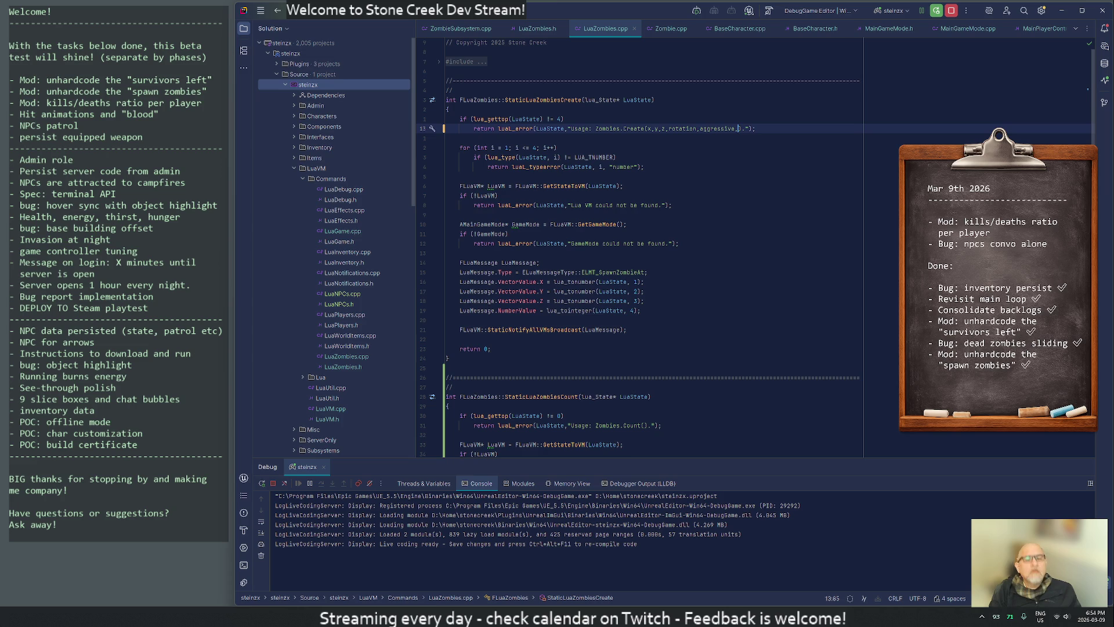
pyautogui.write('sprinter')
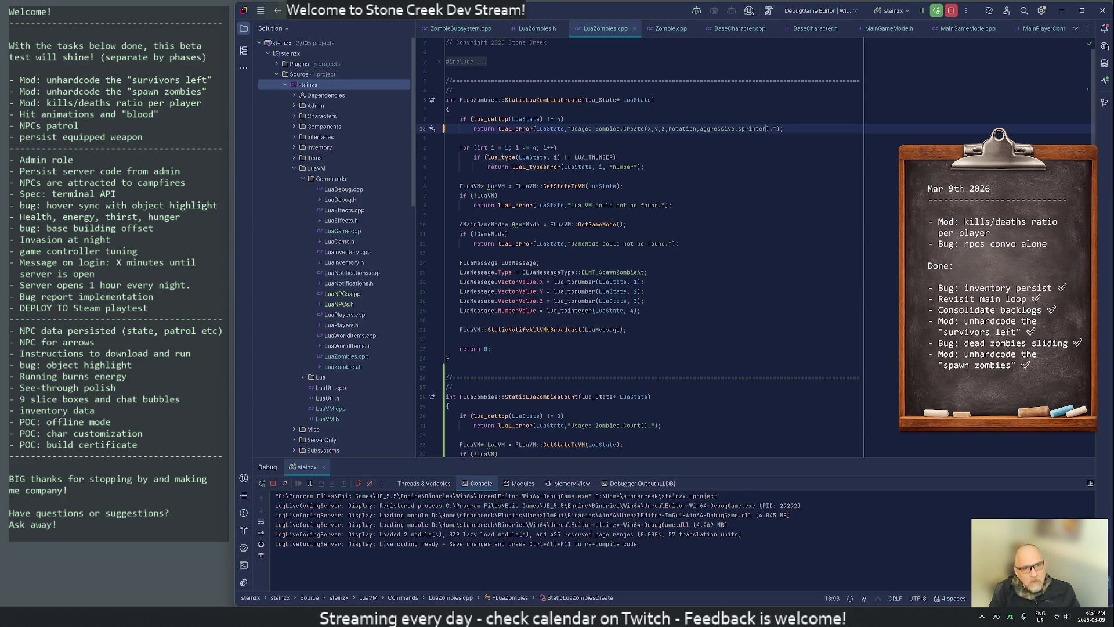
pyautogui.press('Up')
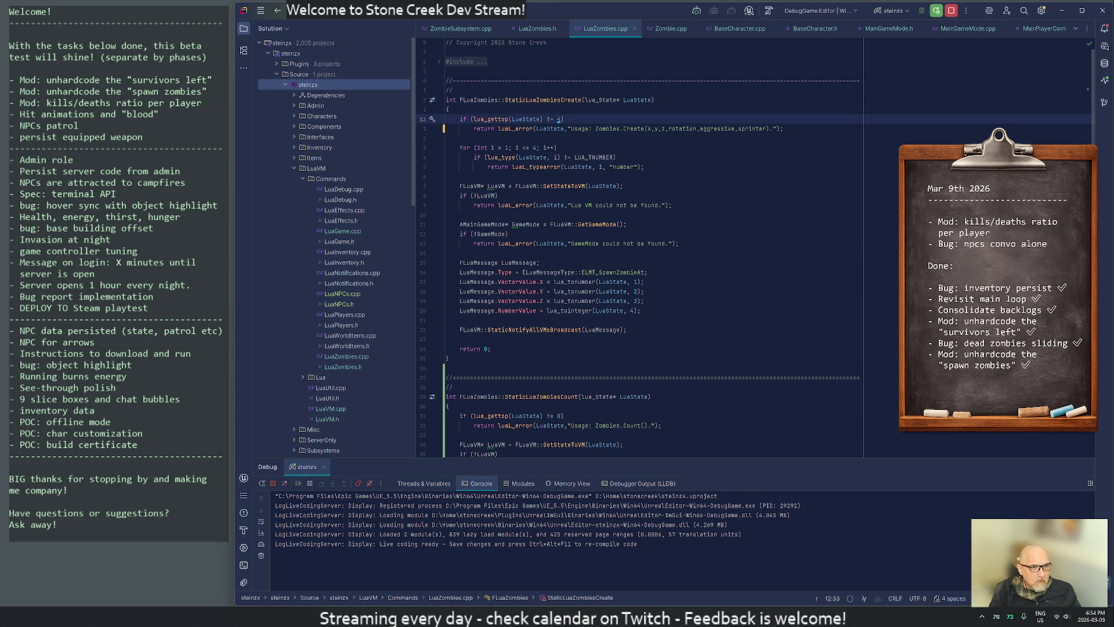
pyautogui.press('Delete')
pyautogui.write('6')
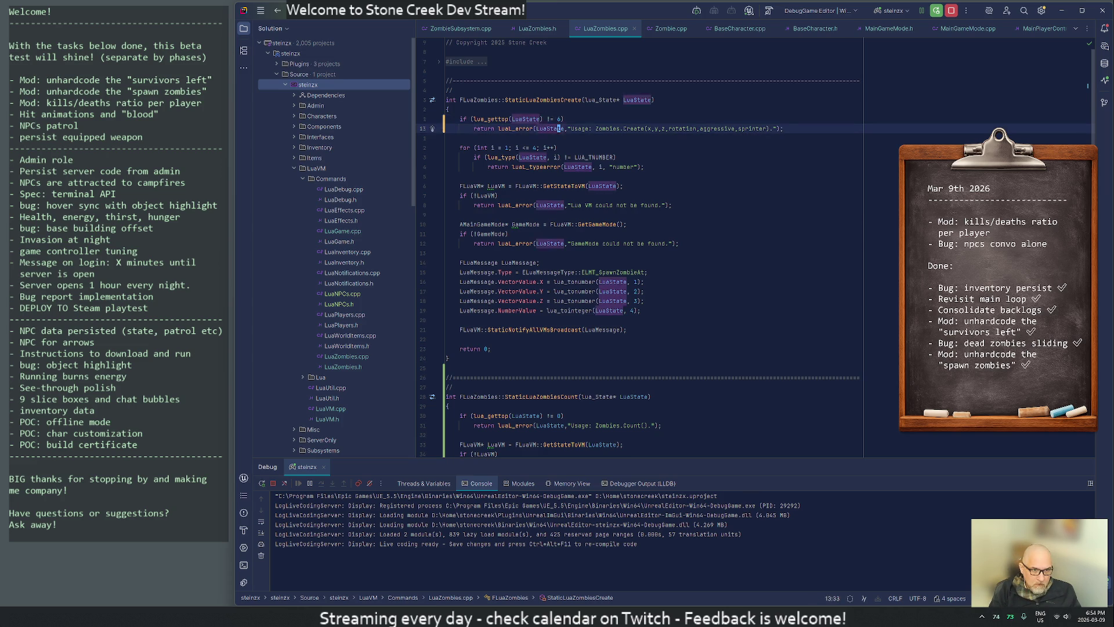
# Add blank lines below the number type checks with a placeholder line 'sdffds'.
pyautogui.click(555, 147)
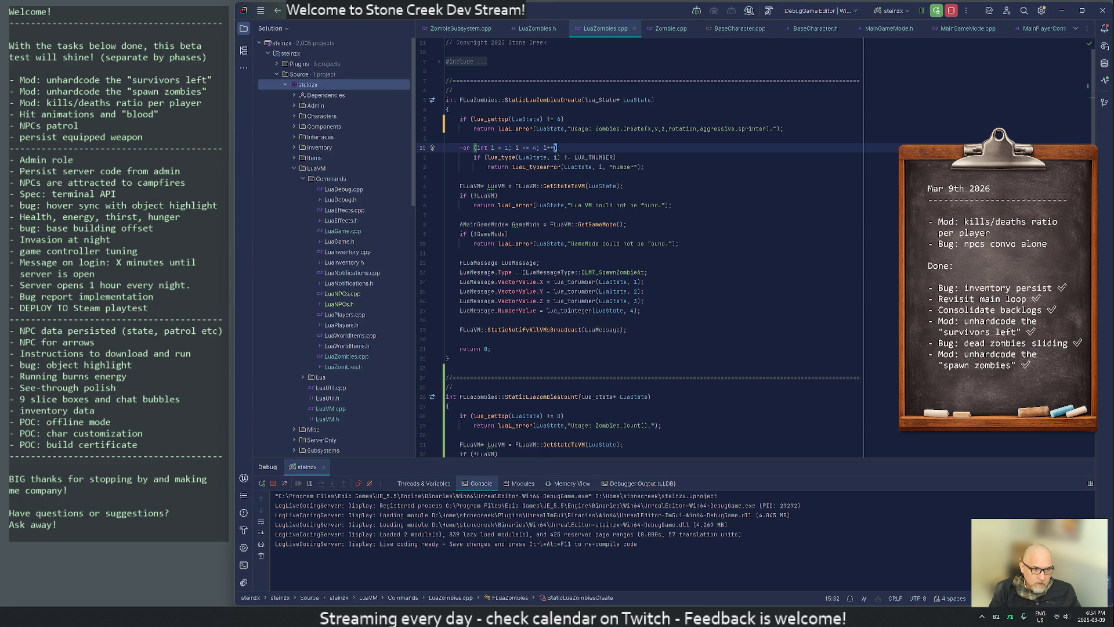
pyautogui.press('Down')
pyautogui.press('Down')
pyautogui.press('Down')
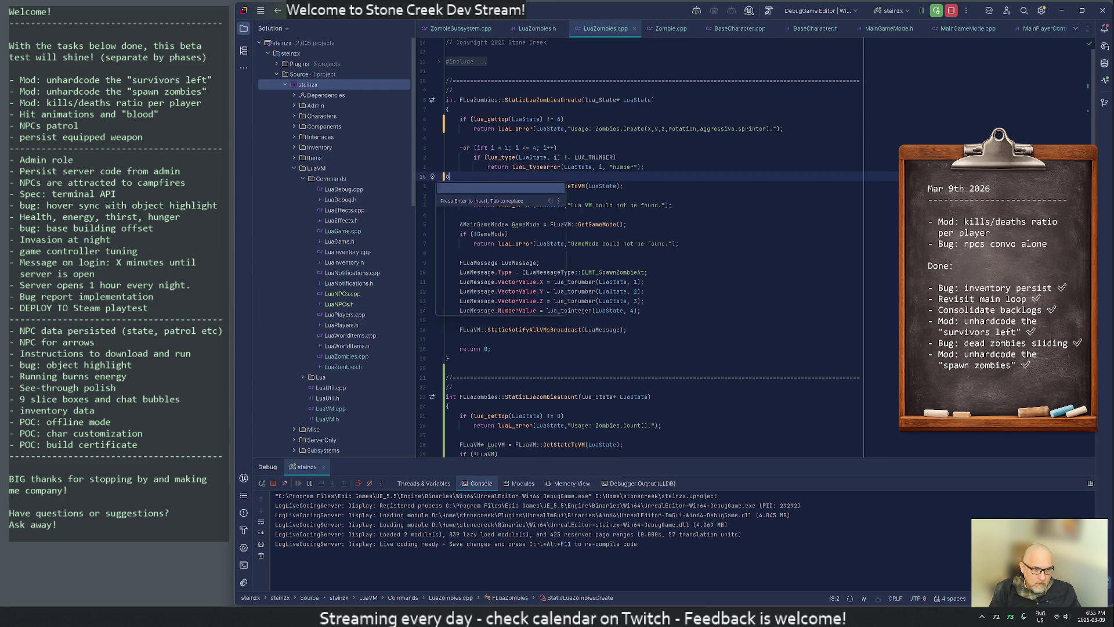
pyautogui.press('Return')
pyautogui.press('Up')
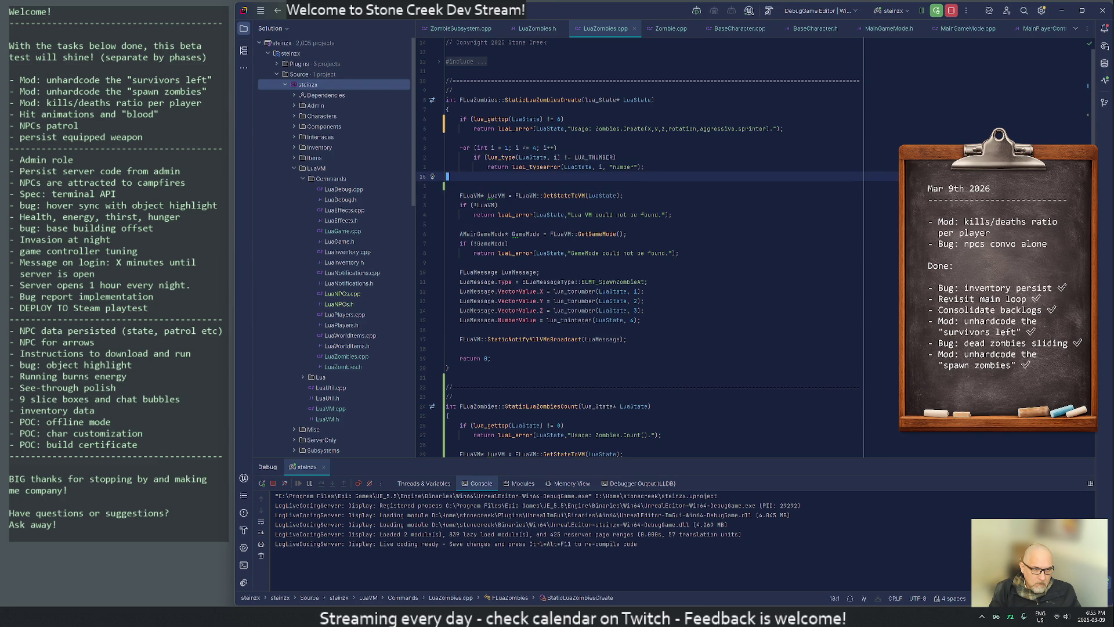
pyautogui.press('Return')
pyautogui.press('Up')
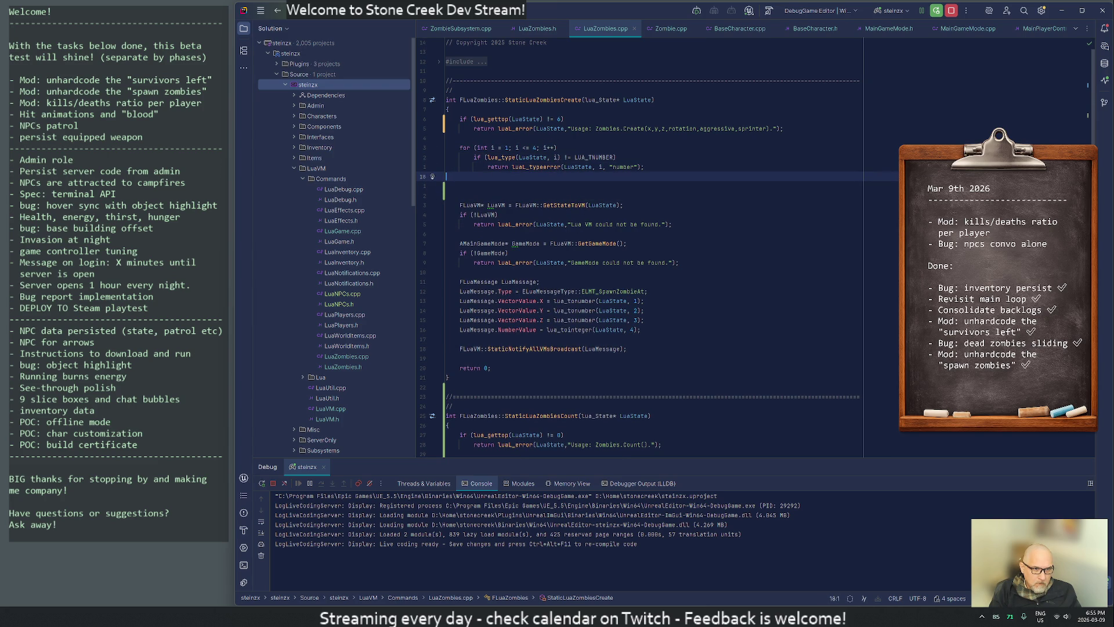
pyautogui.press('Return')
pyautogui.write('sdffds')
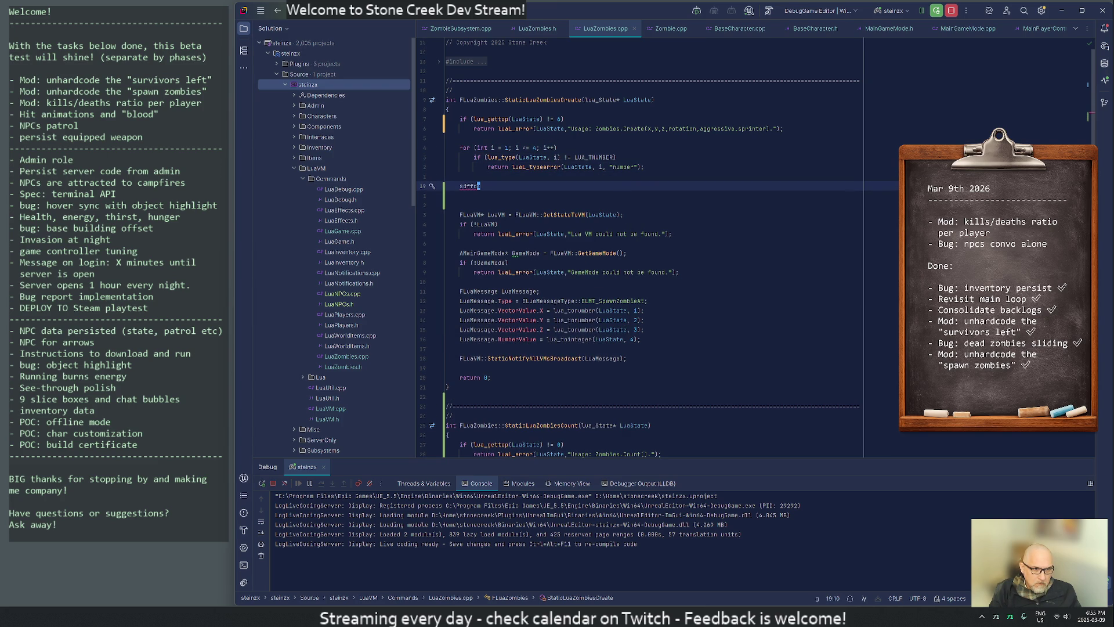
# Open LuaPlayers.cpp through a project-wide search for 'players'.
pyautogui.scroll(-10, 638, 243)
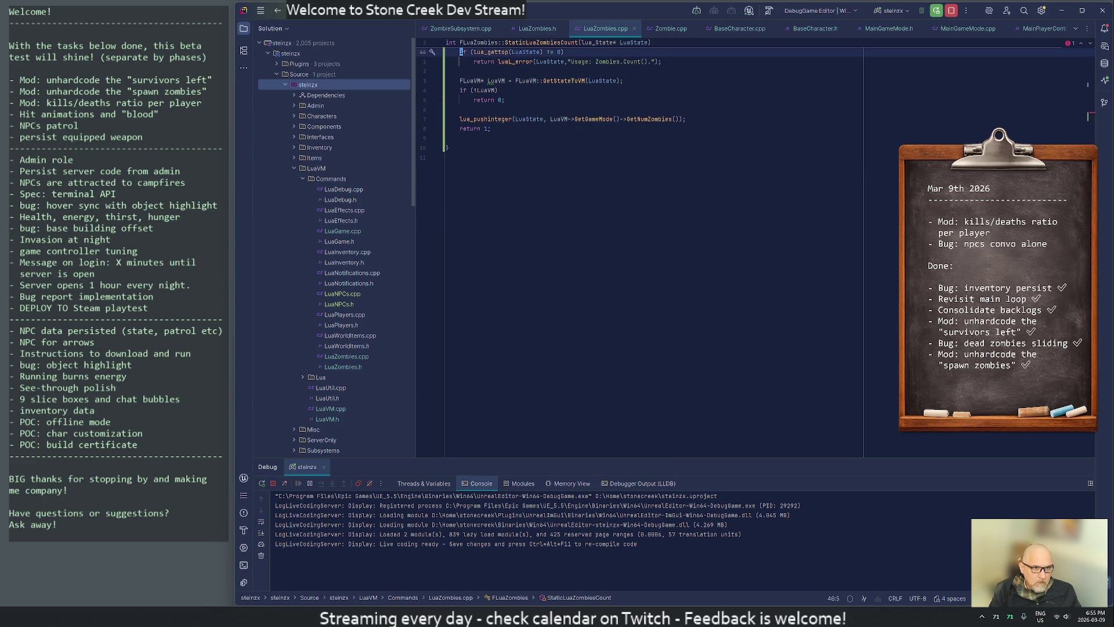
pyautogui.click(446, 51)
pyautogui.press('Up')
pyautogui.press('Up')
pyautogui.press('Up')
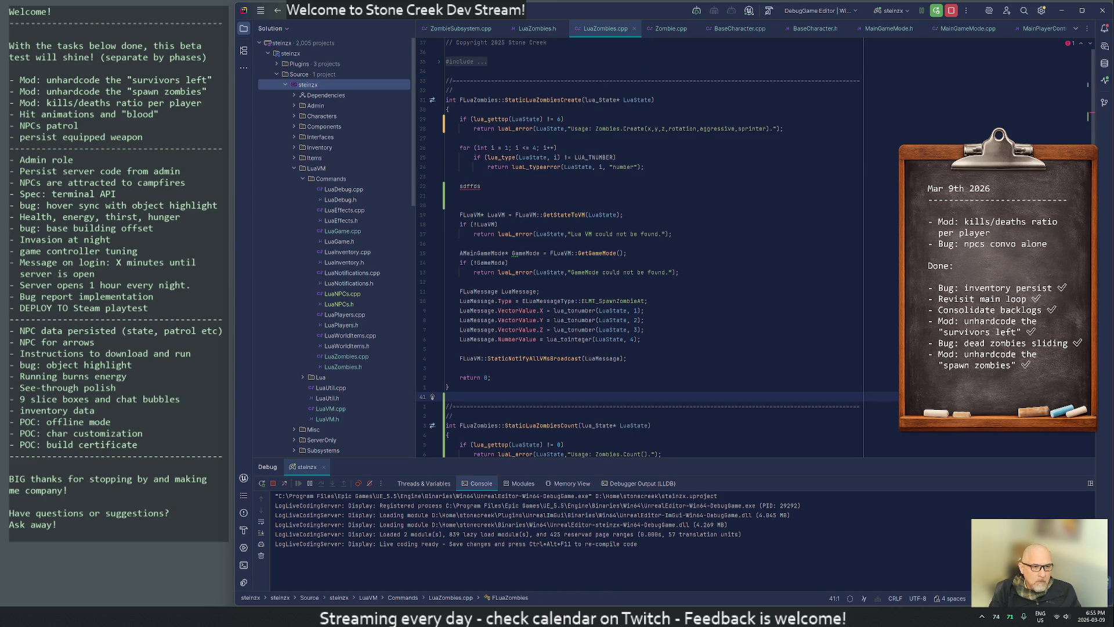
pyautogui.hotkey('ctrl', 't')
pyautogui.write('players')
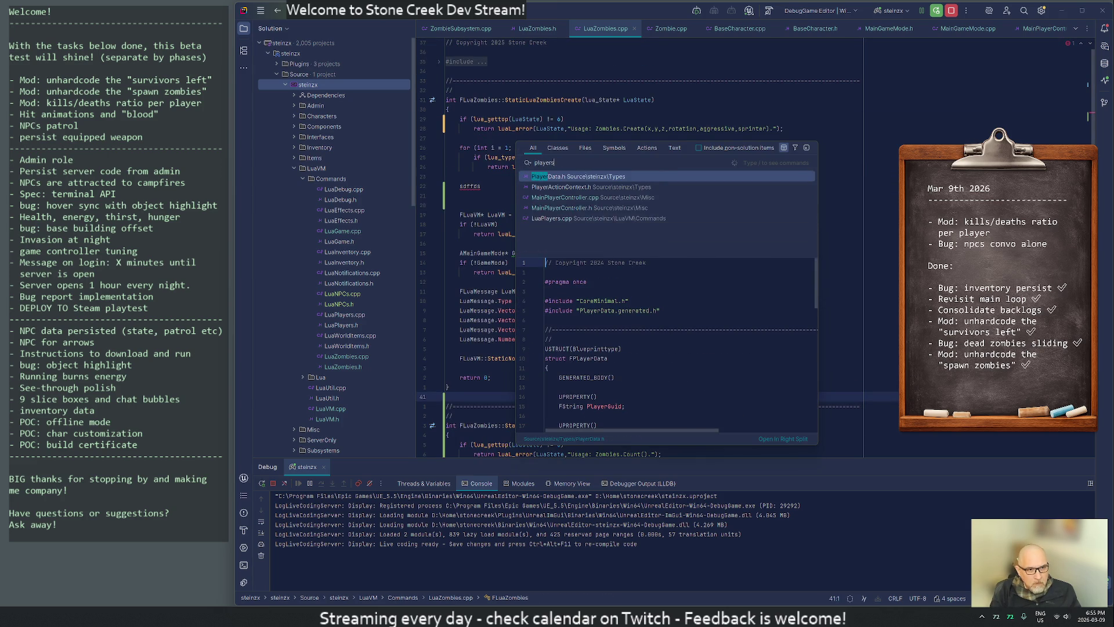
pyautogui.press('Return')
# Find the LUA_TBOOLEAN check in Players.BuildingMode and yank its two boolean type-check lines.
pyautogui.press('Down')
pyautogui.press('Down')
pyautogui.press('Down')
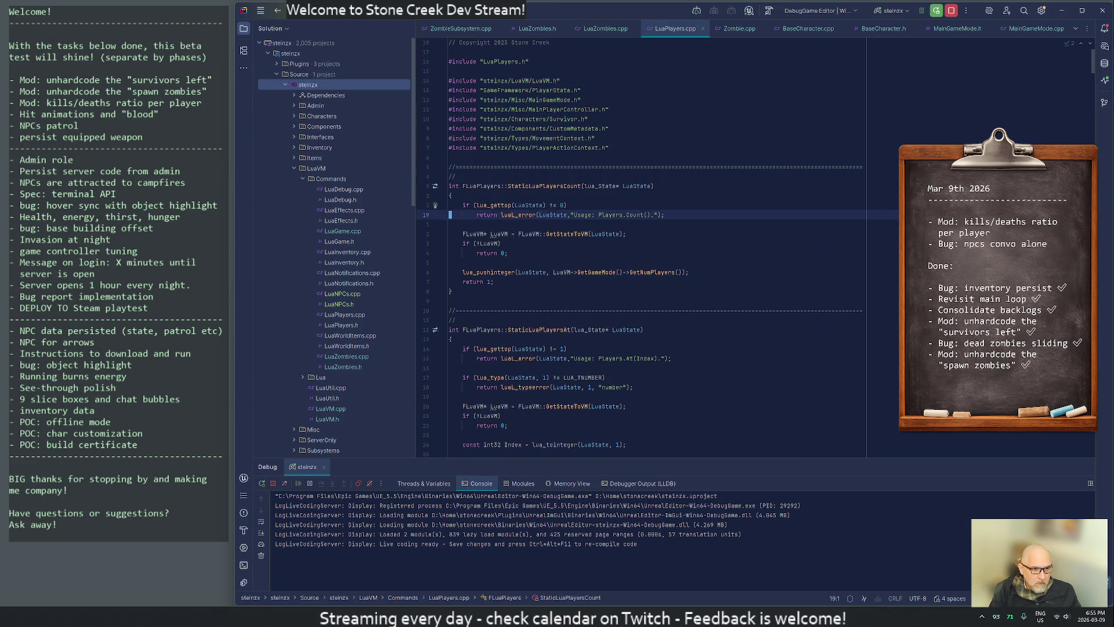
pyautogui.write('/t_')
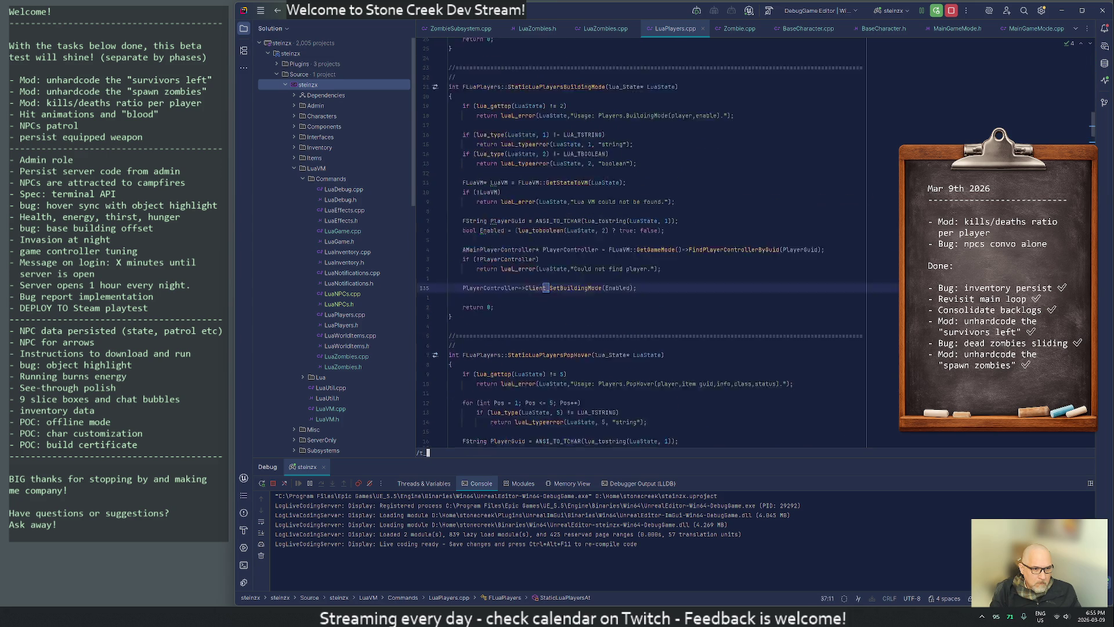
pyautogui.write('boo')
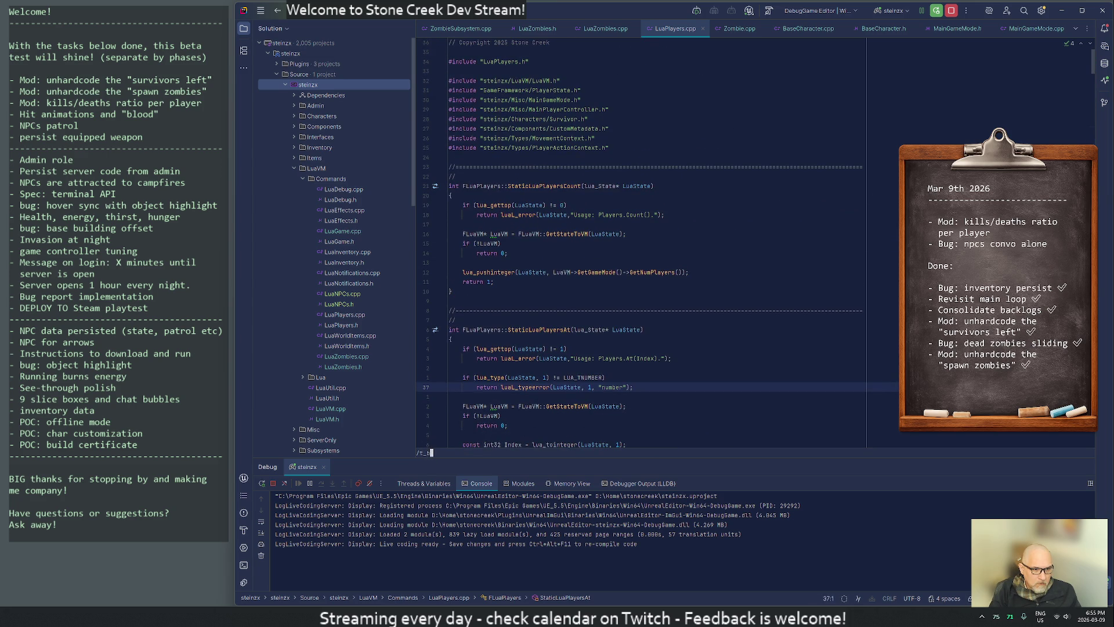
pyautogui.press('BackSpace')
pyautogui.press('BackSpace')
pyautogui.write('bo')
pyautogui.press('Return')
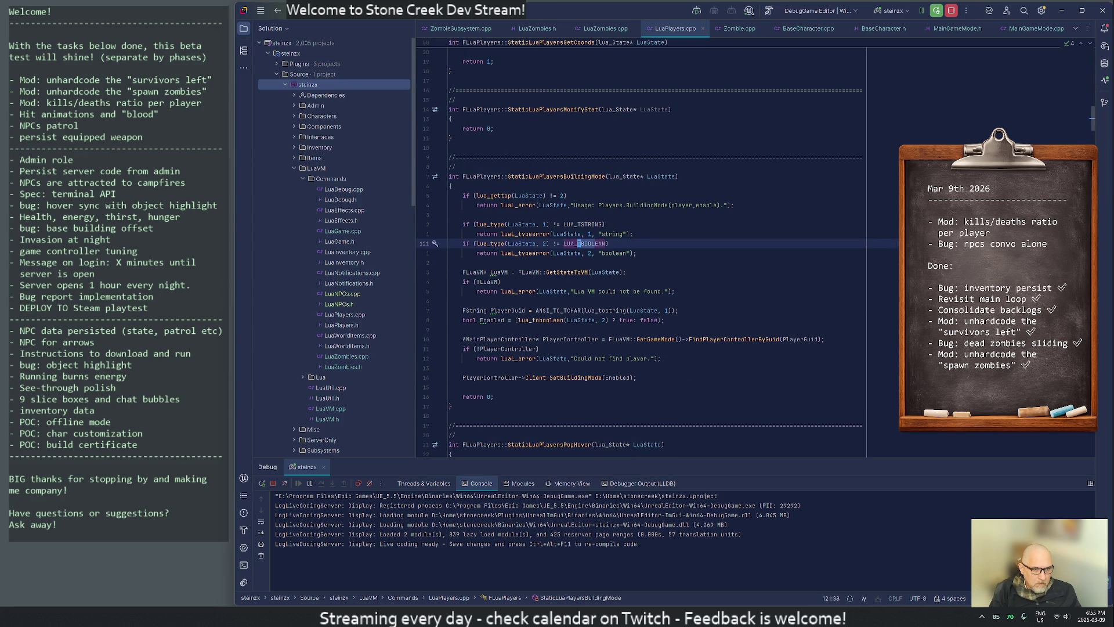
pyautogui.press('k')
pyautogui.press('k')
pyautogui.hotkey('shift', 'v')
pyautogui.press('j')
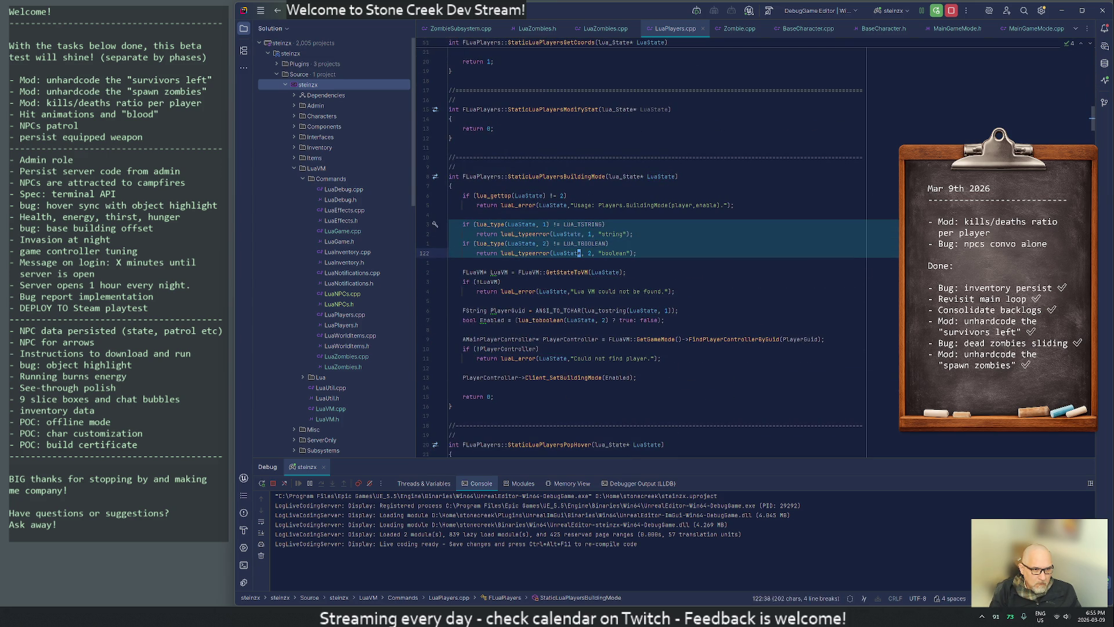
pyautogui.press('Escape')
pyautogui.press('j')
pyautogui.hotkey('shift', 'v')
# Close LuaPlayers.cpp and LuaZombies.cpp with :q, leaving LuaZombies.h open.
pyautogui.press('Escape')
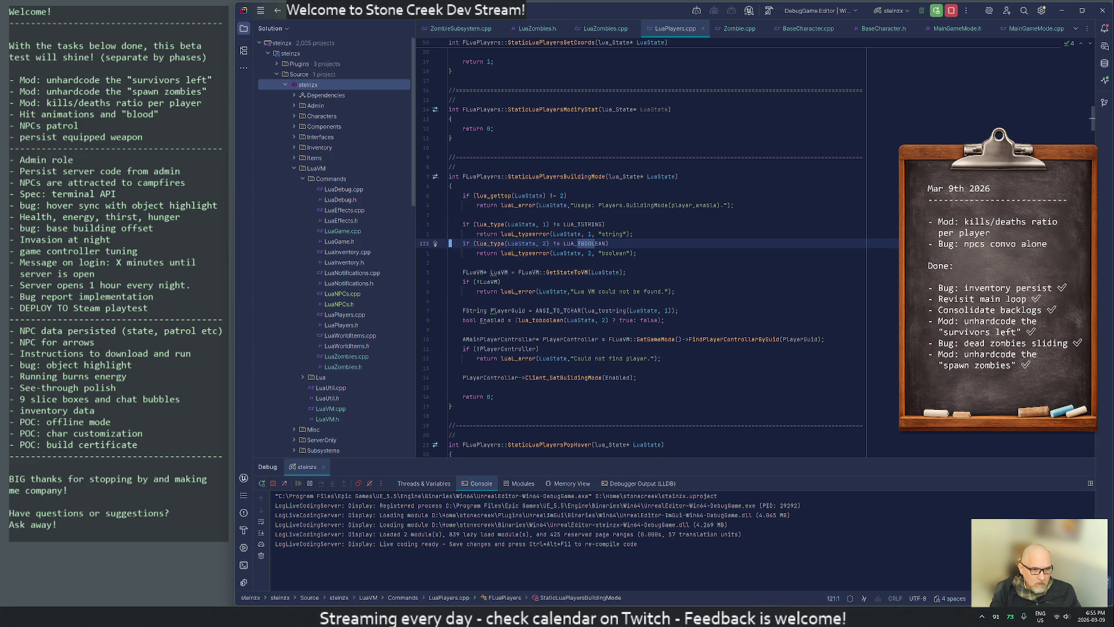
pyautogui.write(':q')
pyautogui.press('Return')
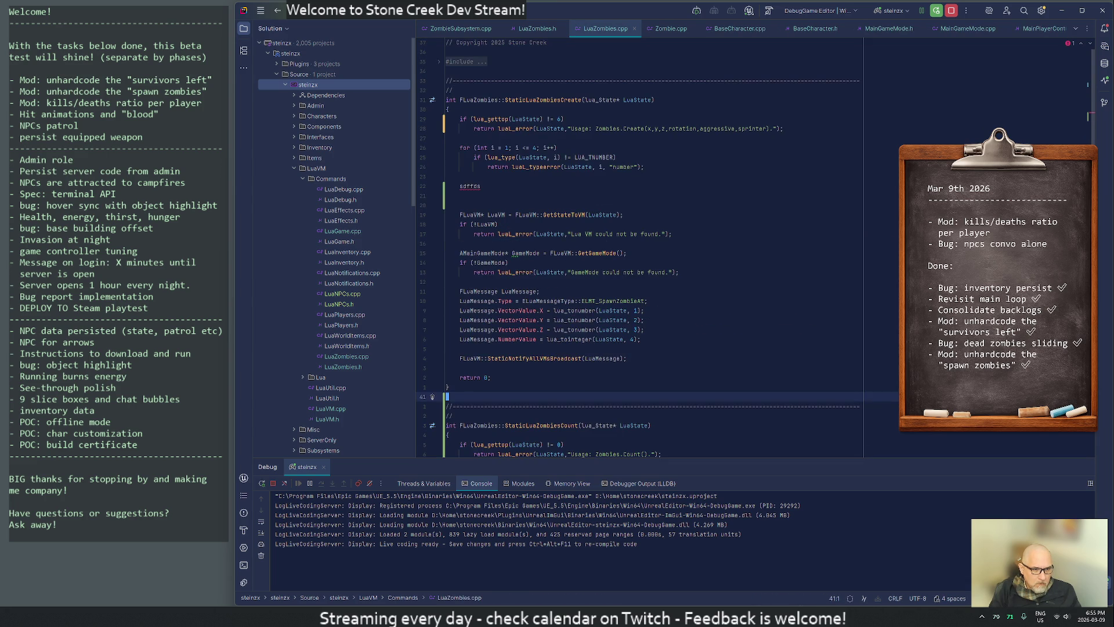
pyautogui.write(':q')
pyautogui.press('Return')
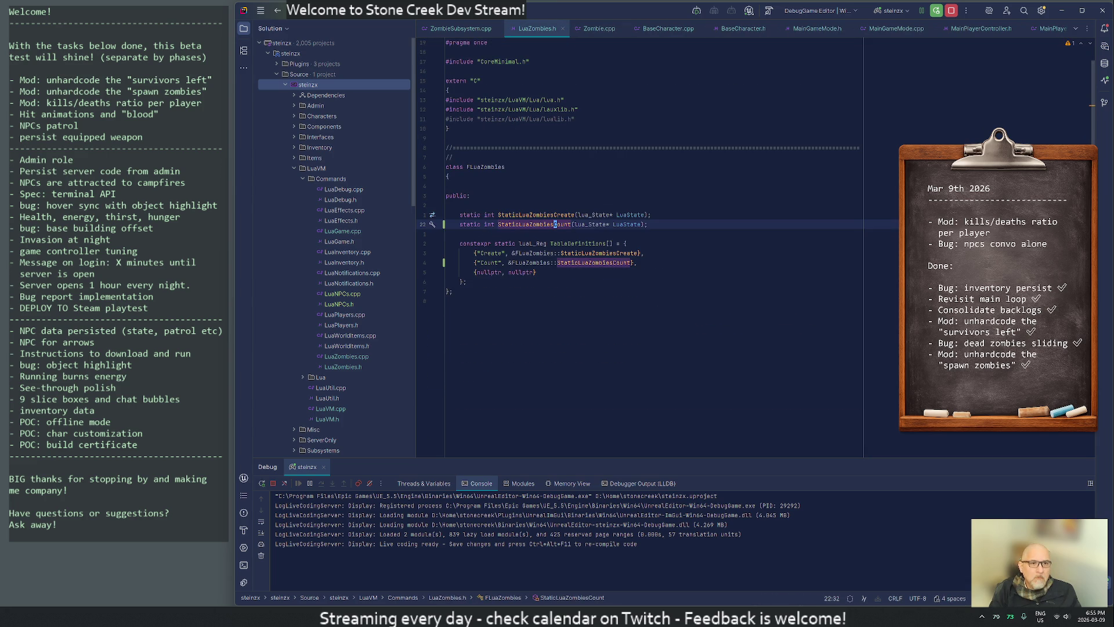
# Paste the boolean argument check above the placeholder in the StaticLuaZombiesCreate definition.
pyautogui.press('k')
pyautogui.press('g')
pyautogui.press('d')
pyautogui.press('j')
pyautogui.press('j')
pyautogui.press('j')
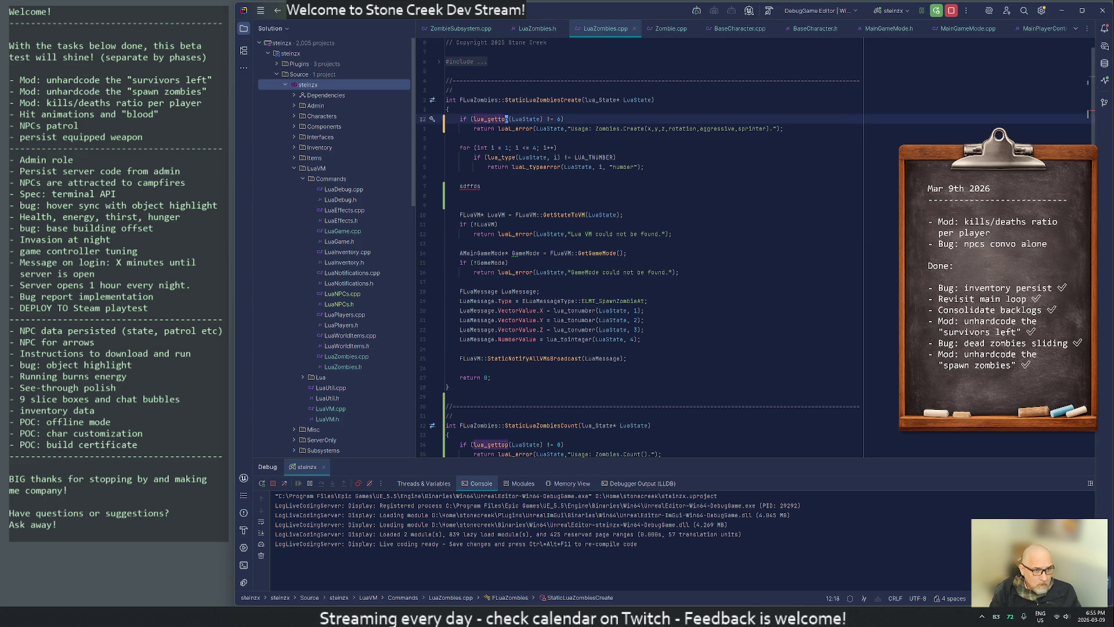
pyautogui.hotkey('shift', 'p')
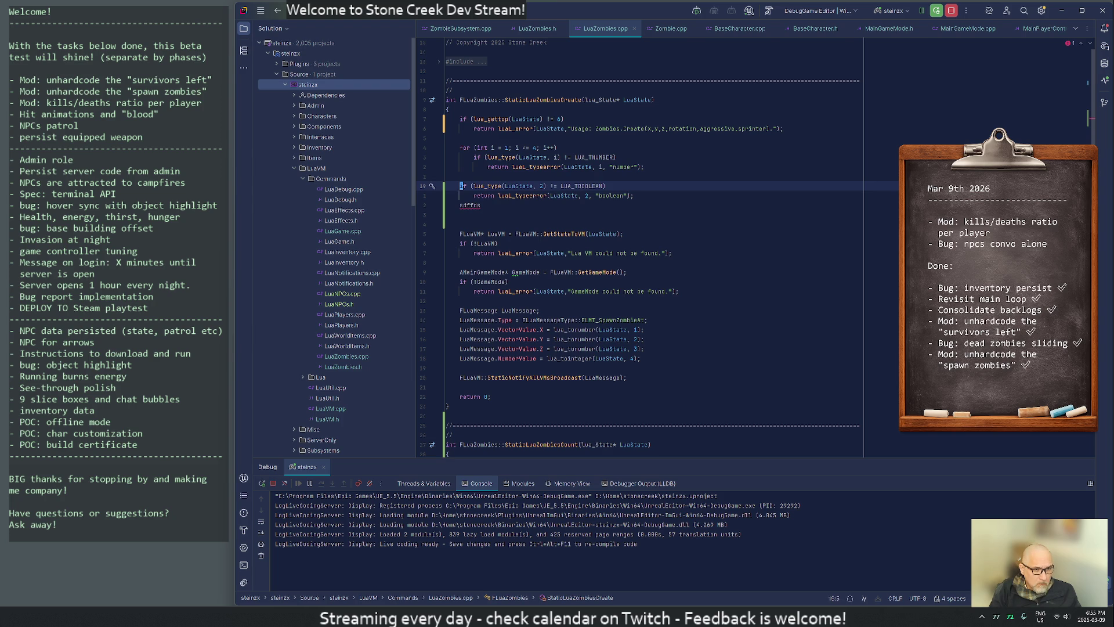
pyautogui.press('w')
pyautogui.press('w')
pyautogui.press('w')
# Duplicate the number-check for-loop below it, followed by a blank line.
pyautogui.press('k')
pyautogui.press('k')
pyautogui.press('k')
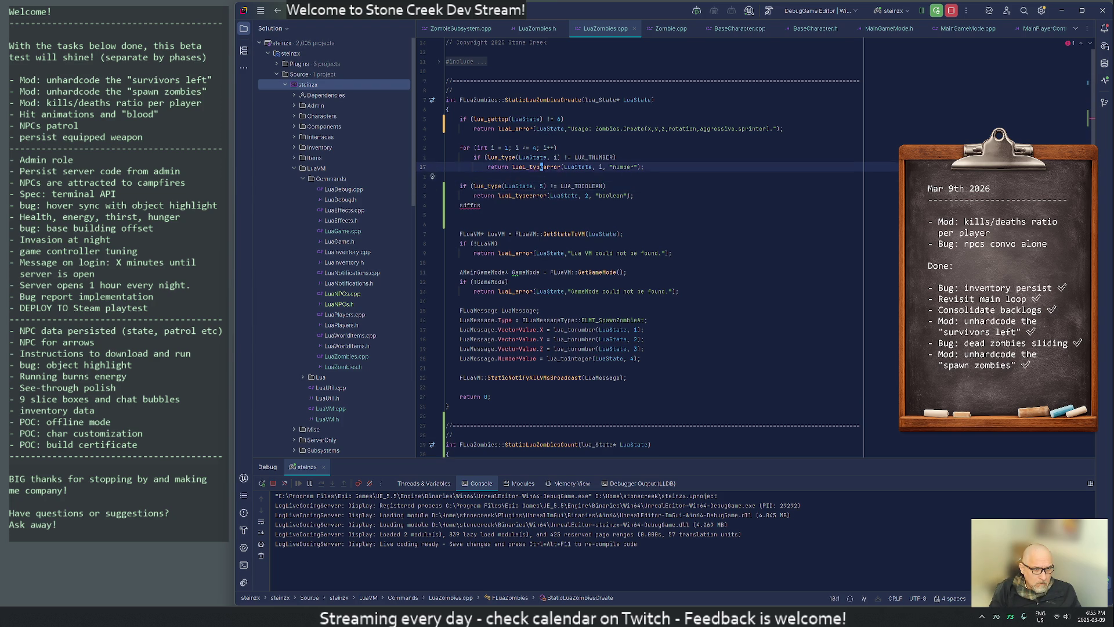
pyautogui.press('j')
pyautogui.press('j')
pyautogui.press('j')
pyautogui.press('k')
pyautogui.press('k')
pyautogui.press('k')
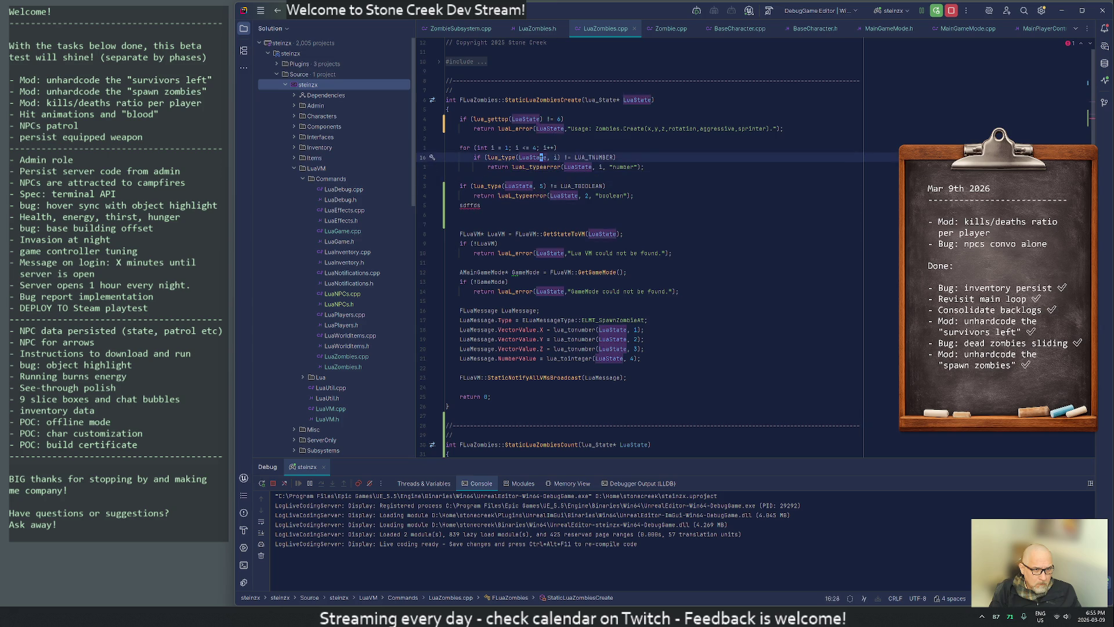
pyautogui.press('y')
pyautogui.press('2')
pyautogui.press('j')
pyautogui.press('j')
pyautogui.press('j')
pyautogui.press('j')
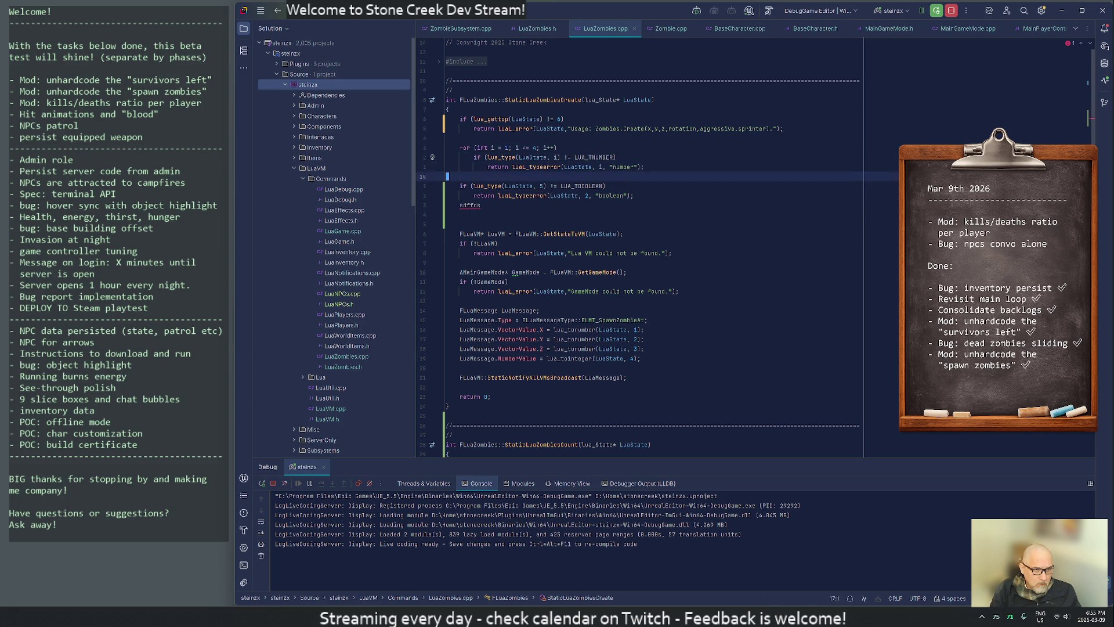
pyautogui.press('p')
pyautogui.press('j')
pyautogui.press('j')
pyautogui.press('o')
pyautogui.press('Return')
pyautogui.press('Escape')
# Change the copied loop's range to i = 5; i <= 6.
pyautogui.press('k')
pyautogui.press('k')
pyautogui.press('k')
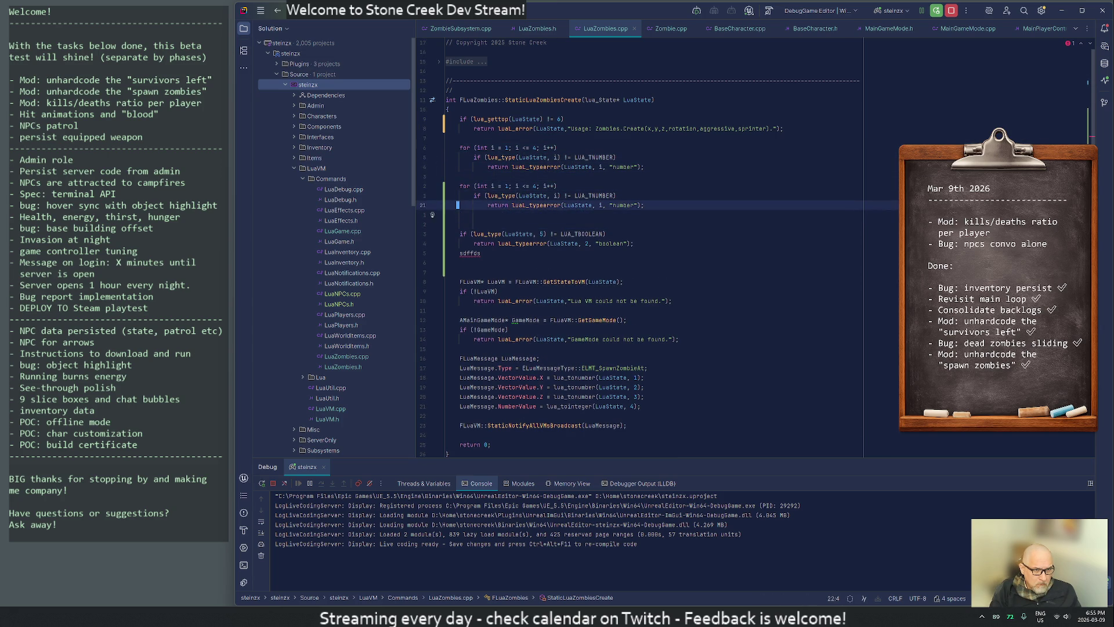
pyautogui.press('w')
pyautogui.press('w')
pyautogui.press('w')
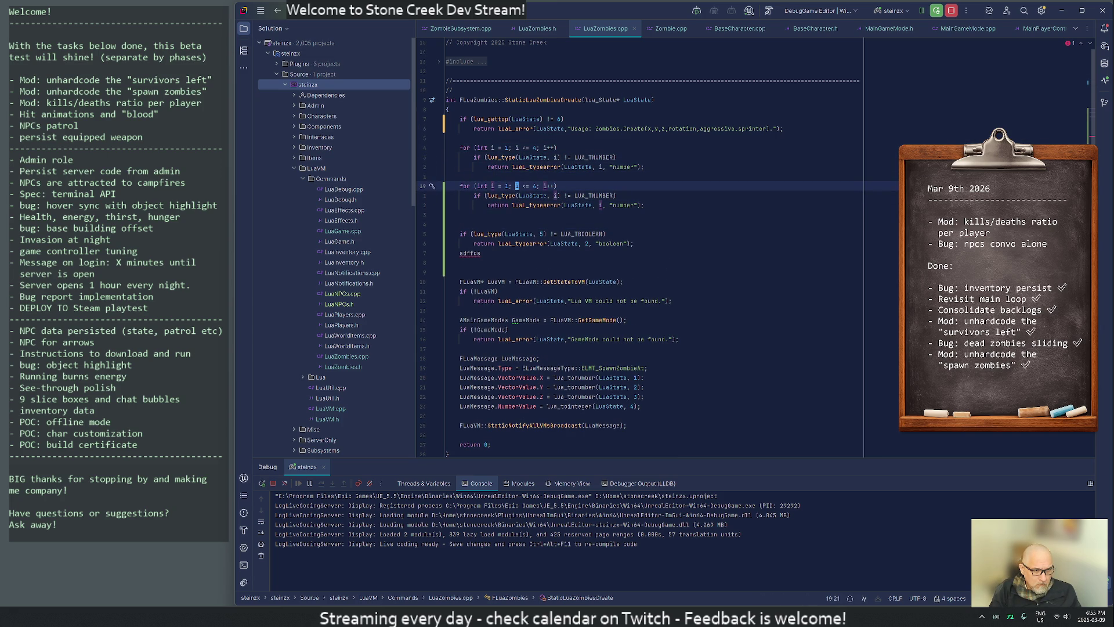
pyautogui.press('r')
pyautogui.press('5')
pyautogui.press('w')
pyautogui.press('w')
pyautogui.press('w')
pyautogui.press('6')
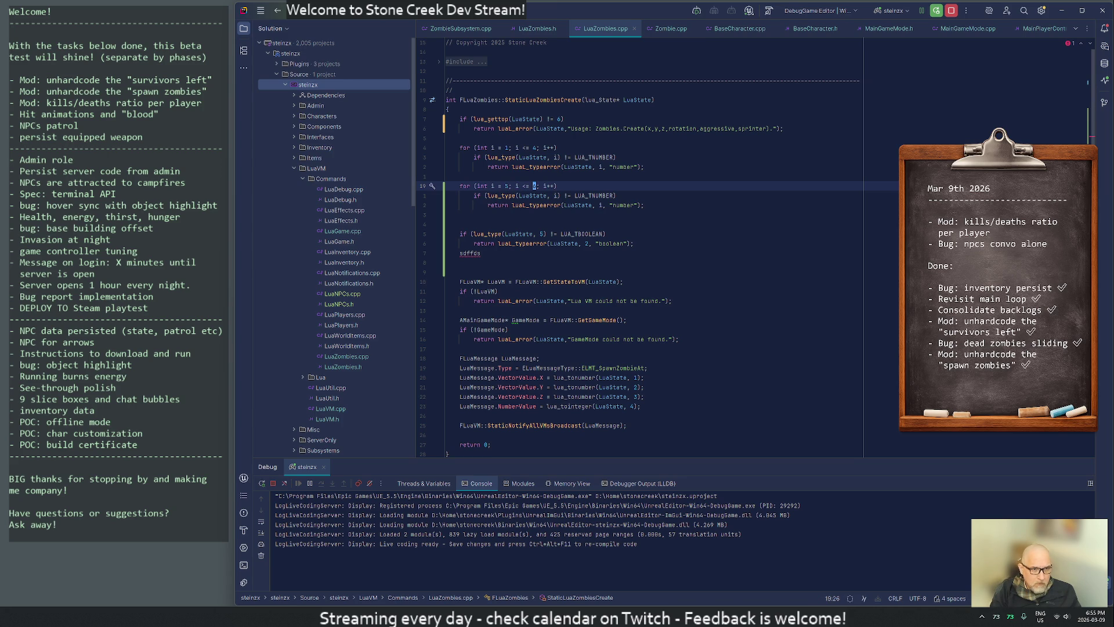
# Make the copied loop check for LUA_TBOOLEAN and report "boolean" in its error message.
pyautogui.press('j')
pyautogui.press('l')
pyautogui.press('l')
pyautogui.press('l')
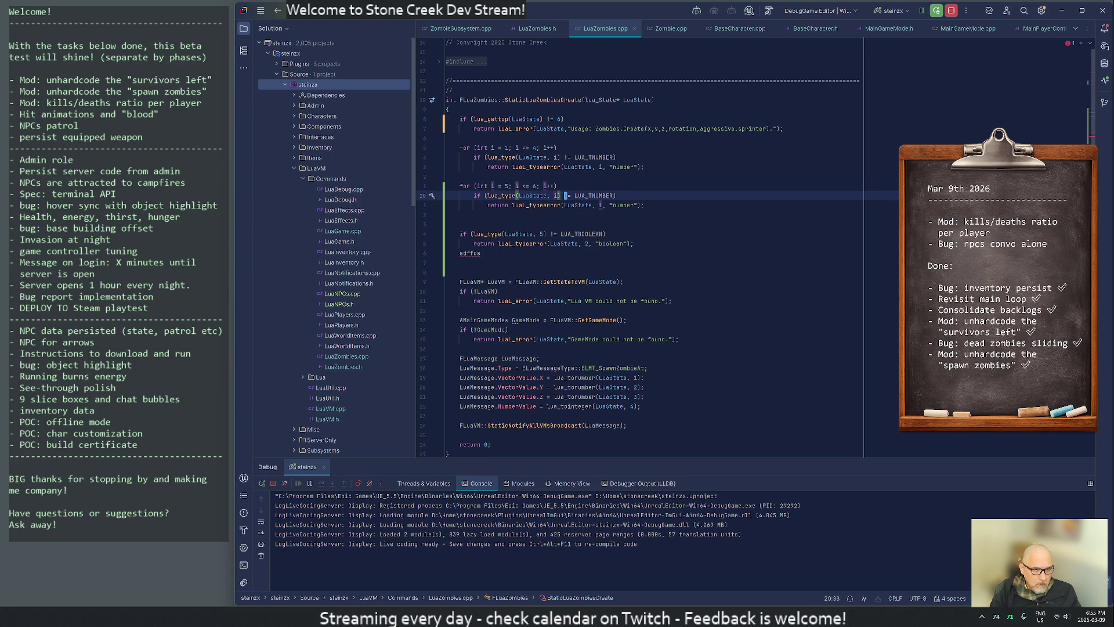
pyautogui.write('ei')
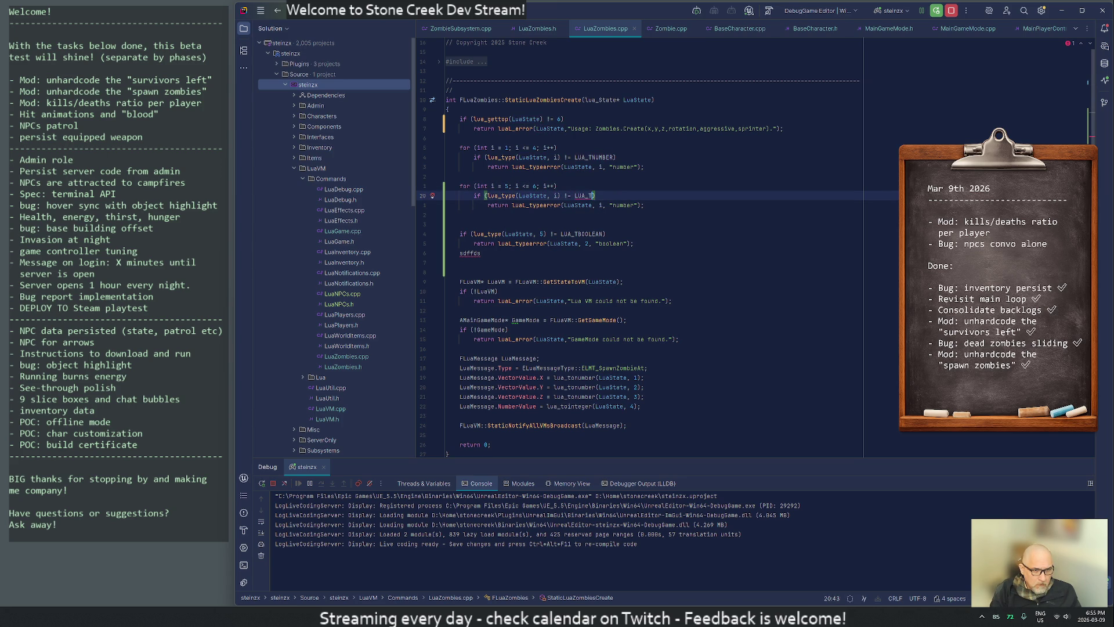
pyautogui.write('BOOLE')
pyautogui.press('Tab')
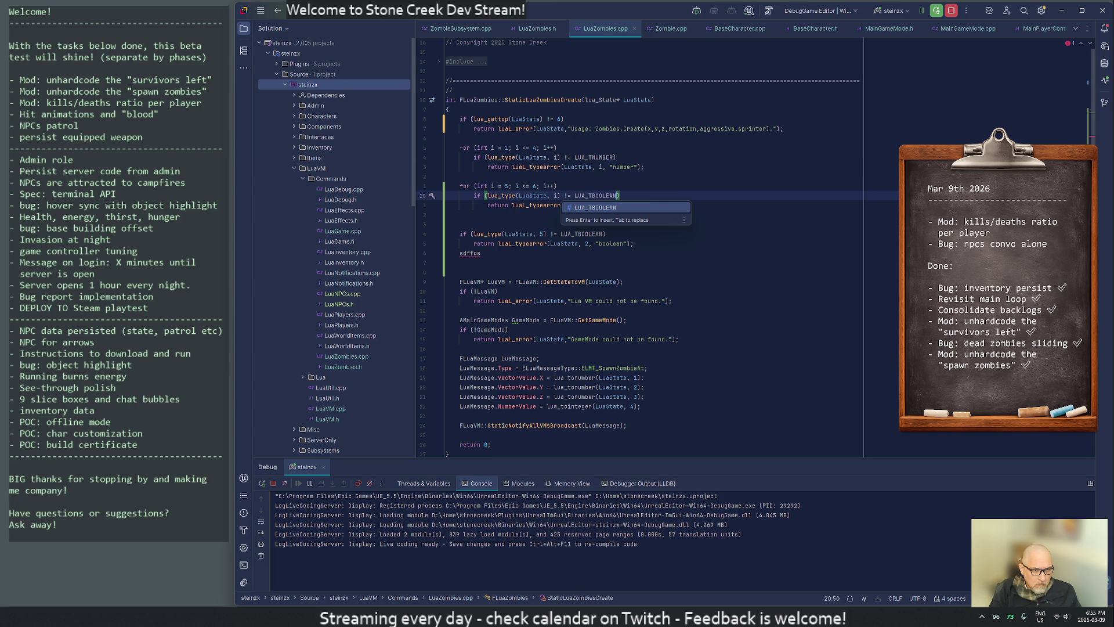
pyautogui.press('Escape')
pyautogui.press('j')
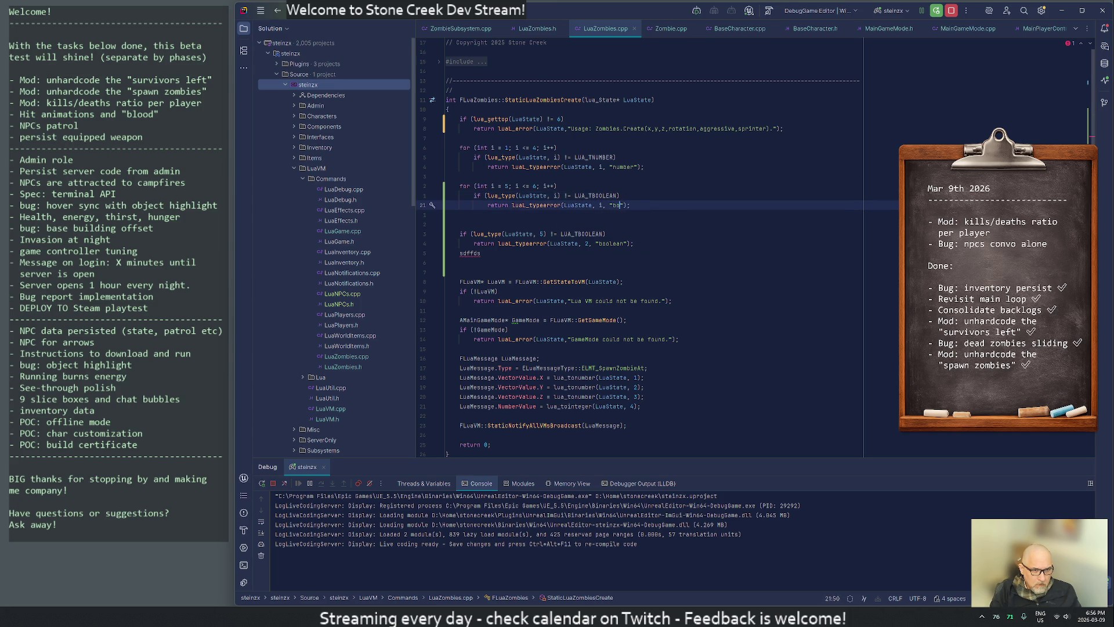
pyautogui.write('olean')
pyautogui.press('Escape')
# Delete the leftover single boolean check and the placeholder line.
pyautogui.press('j')
pyautogui.press('v')
pyautogui.press('j')
pyautogui.press('j')
pyautogui.press('j')
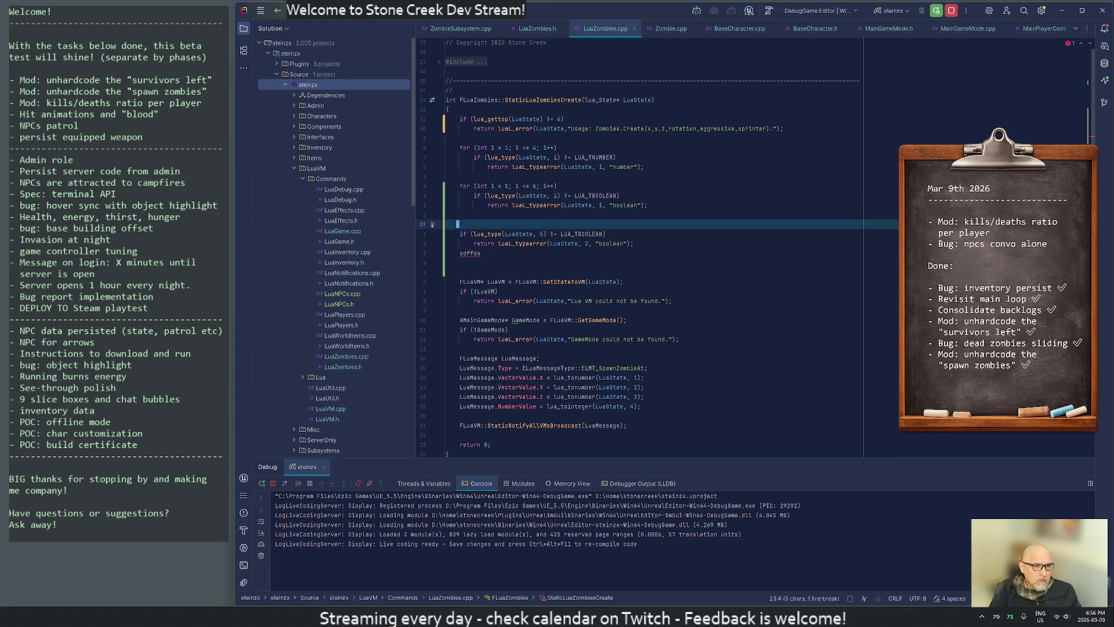
pyautogui.press('$')
pyautogui.press('j')
pyautogui.press('j')
pyautogui.press('d')
pyautogui.press('j')
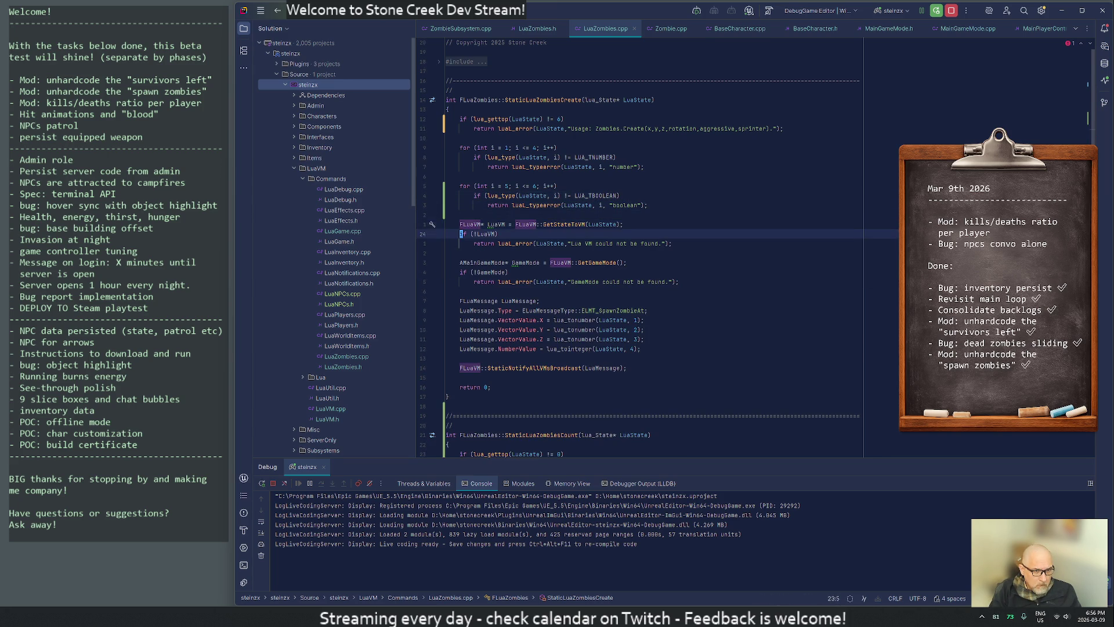